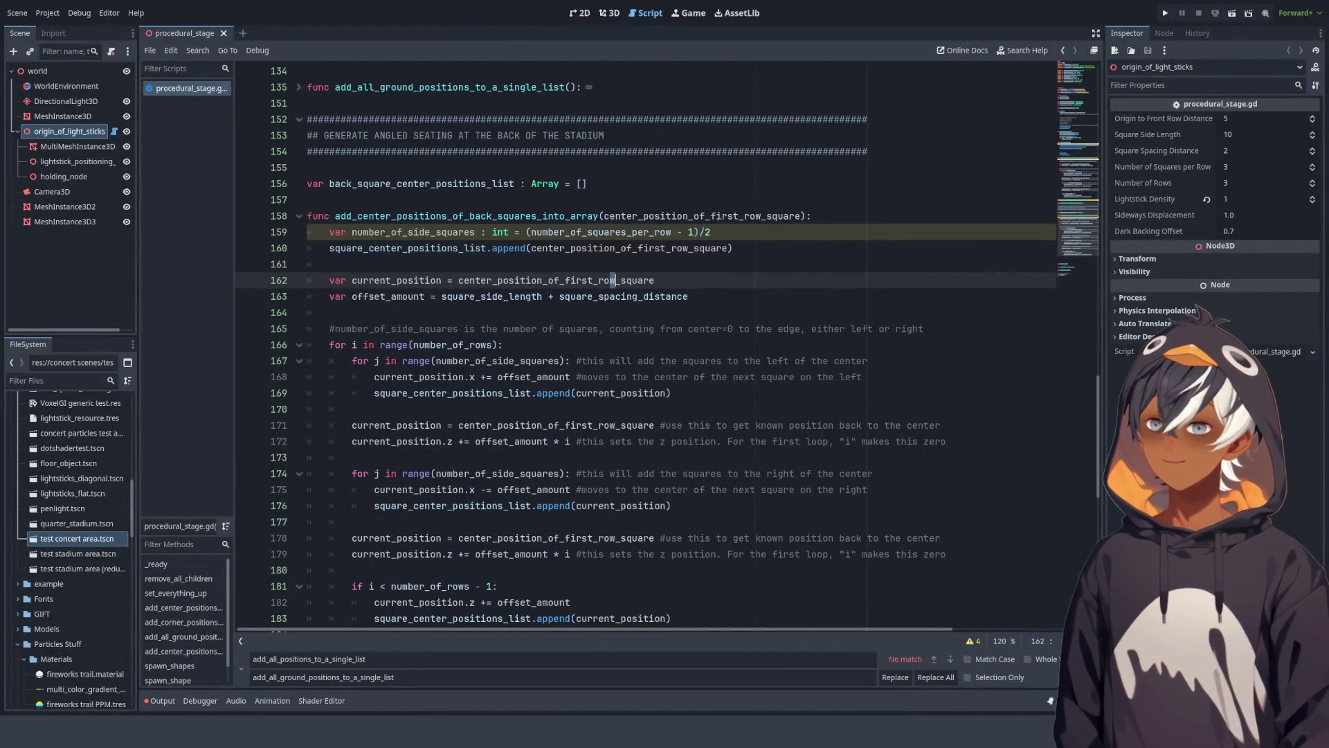
Step: Review the offset and append lines and select the back-squares function name
scroll(503, 296, "down", 4)
scroll(503, 296, "up", 3)
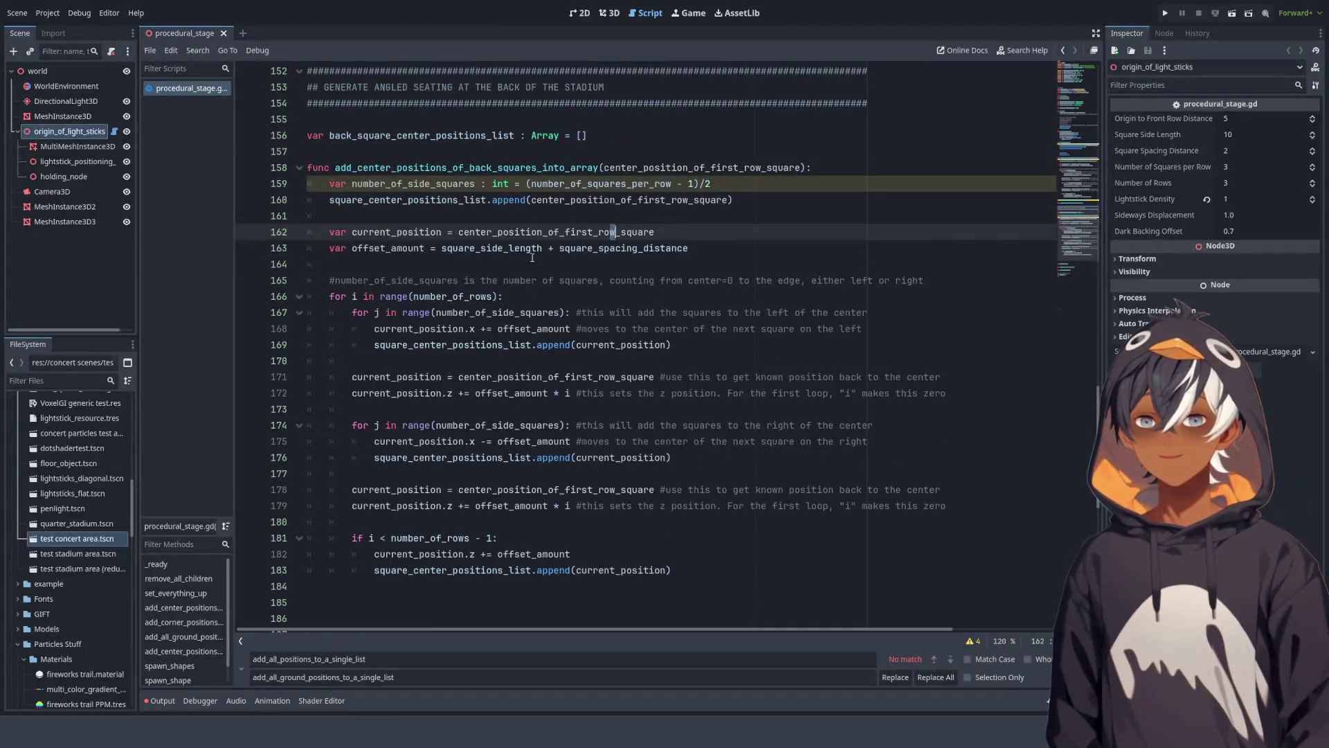
left_click(532, 247)
left_click(495, 201)
left_click(471, 215)
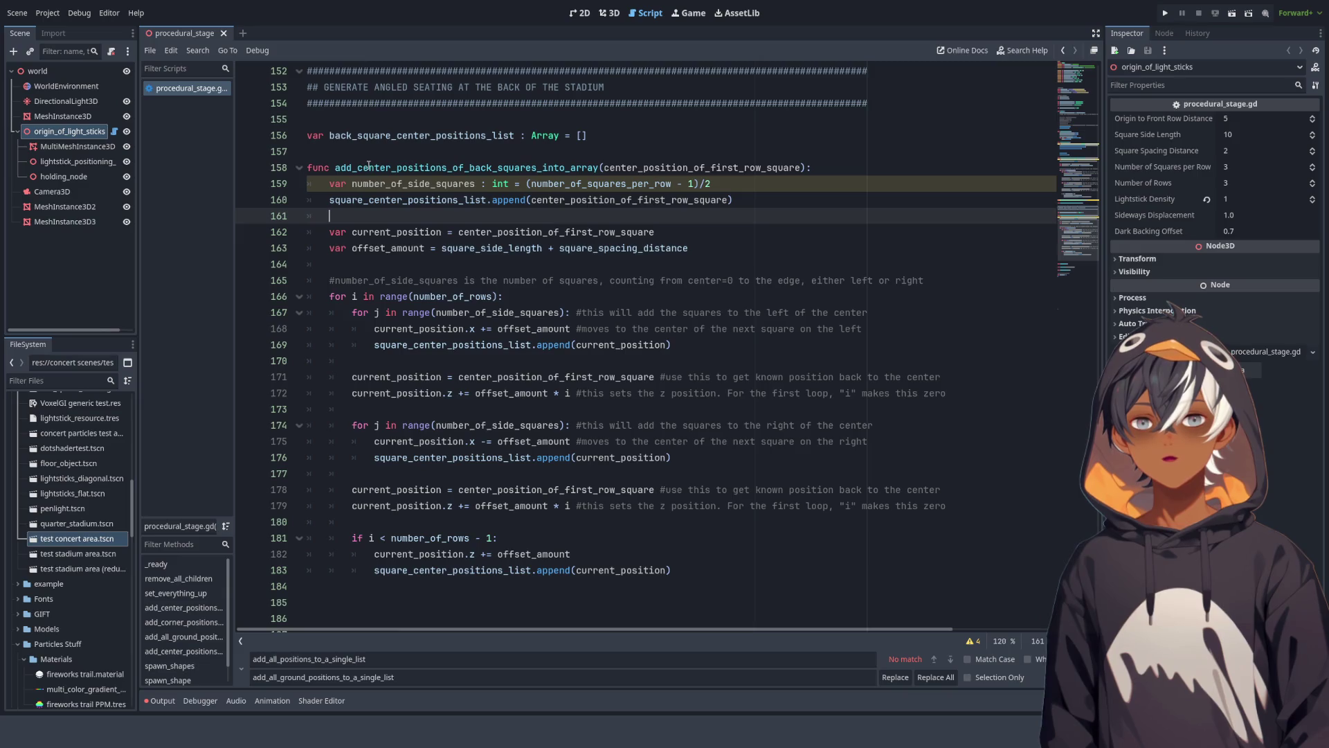
scroll(436, 235, "up", 2)
double_click(490, 264)
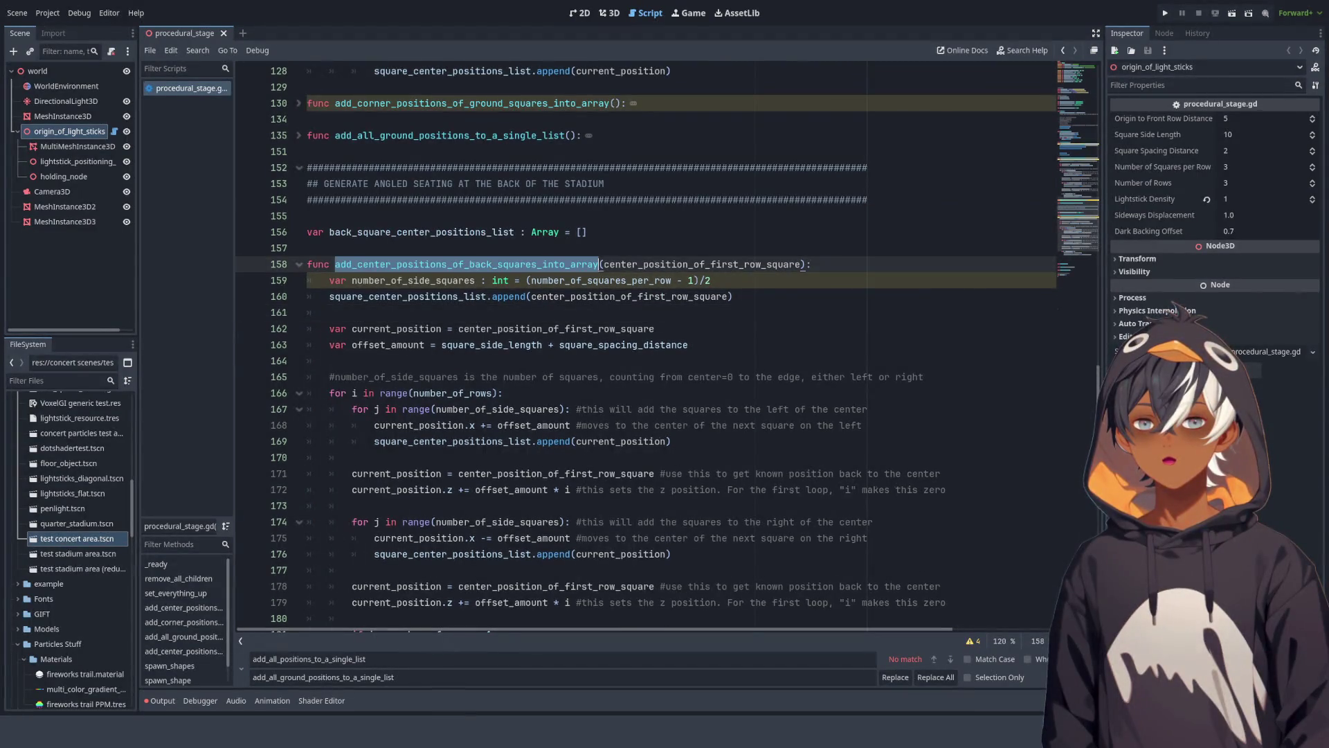
scroll(505, 291, "down", 4)
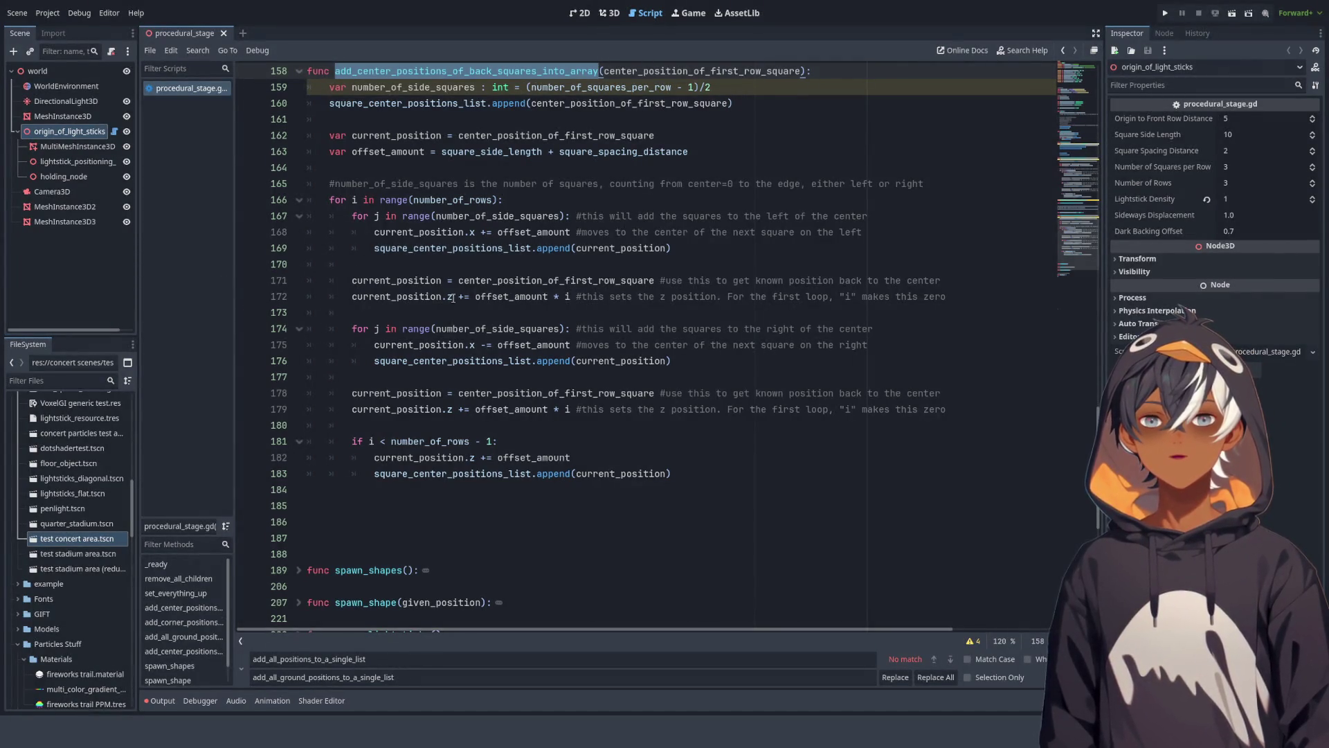
Step: Fold the back-squares and ground-squares position functions, then glance at the 3D stage
scroll(449, 298, "down", 4)
scroll(453, 298, "up", 10)
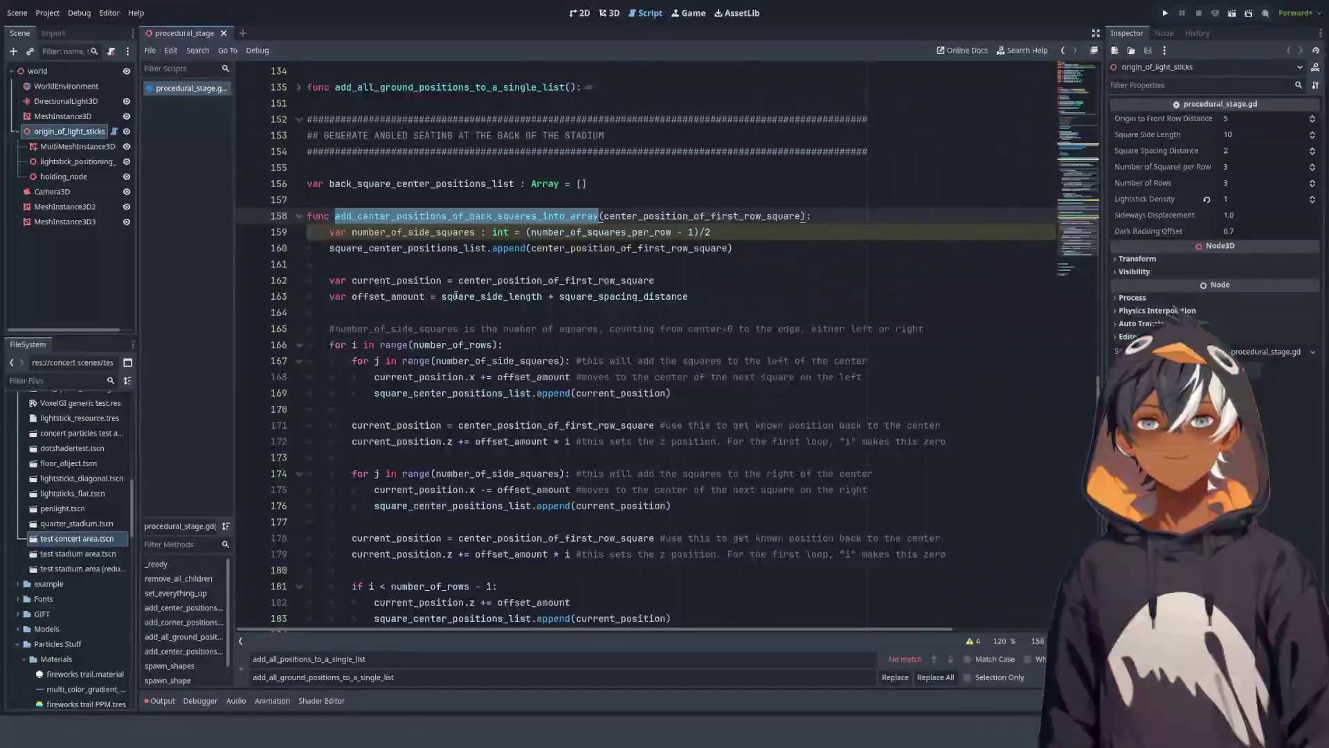
left_click(312, 200)
left_click(299, 216)
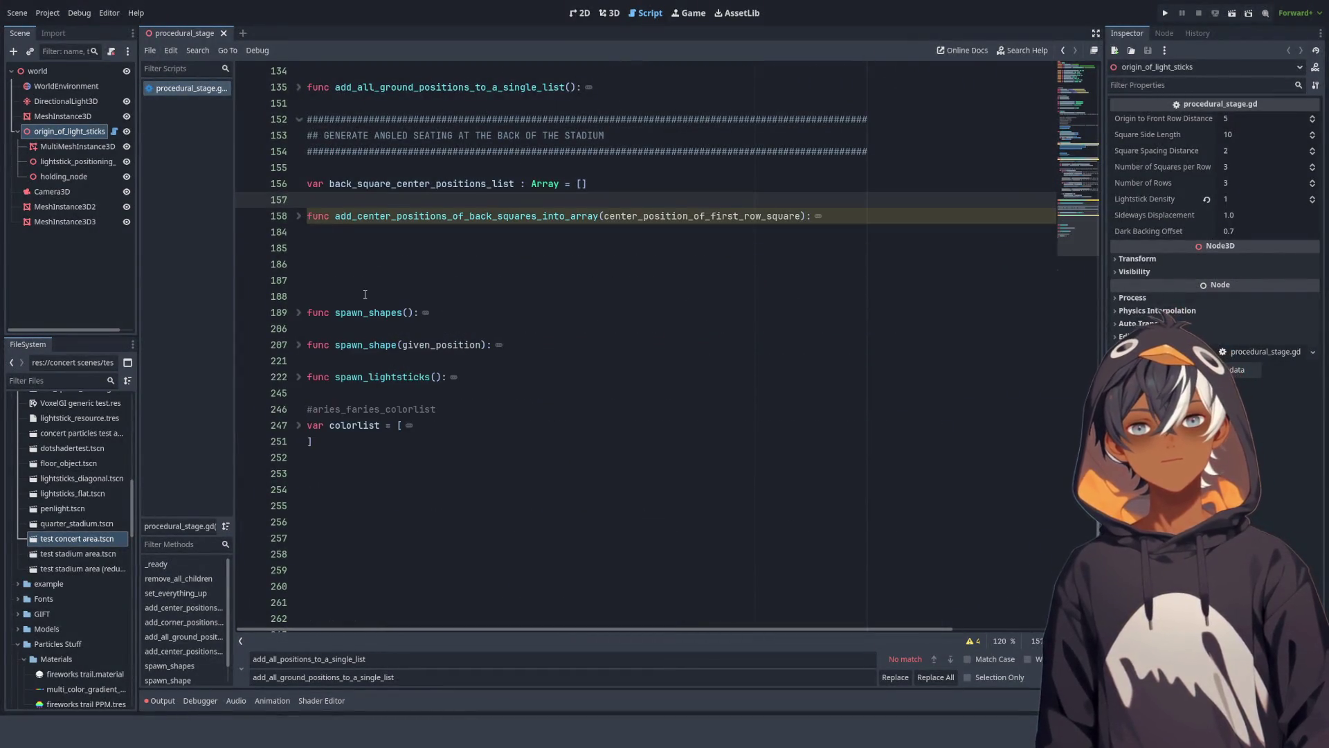
scroll(346, 298, "up", 15)
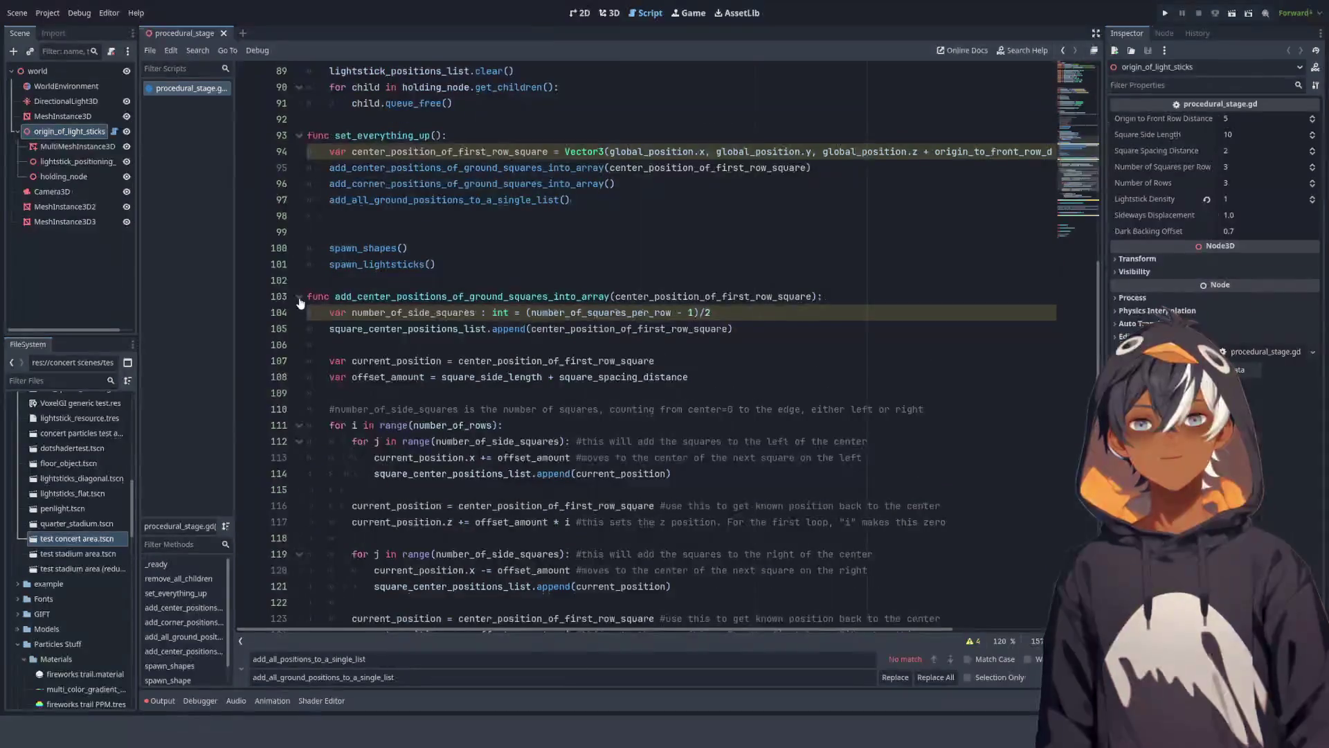
left_click(299, 298)
left_click(614, 15)
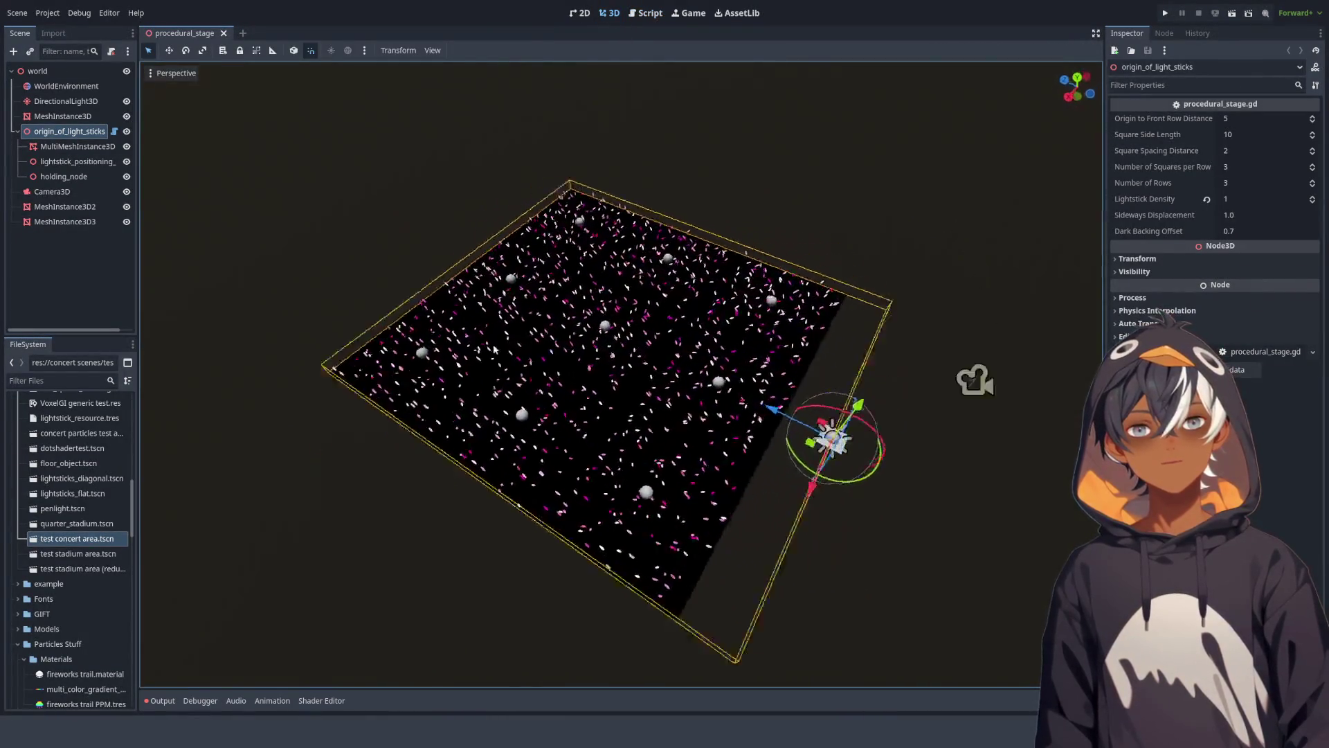
left_click(648, 12)
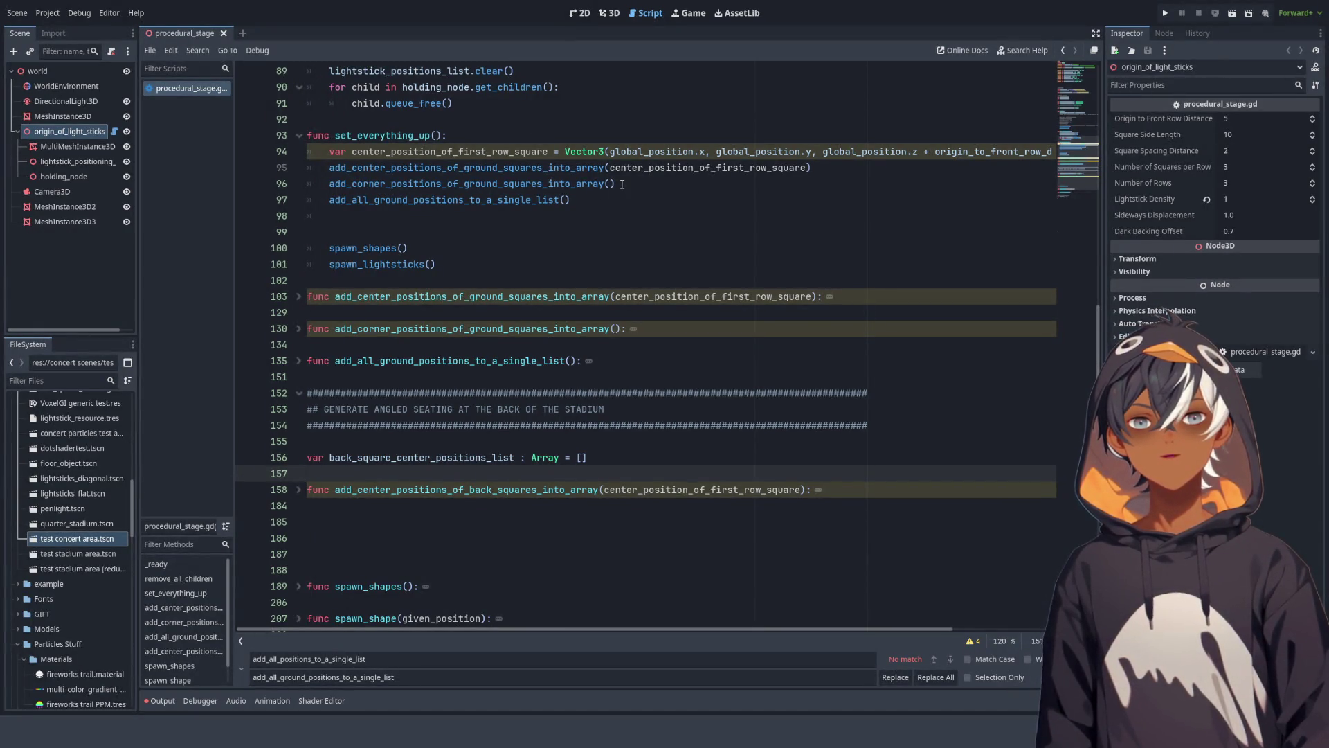
Step: Delete the extra blank line 99 between the ground-position calls and spawn_shapes()
left_click(356, 184)
double_click(358, 184)
left_click(513, 209)
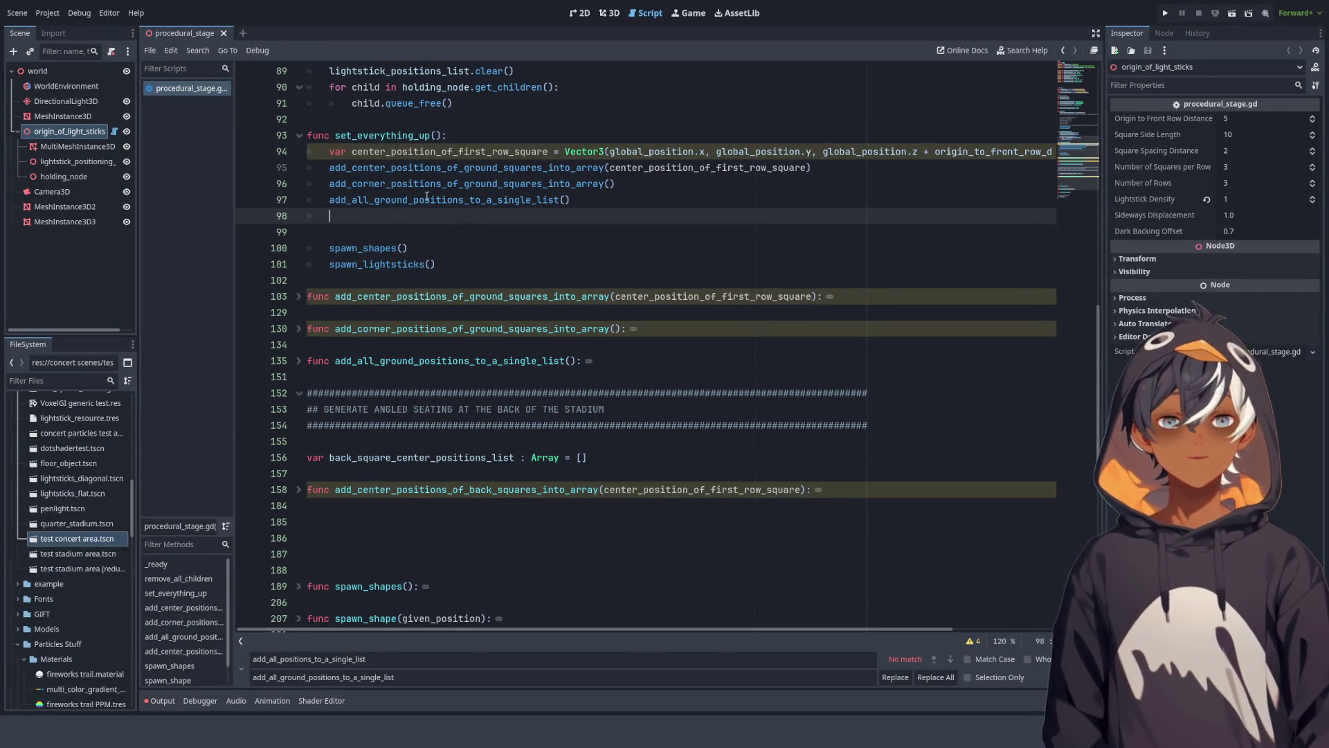
left_click(374, 233)
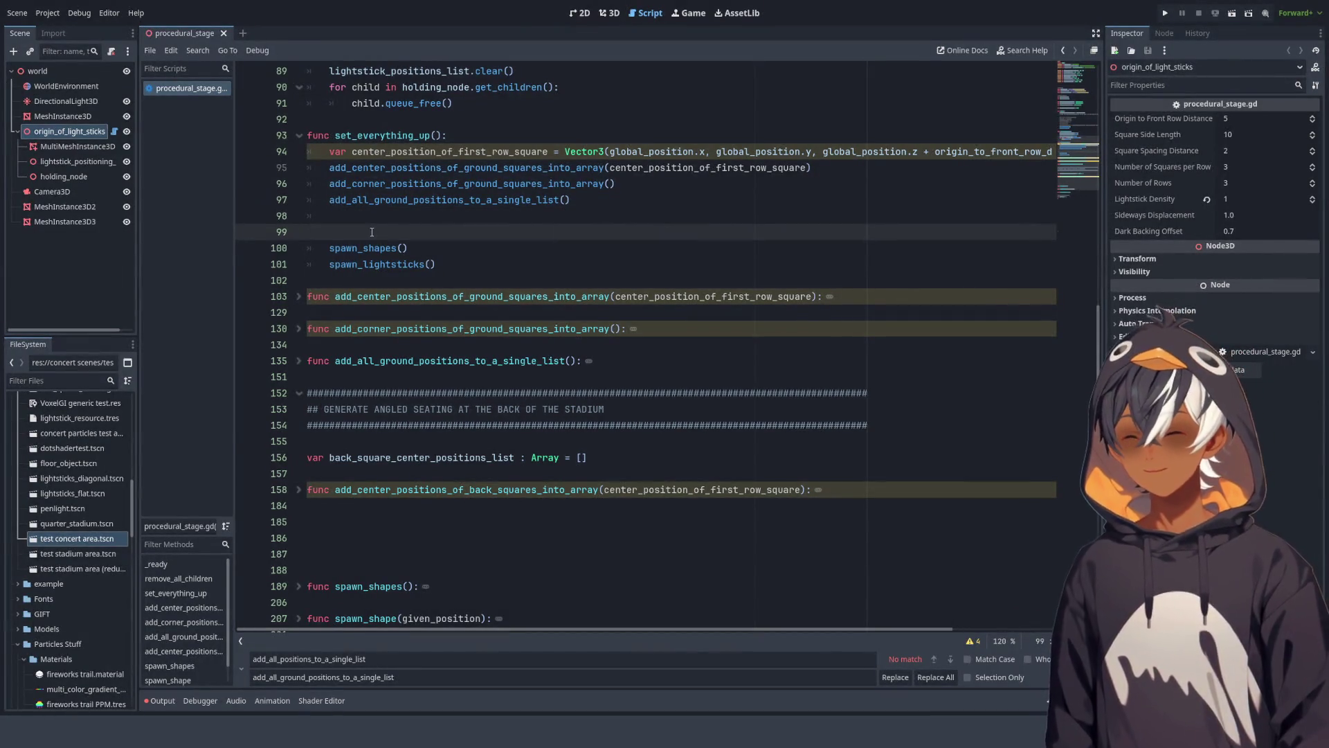
key("BackSpace")
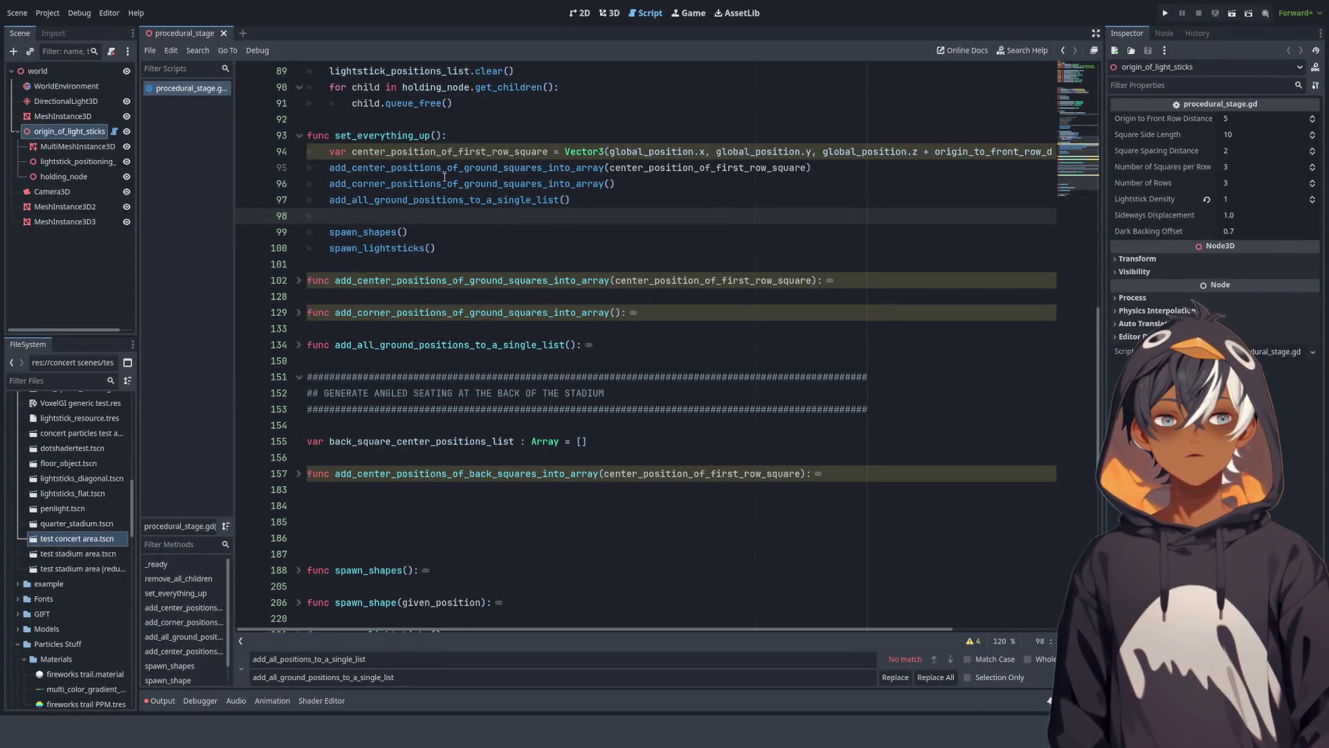
left_click(402, 199)
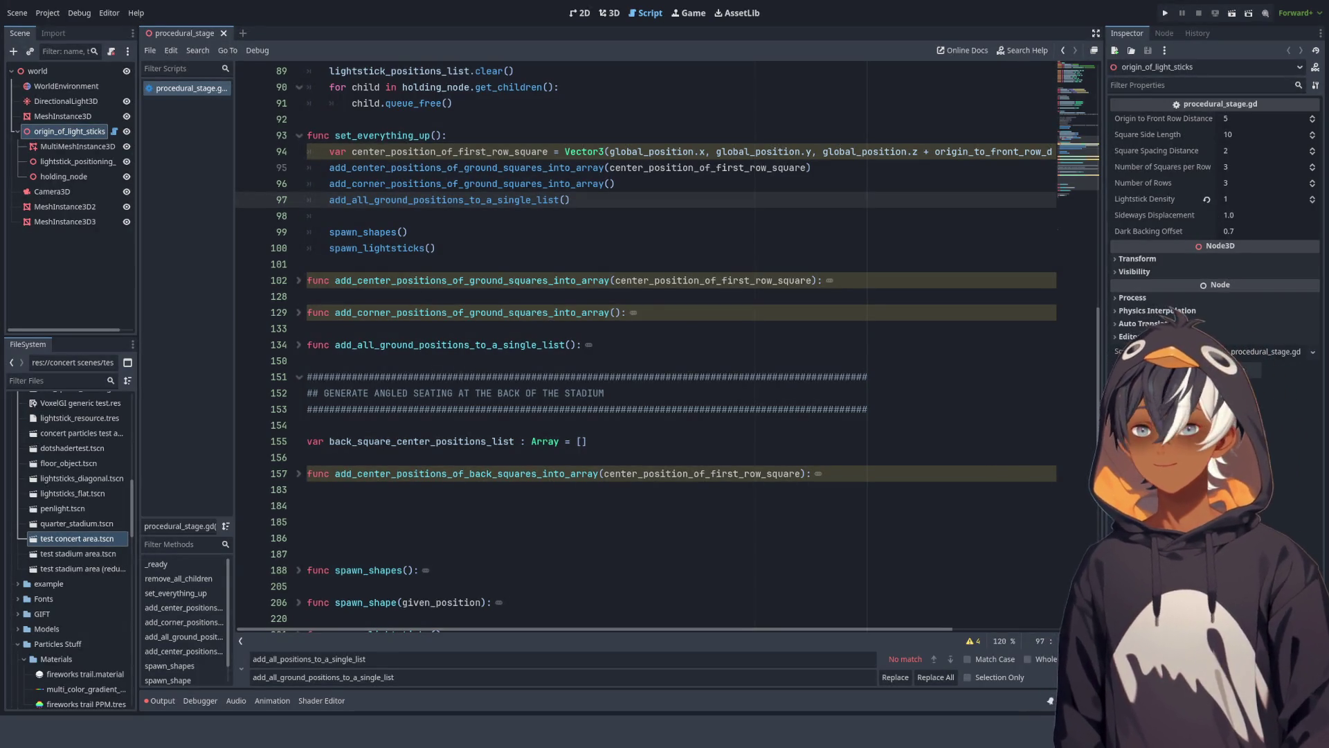
left_click(438, 223)
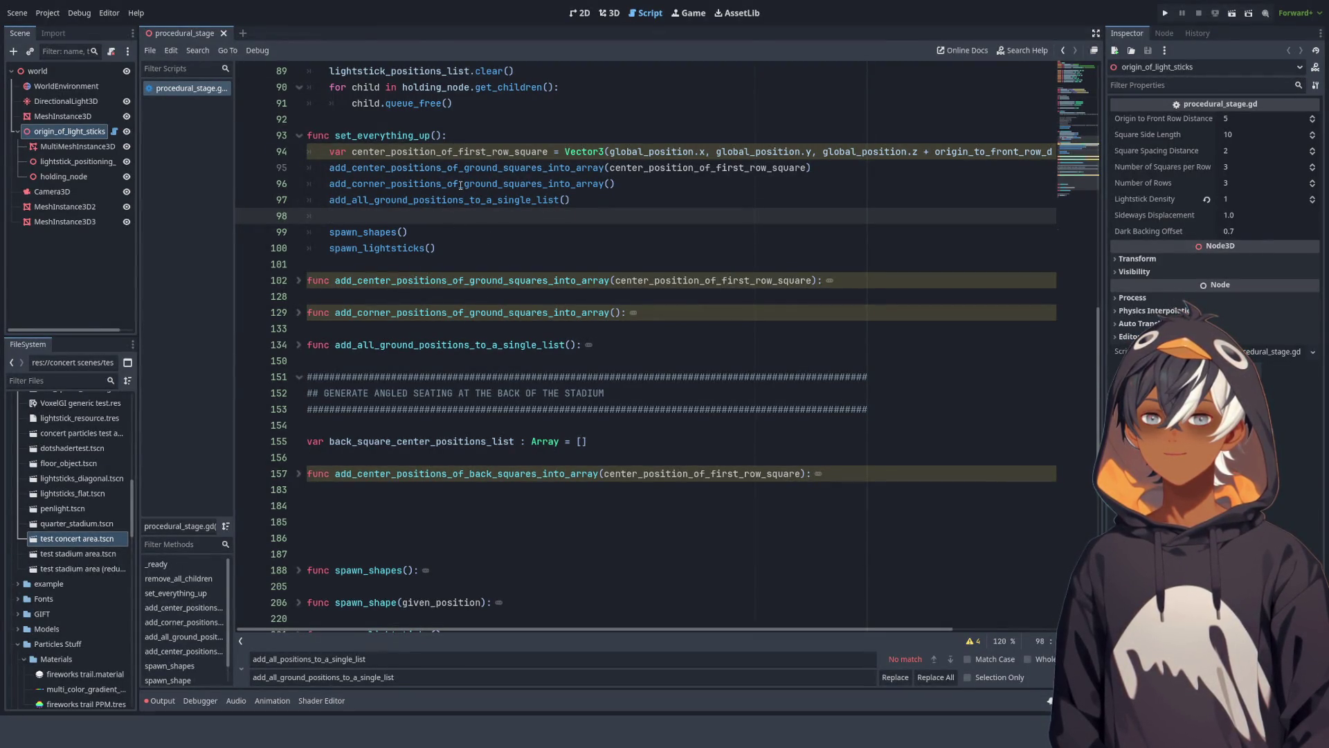
scroll(500, 169, "down", 6)
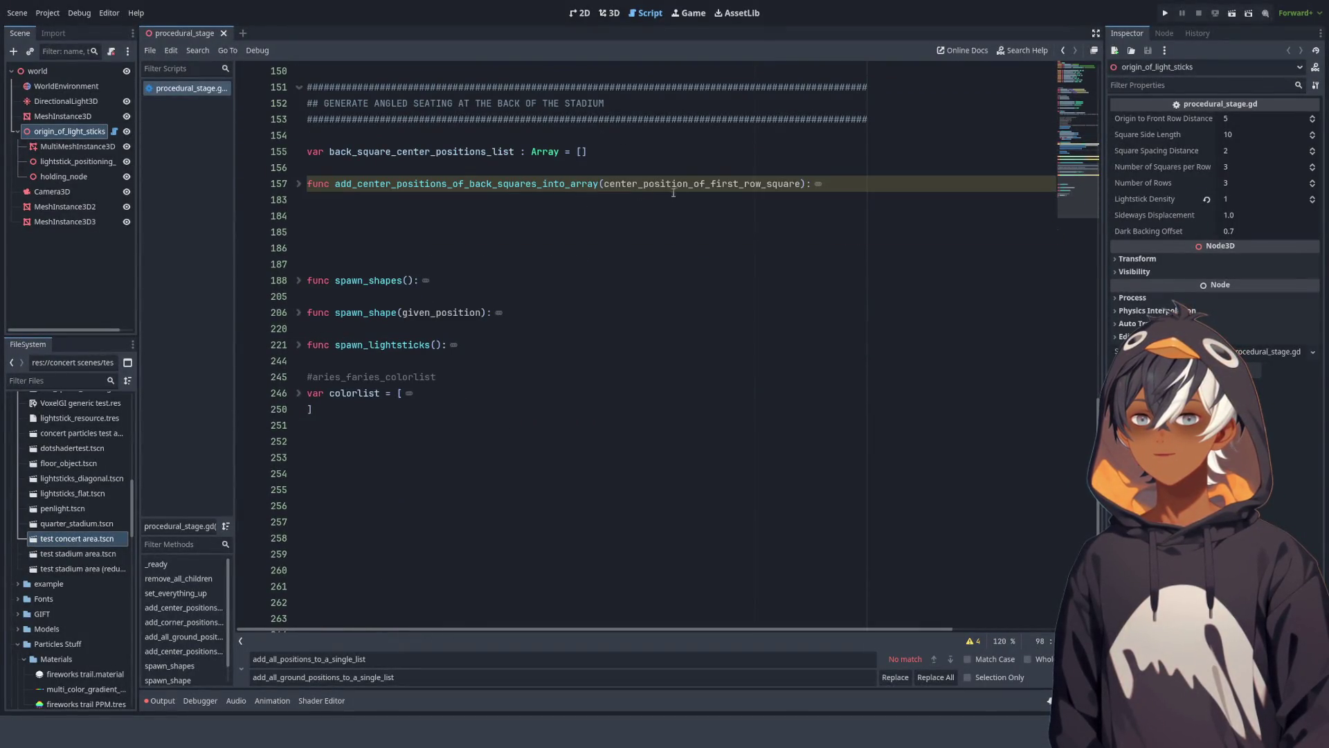
Step: Zoom and orbit the 3D view around the lightstick-covered stage's near corner
left_click(612, 16)
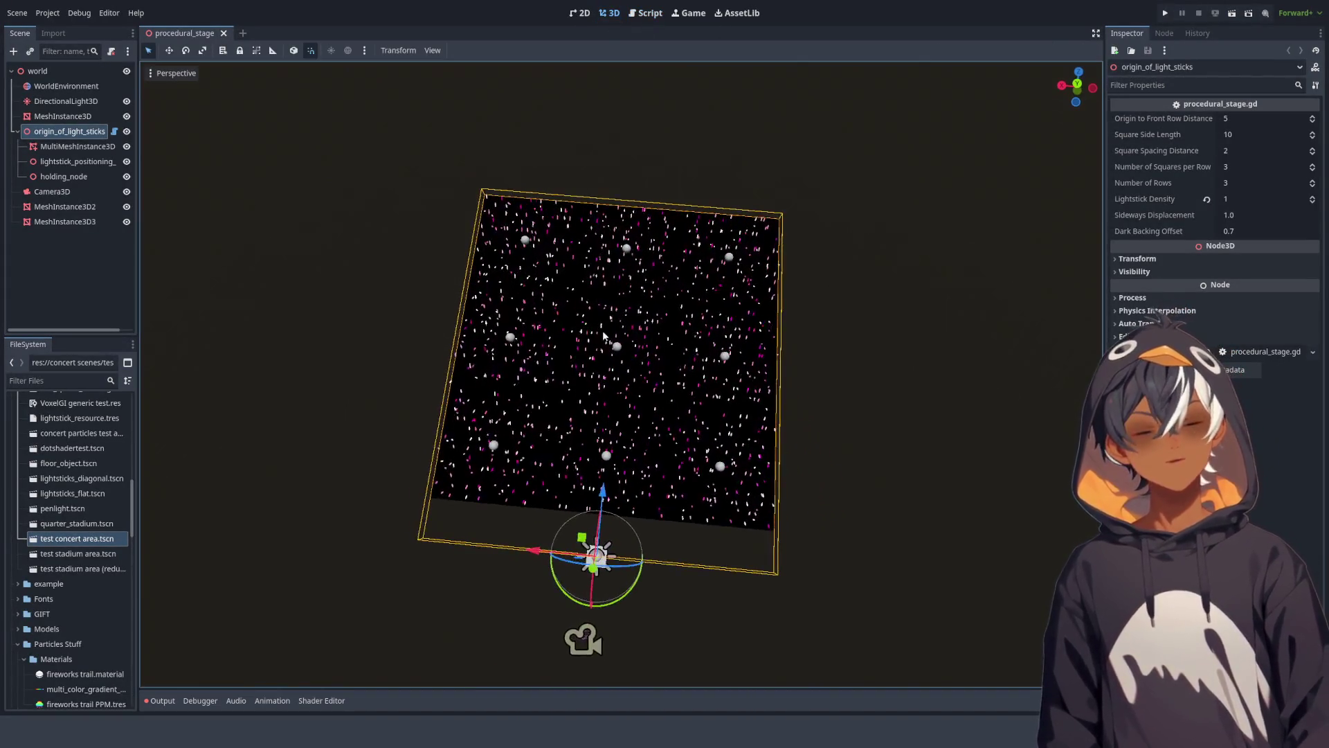
scroll(621, 352, "up", 5)
left_click_drag(621, 351, 574, 265)
scroll(588, 291, "down", 5)
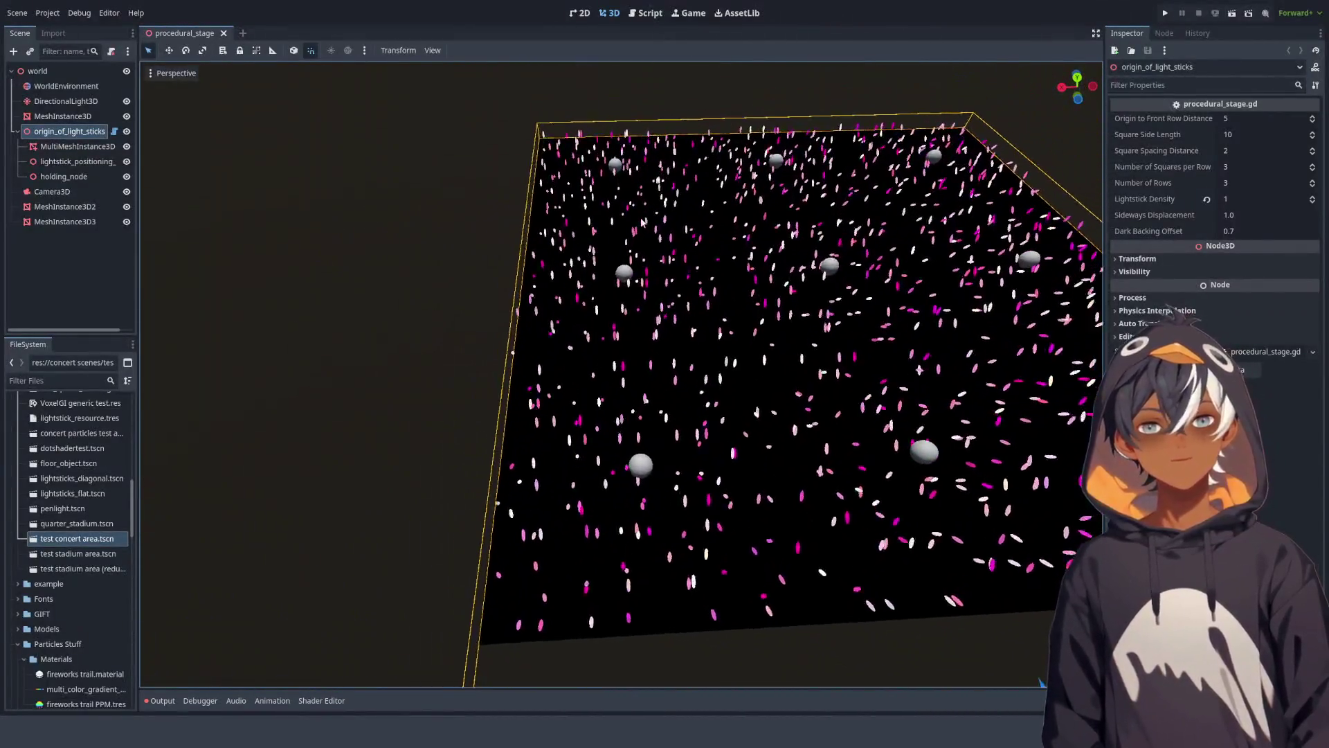
mouse_move(607, 316)
left_mouse_down()
mouse_move(649, 262)
mouse_move(665, 294)
mouse_move(796, 223)
mouse_move(750, 222)
mouse_move(679, 277)
left_mouse_up()
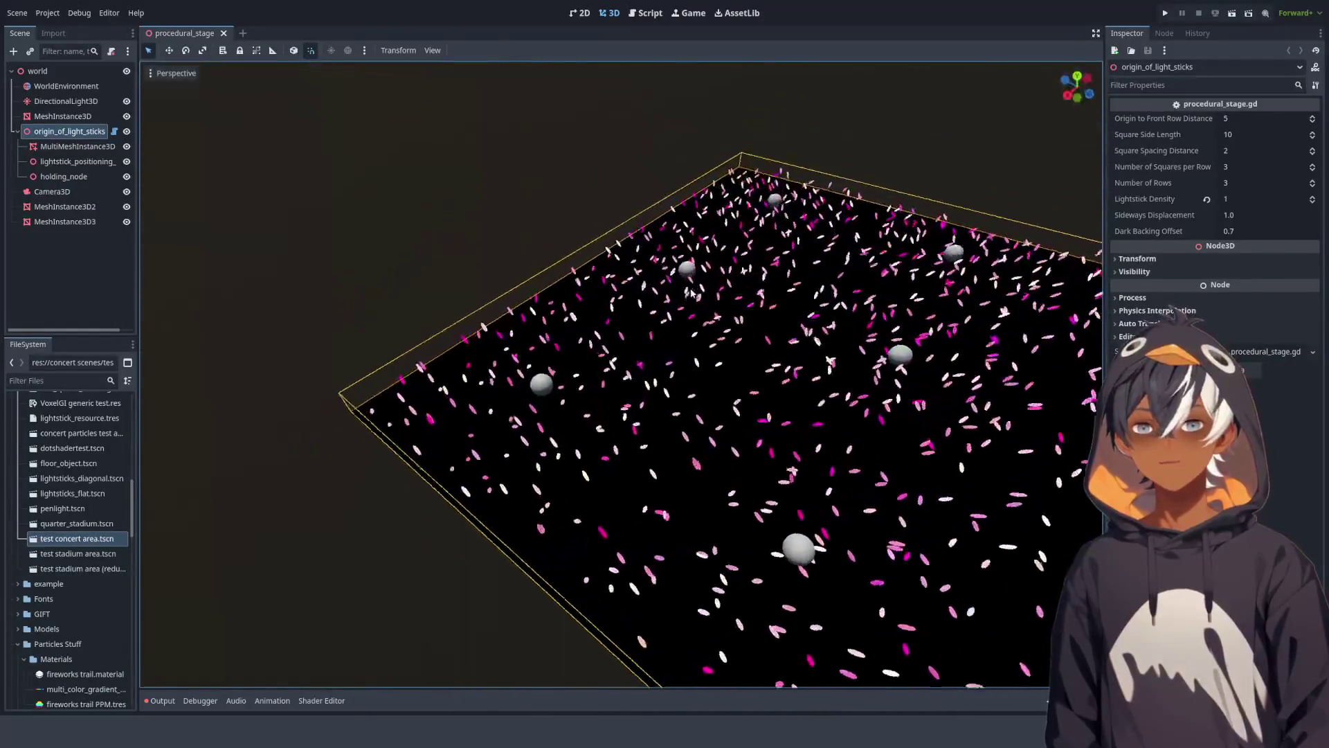
scroll(607, 331, "up", 4)
left_click_drag(608, 332, 583, 334)
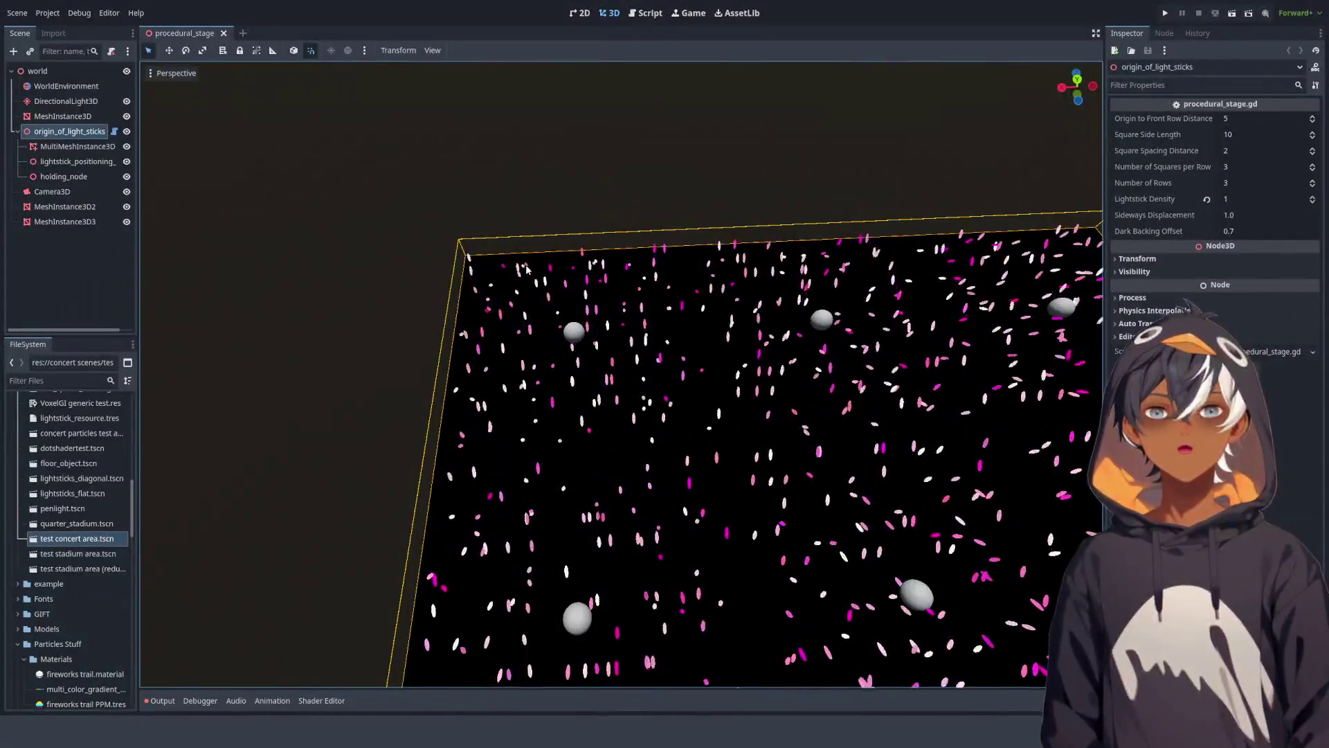
Step: Orbit the stage from low, side and overhead angles, then go back to procedural_stage.gd
mouse_move(533, 264)
left_mouse_down()
mouse_move(555, 261)
mouse_move(614, 176)
mouse_move(697, 178)
mouse_move(715, 160)
left_mouse_up()
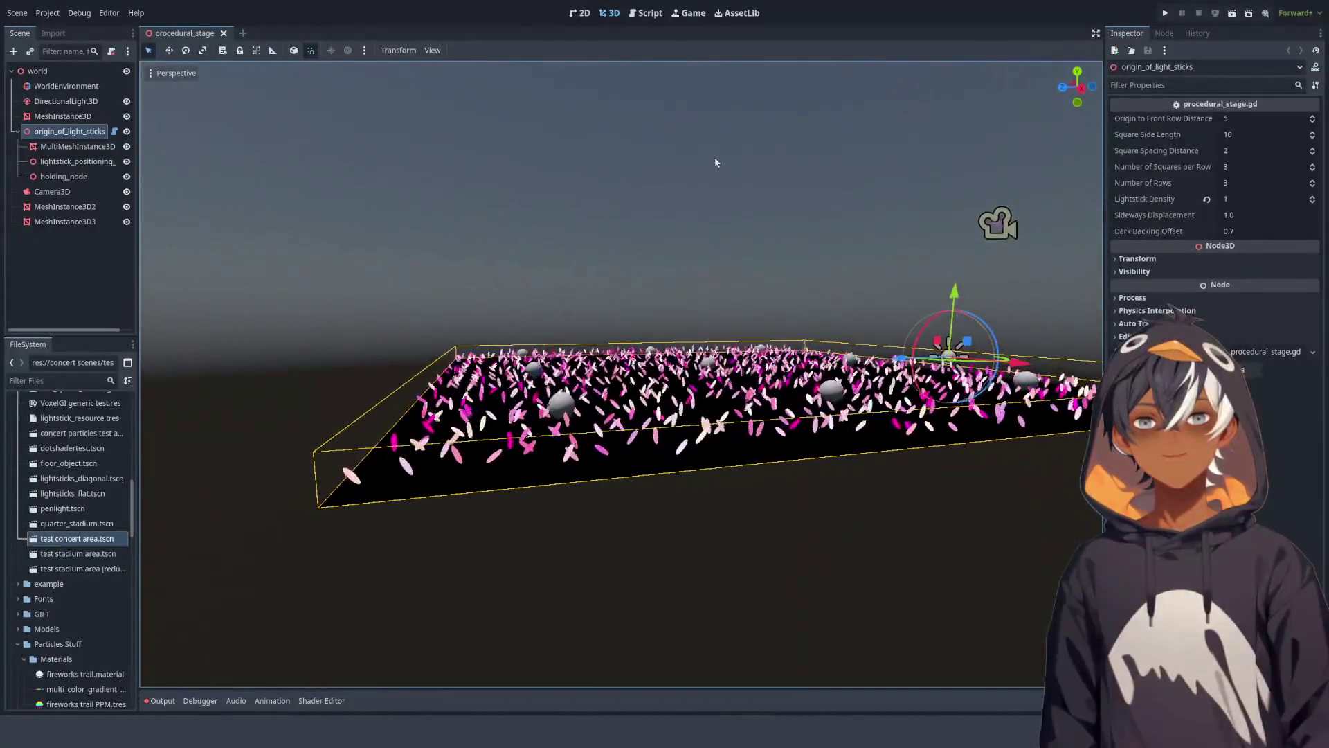
mouse_move(563, 326)
left_mouse_down()
mouse_move(689, 342)
mouse_move(709, 321)
left_mouse_up()
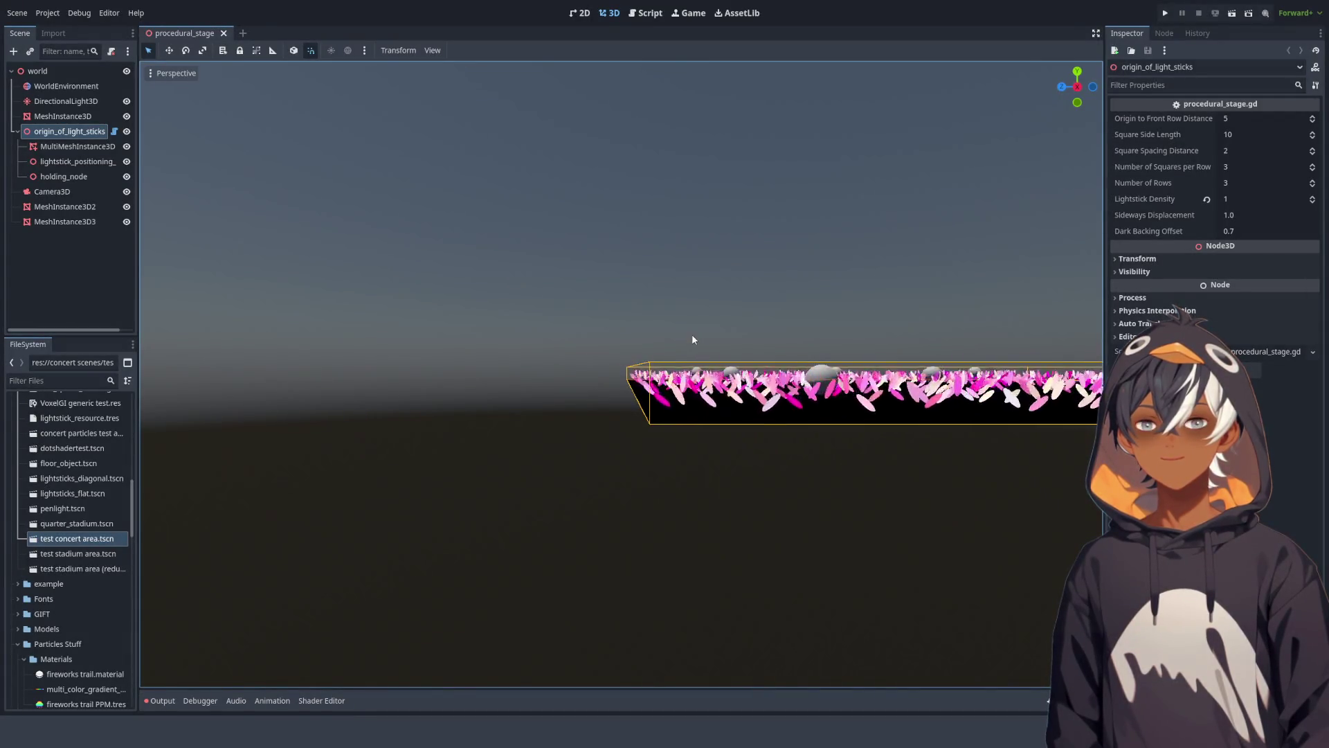
left_click_drag(753, 365, 613, 427)
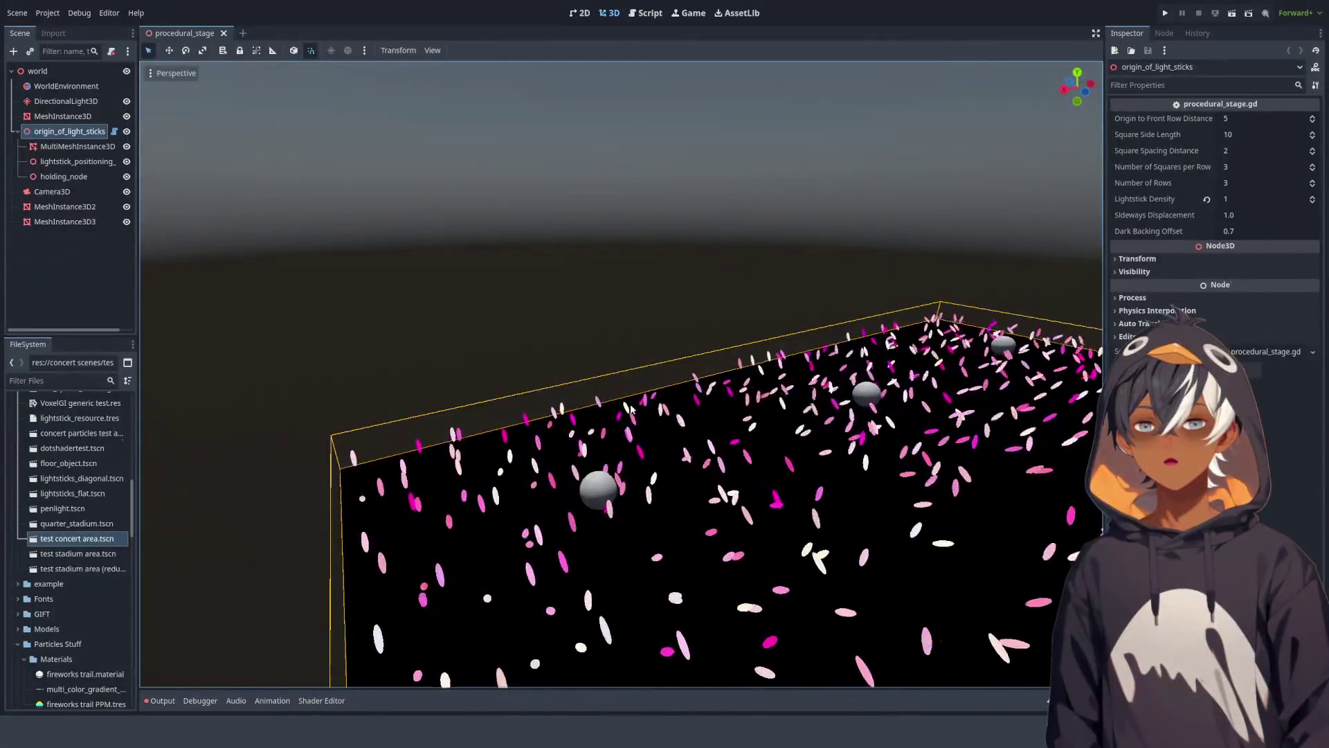
mouse_move(612, 427)
left_mouse_down()
mouse_move(634, 377)
mouse_move(533, 401)
left_mouse_up()
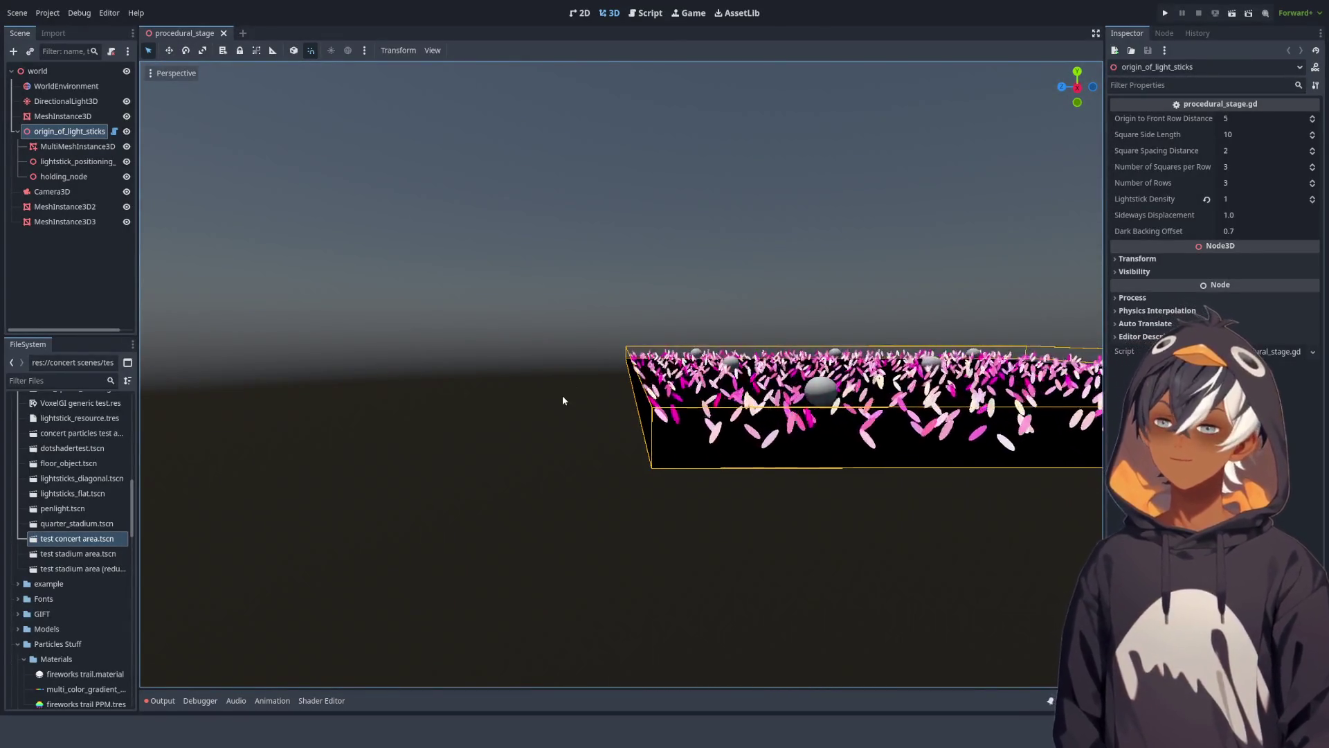
left_click_drag(231, 335, 722, 377)
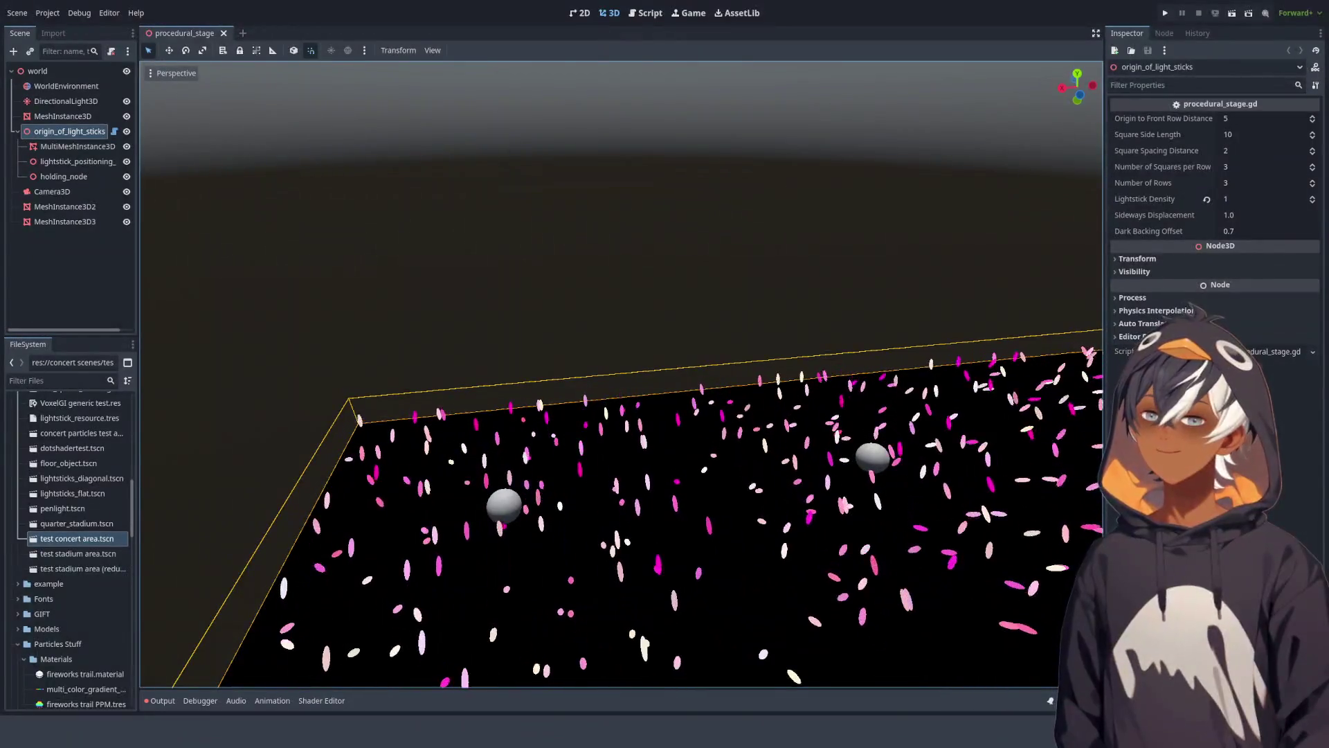
mouse_move(776, 416)
left_mouse_down()
mouse_move(766, 444)
mouse_move(621, 361)
left_mouse_up()
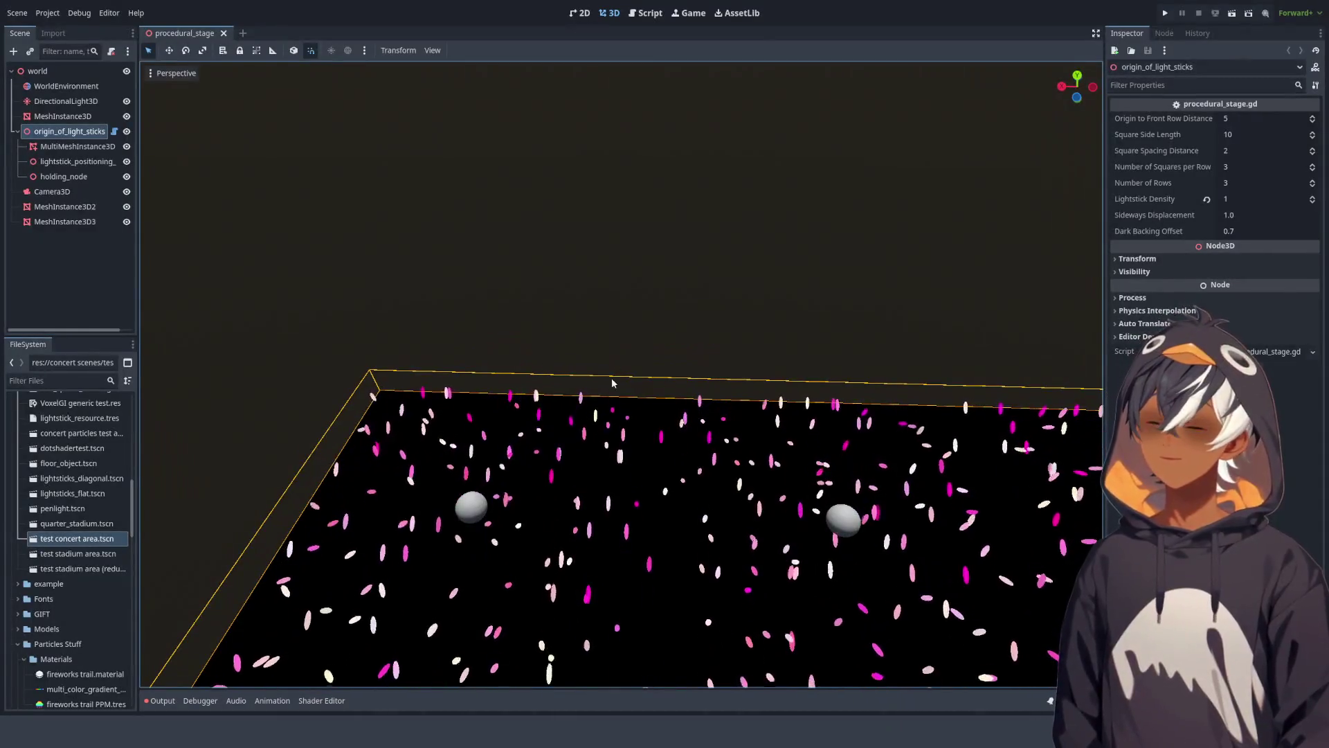
left_click(646, 14)
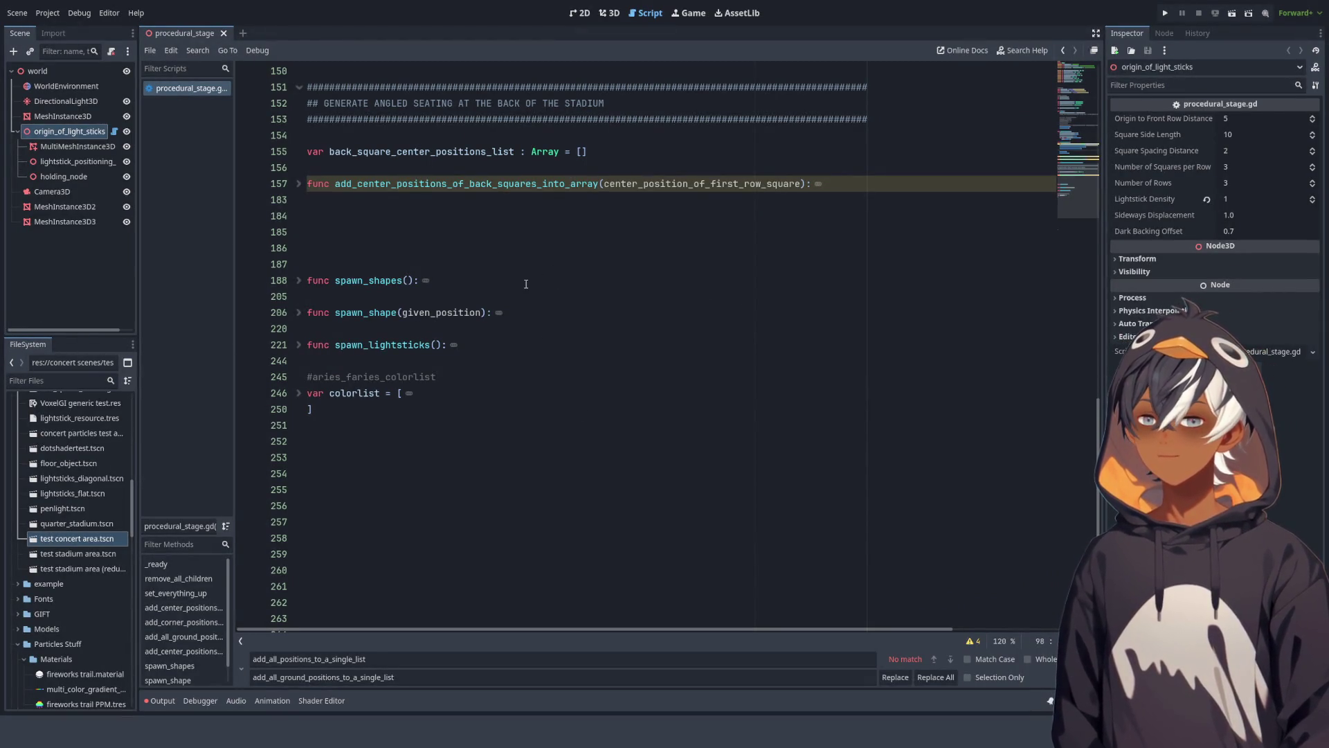
Step: Expand the back-squares position function at line 157, then orbit the 3D view low
left_click(877, 179)
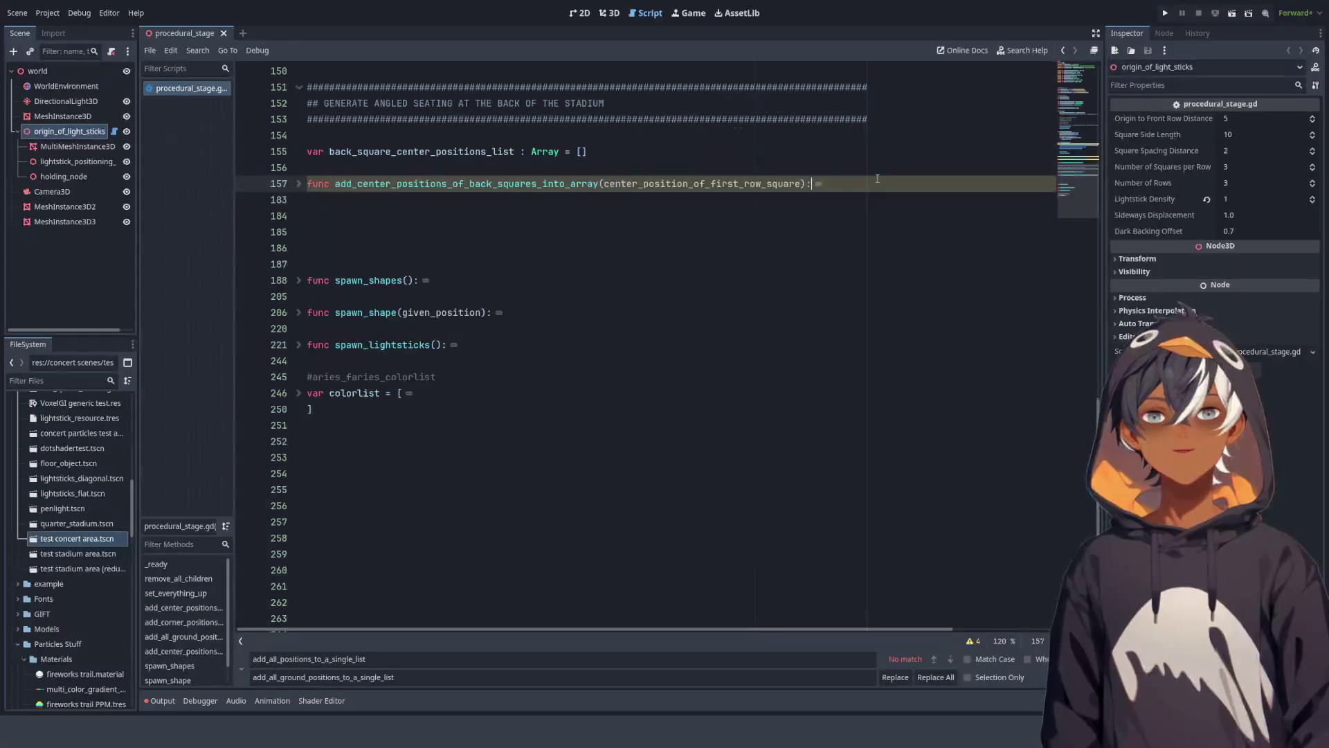
left_click(302, 185)
scroll(511, 305, "down", 1)
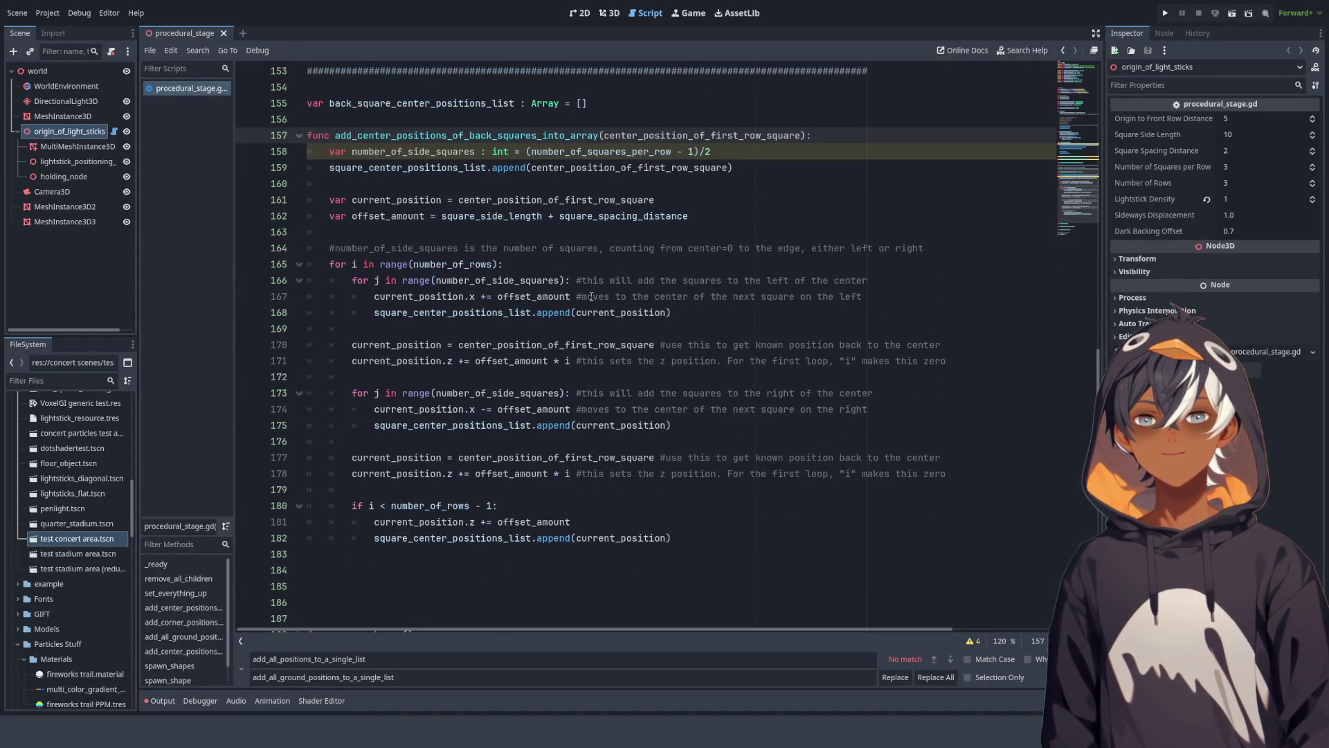
left_click(612, 21)
mouse_move(726, 323)
left_mouse_down()
mouse_move(675, 328)
mouse_move(637, 365)
mouse_move(623, 354)
mouse_move(675, 373)
mouse_move(549, 439)
left_mouse_up()
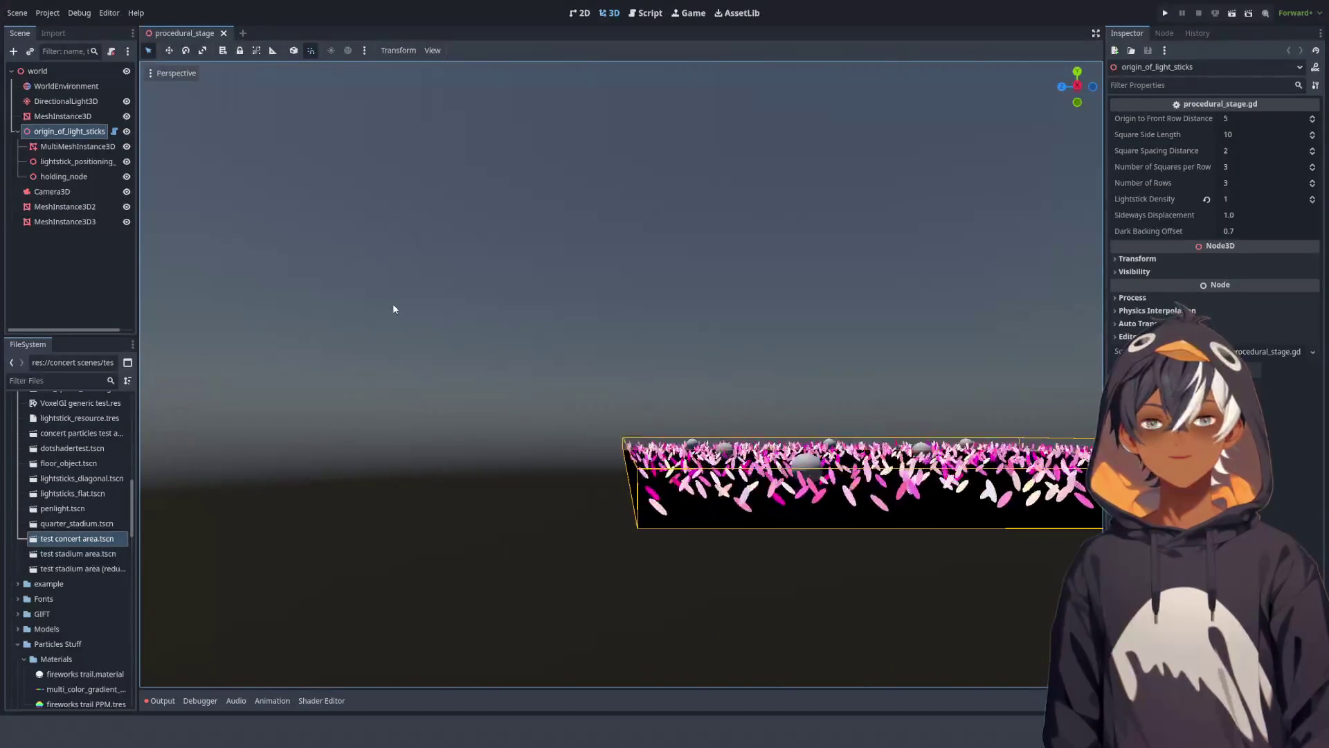
Step: Orbit and zoom the camera over the lightstick field and its grey spheres
mouse_move(733, 412)
left_mouse_down()
mouse_move(660, 427)
mouse_move(664, 409)
mouse_move(725, 410)
mouse_move(515, 515)
mouse_move(561, 439)
mouse_move(758, 323)
mouse_move(846, 291)
mouse_move(657, 343)
left_mouse_up()
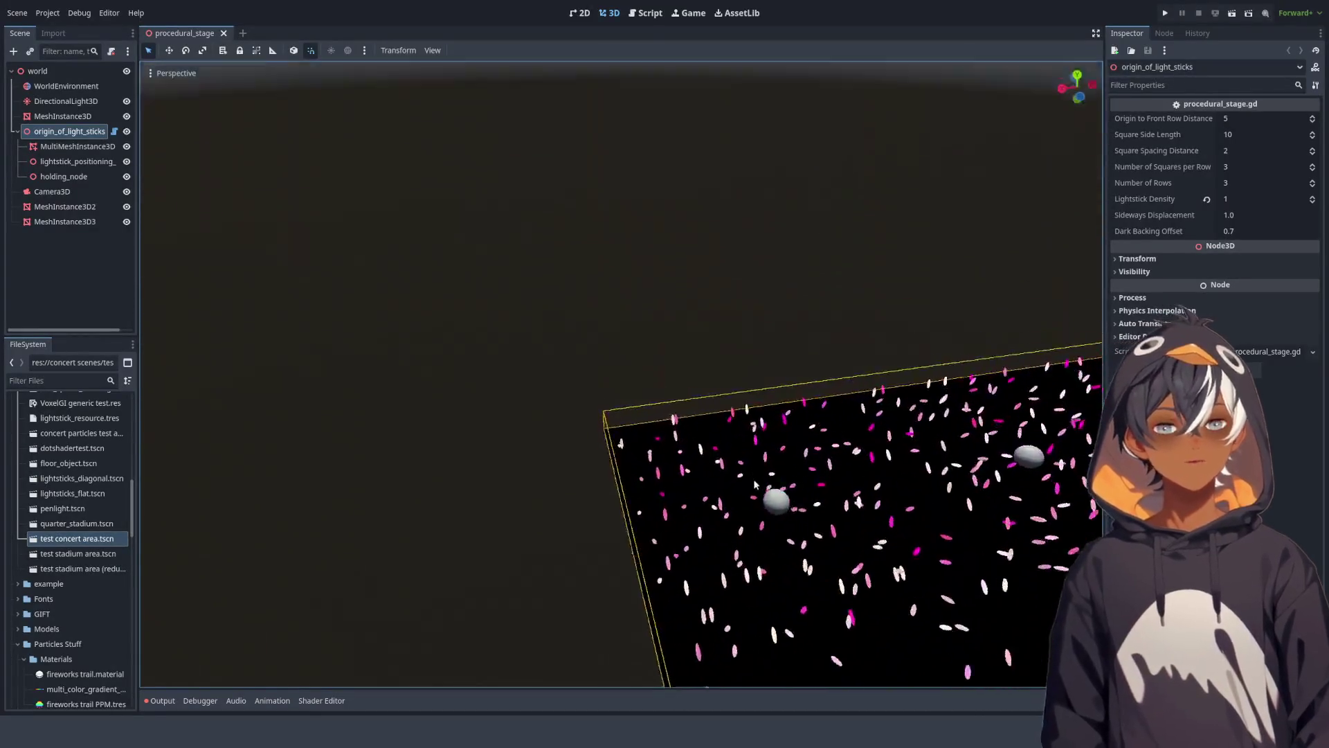
scroll(747, 472, "down", 3)
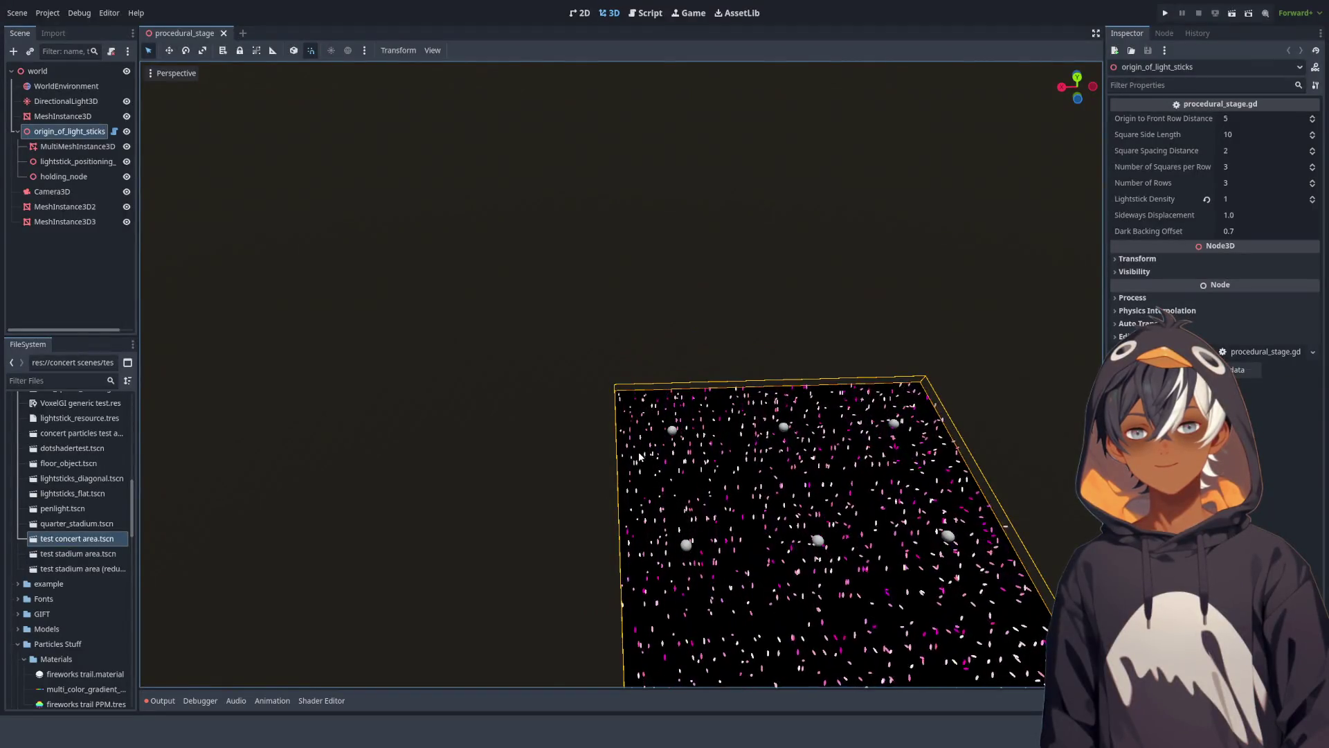
scroll(651, 456, "up", 5)
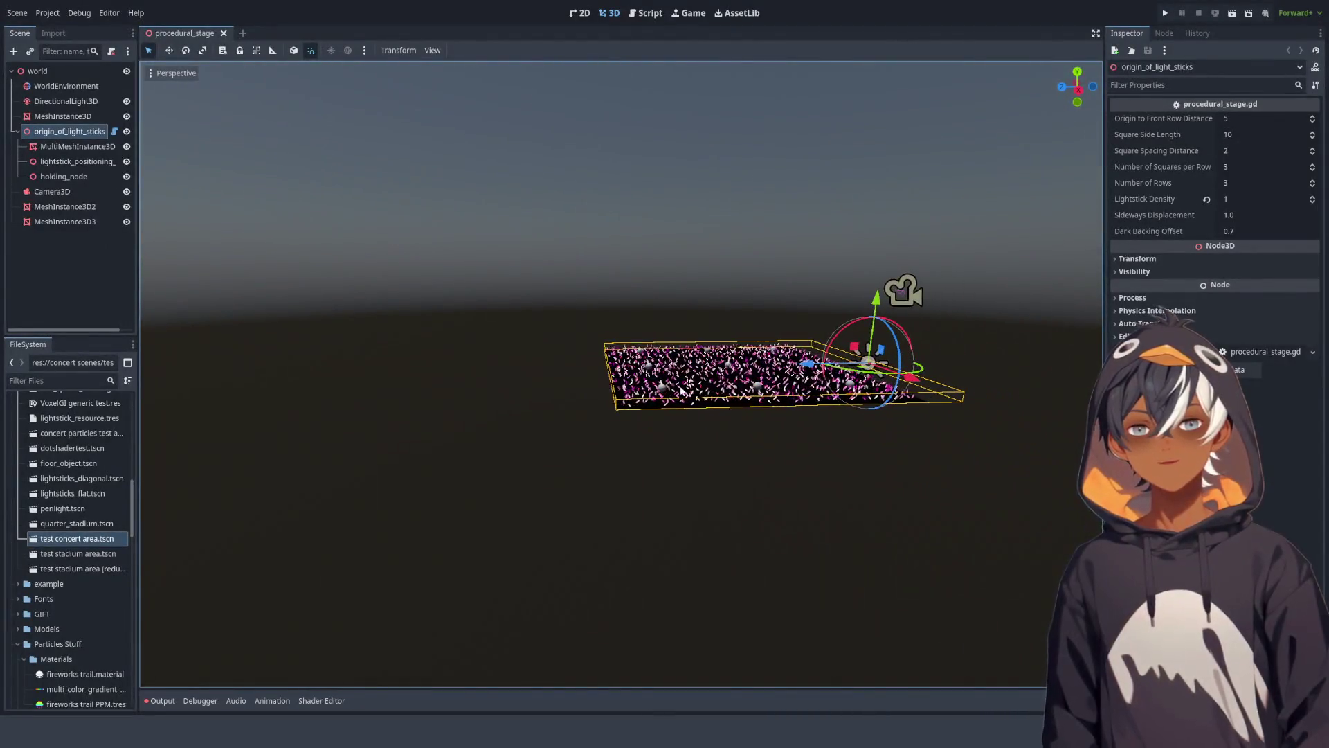
scroll(692, 388, "up", 3)
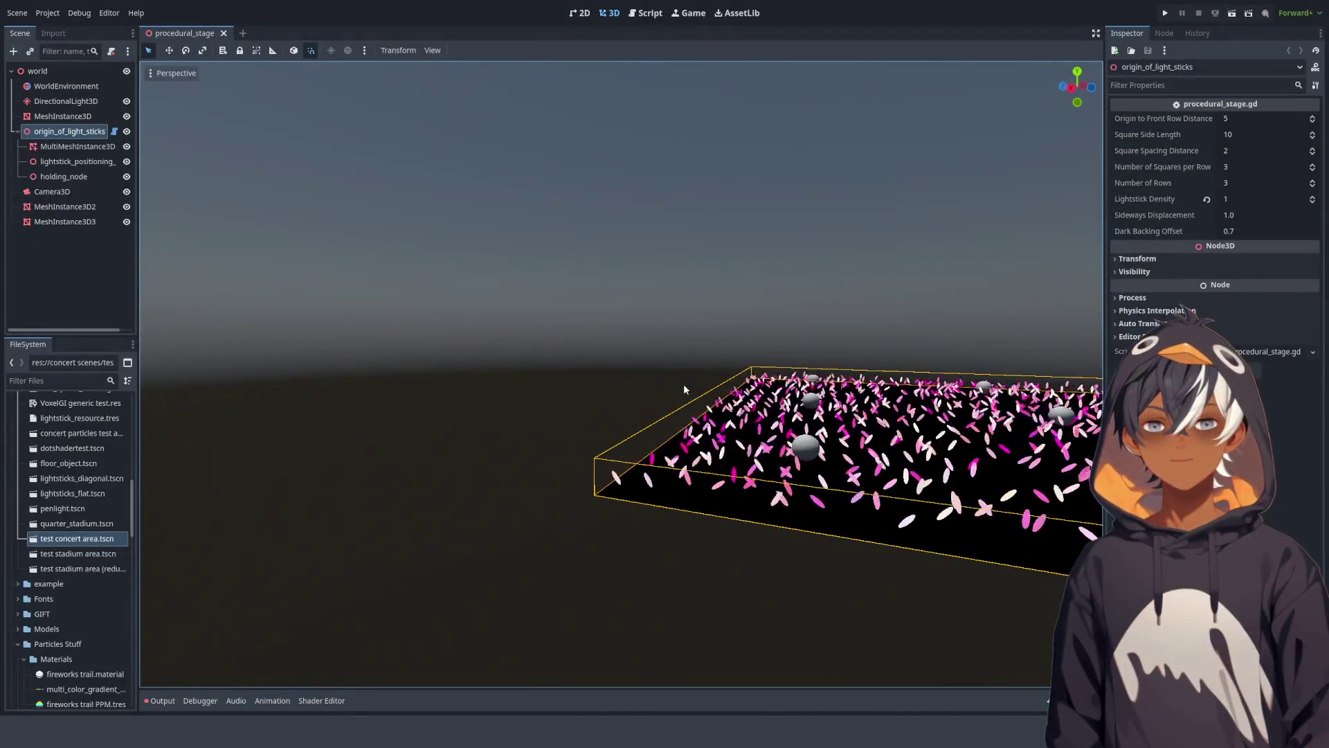
mouse_move(684, 384)
left_mouse_down()
mouse_move(751, 364)
mouse_move(571, 444)
left_mouse_up()
scroll(570, 445, "down", 2)
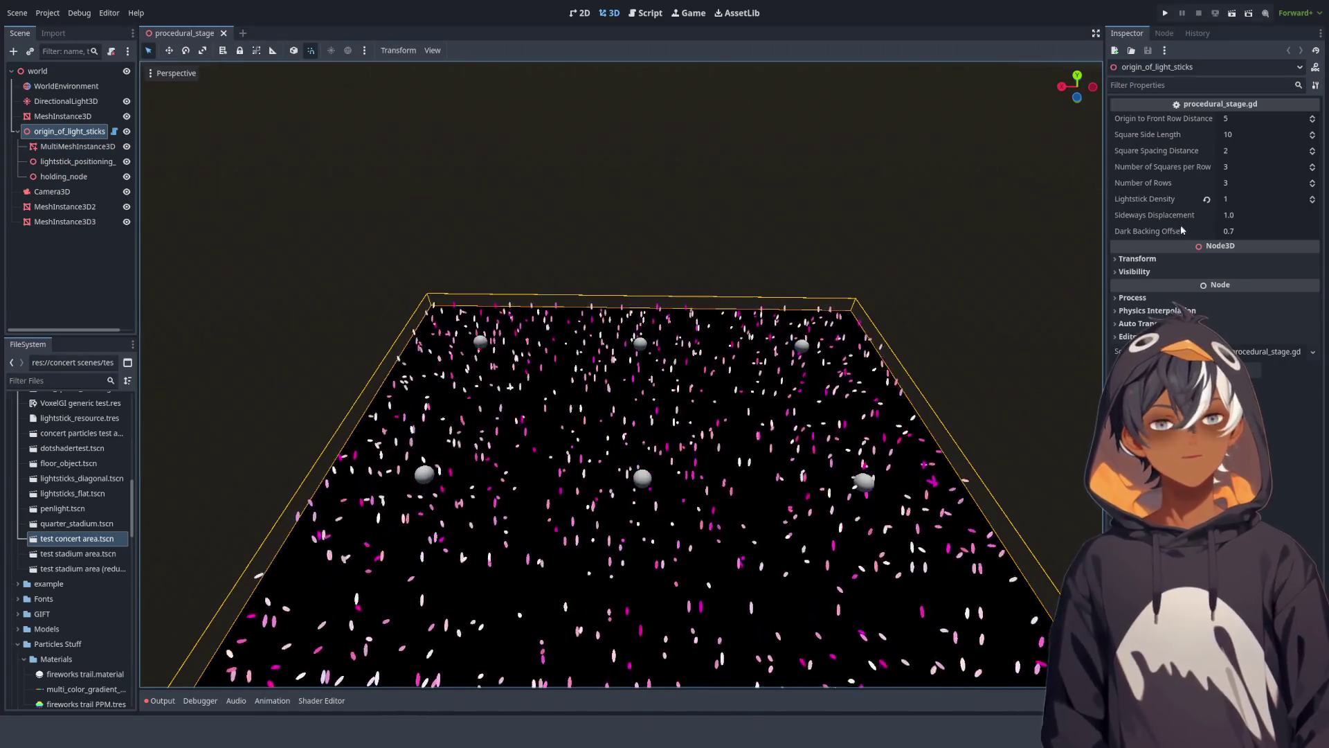
left_click_drag(537, 376, 571, 413)
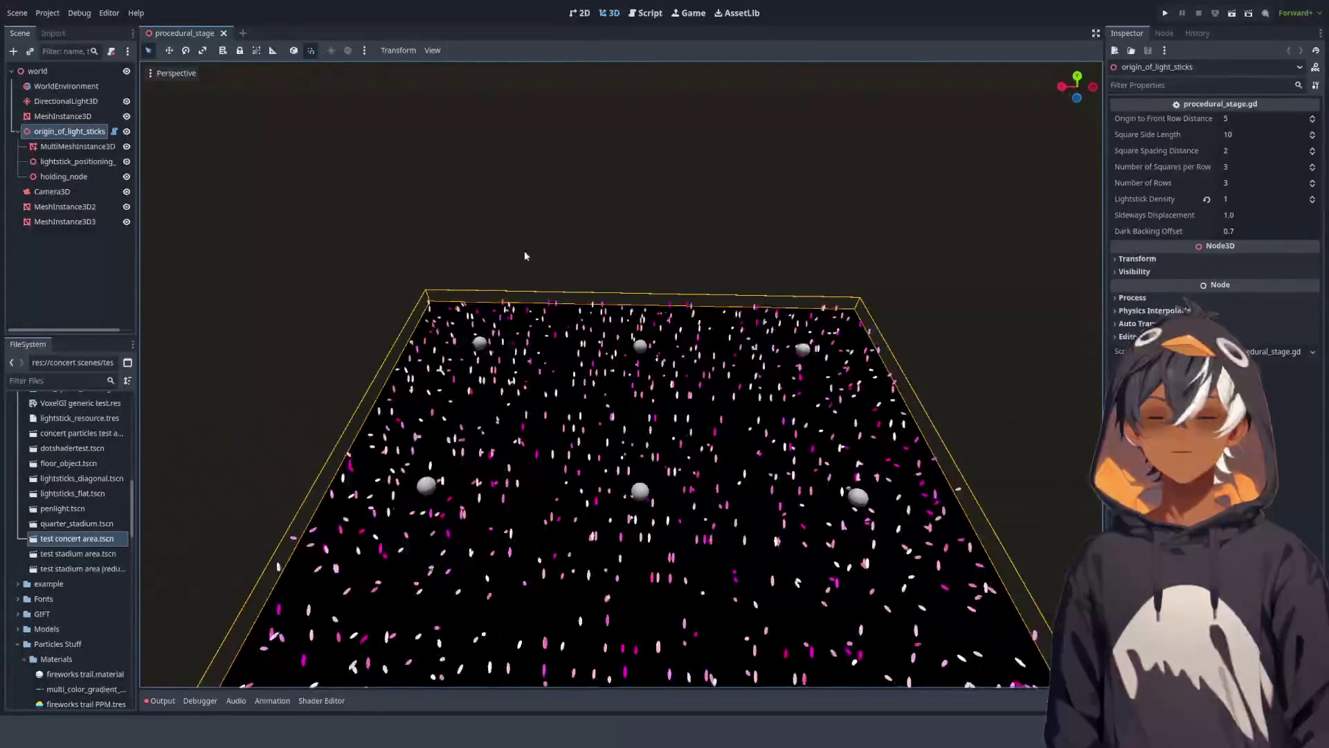
mouse_move(475, 282)
left_mouse_down()
mouse_move(700, 207)
mouse_move(537, 249)
mouse_move(468, 309)
mouse_move(489, 252)
left_mouse_up()
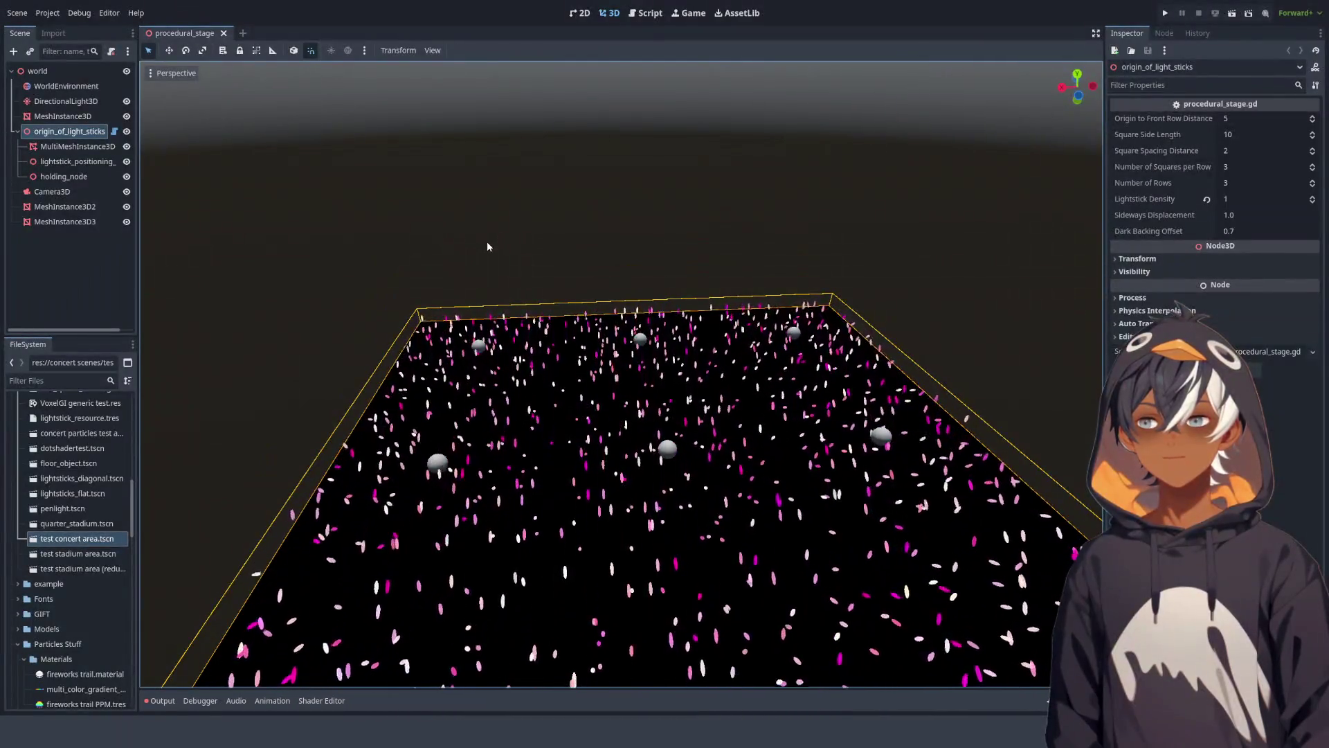
Step: Change the back-squares outer loop from range(number_of_rows) to range(1)
left_click(642, 14)
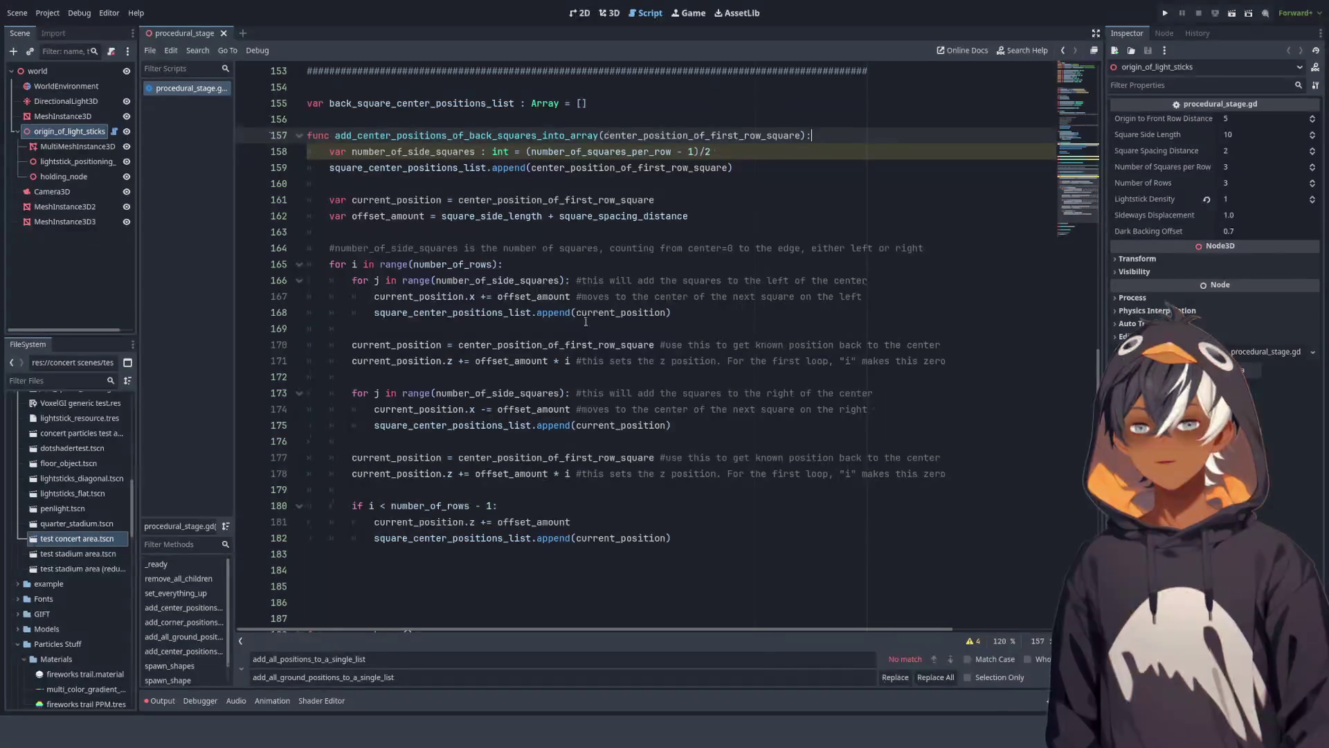
double_click(444, 264)
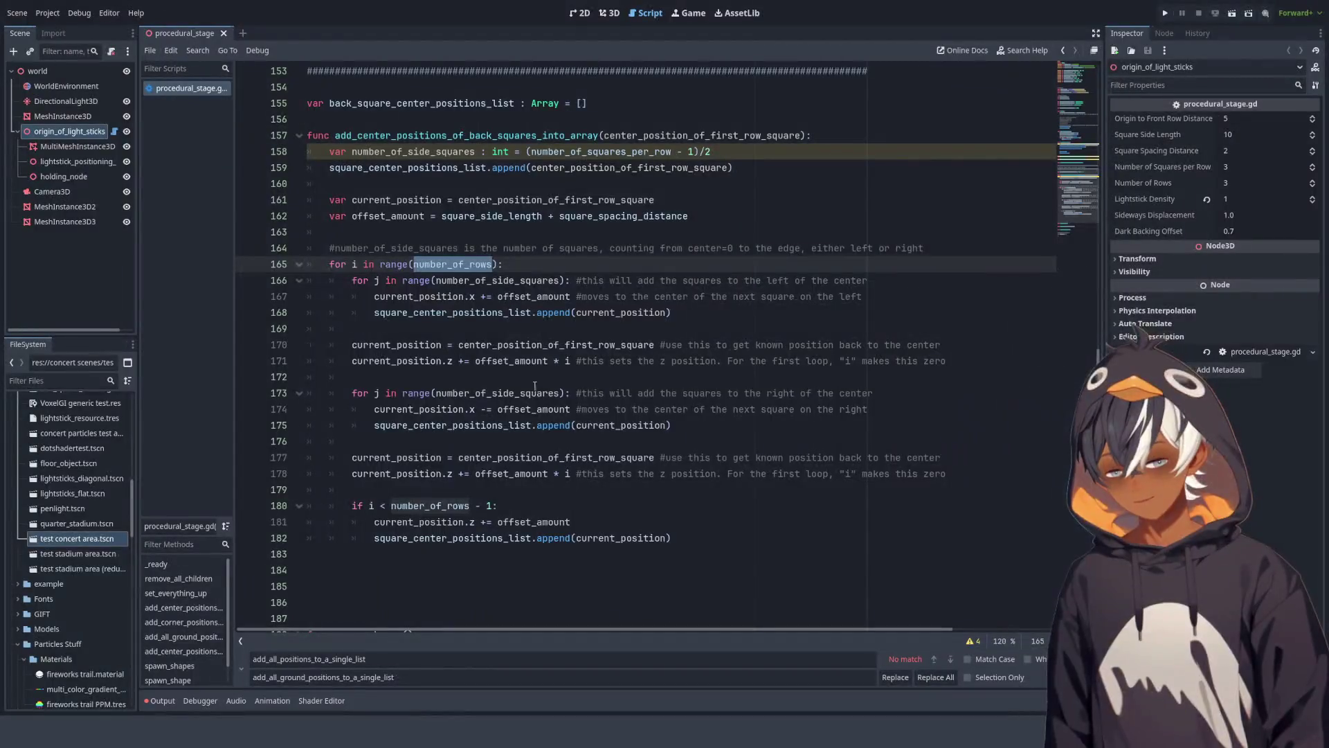
type("1")
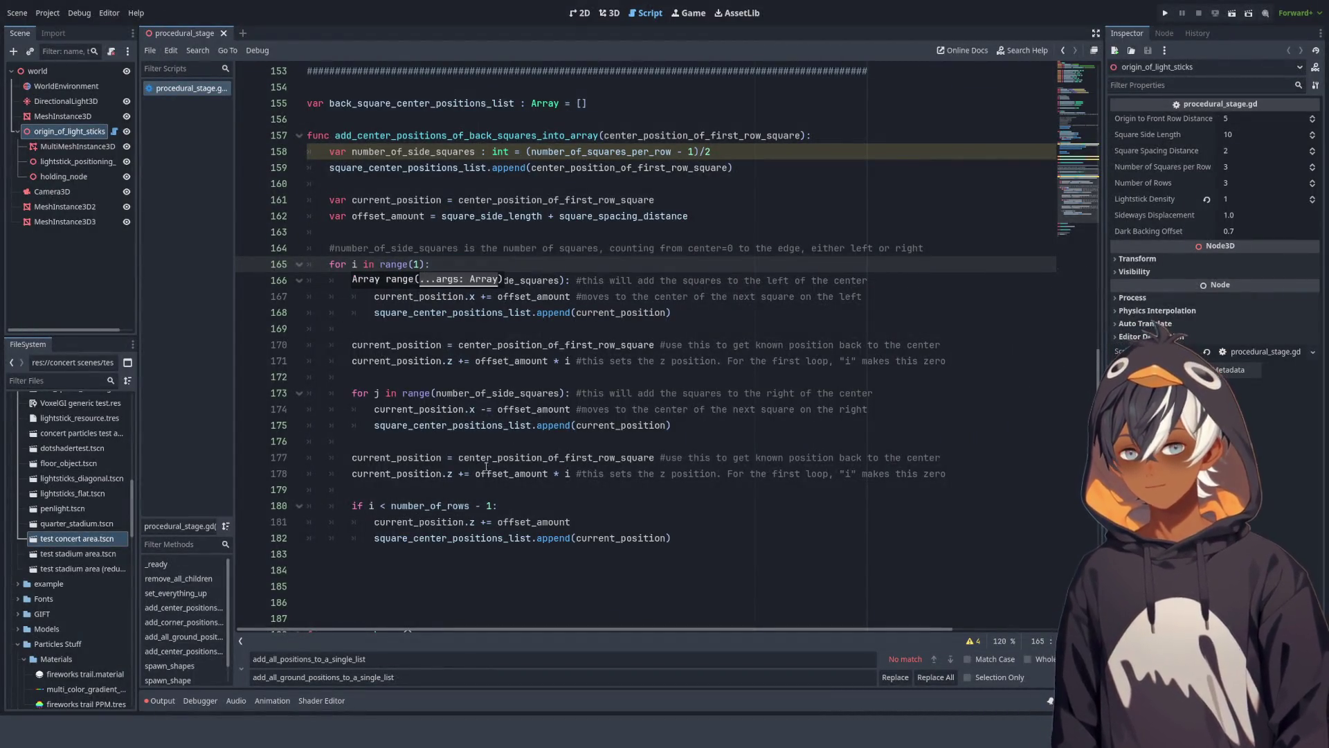
key("Escape")
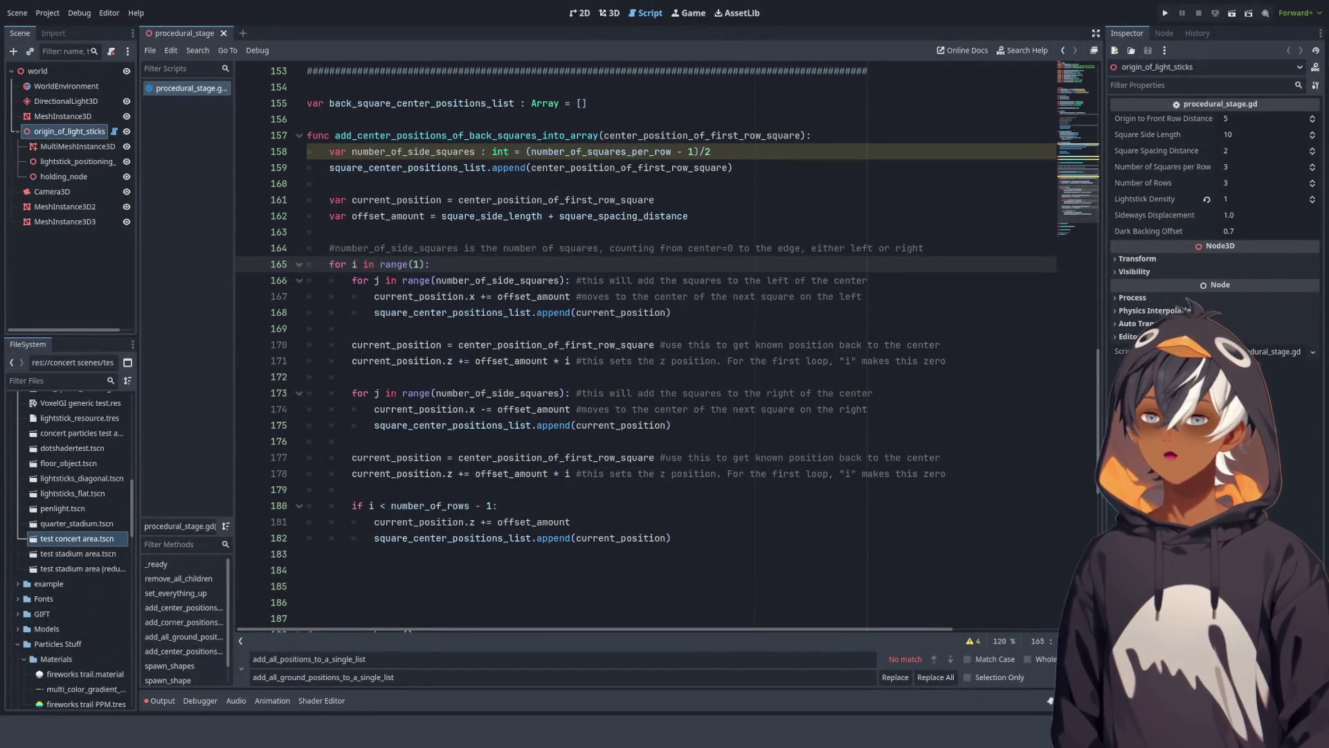
Step: Look over the back-squares code around current_position line 161, then return to the 3D scene
key("Up")
key("Up")
scroll(500, 280, "down", 2)
scroll(475, 439, "up", 3)
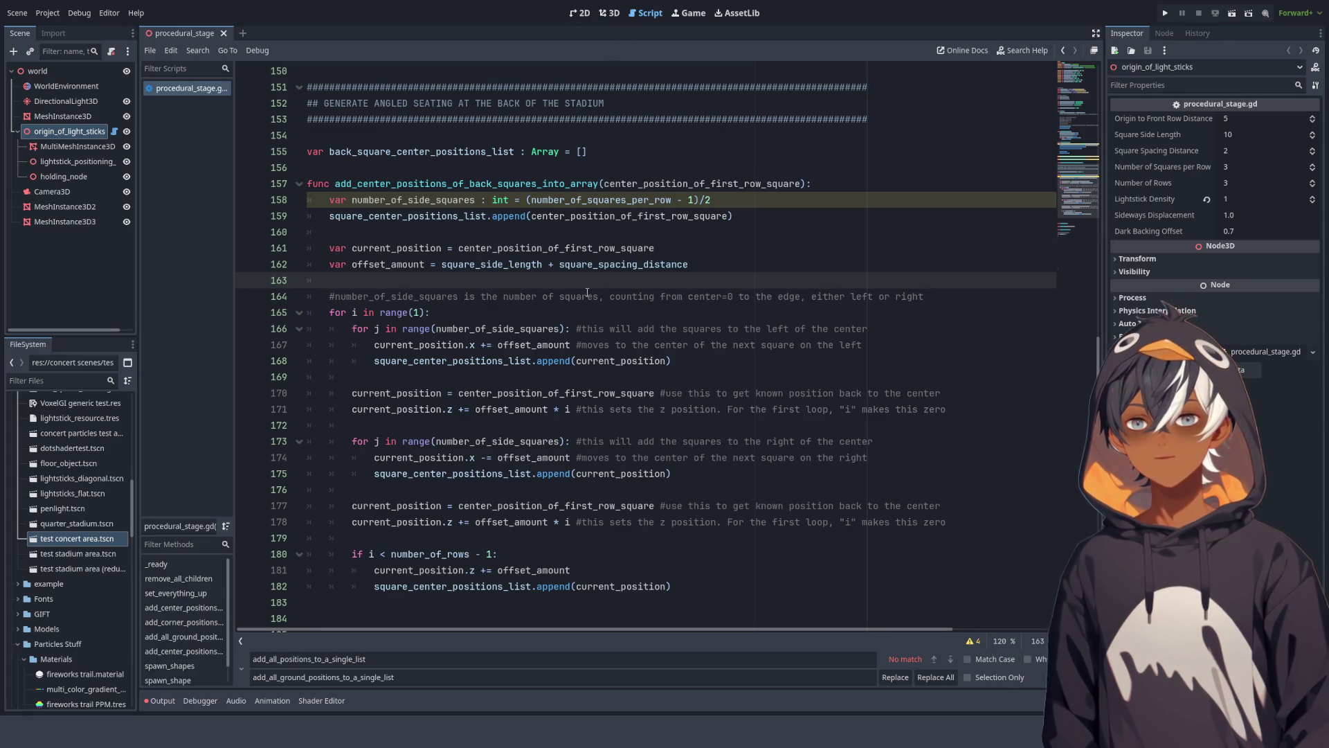
scroll(587, 292, "down", 3)
type("-")
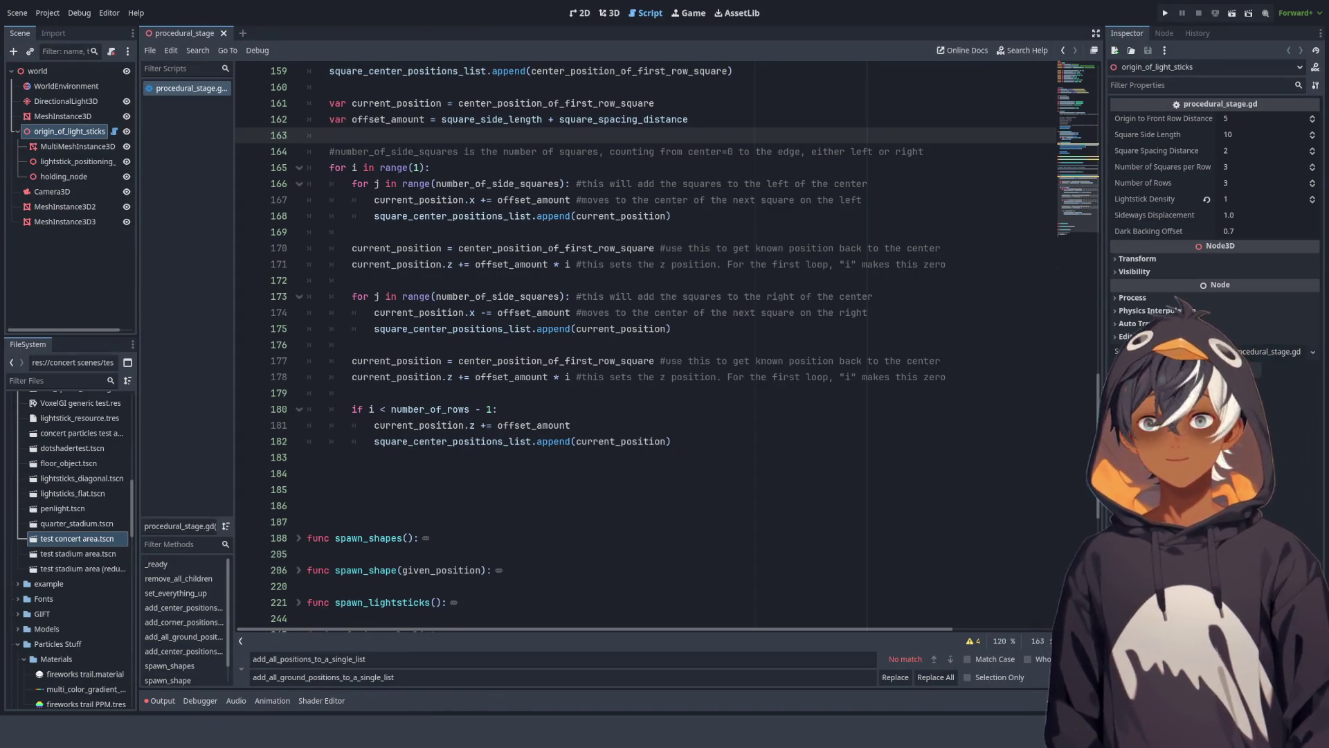
scroll(644, 346, "down", 3)
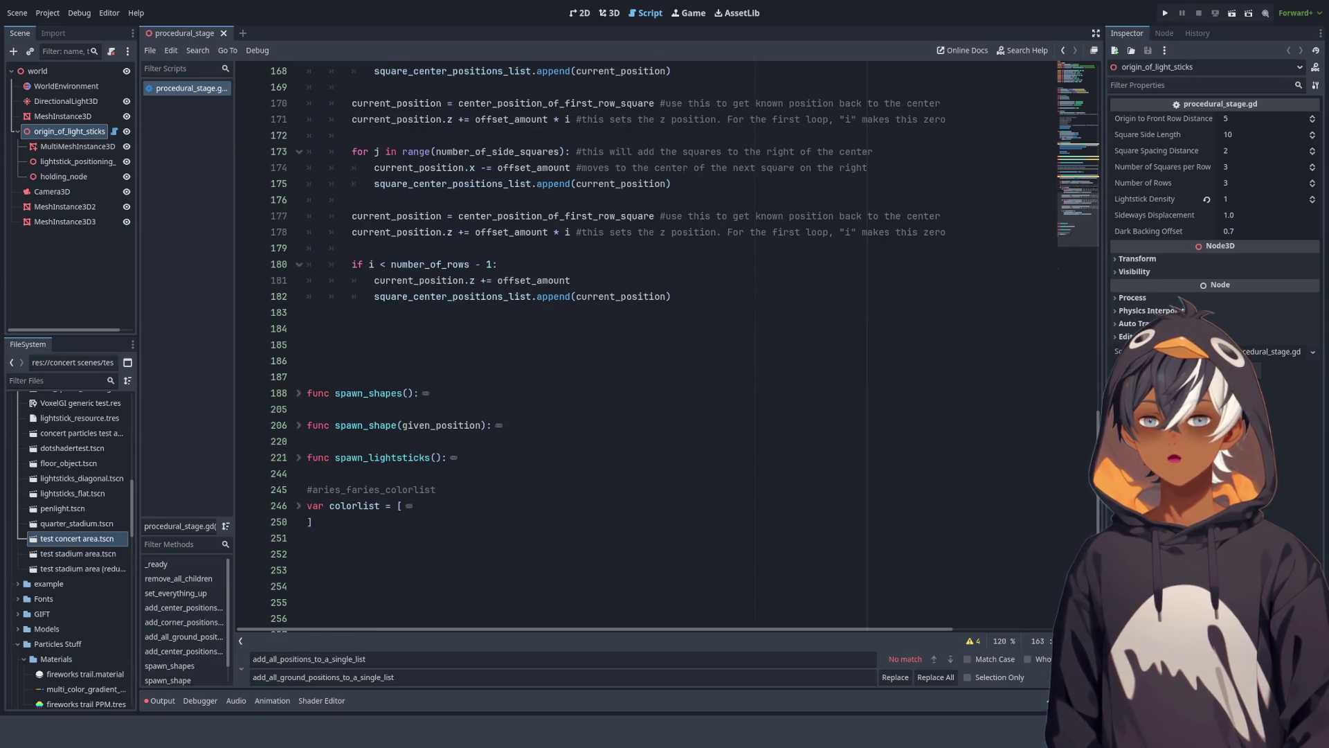
scroll(660, 237, "up", 6)
left_click(660, 248)
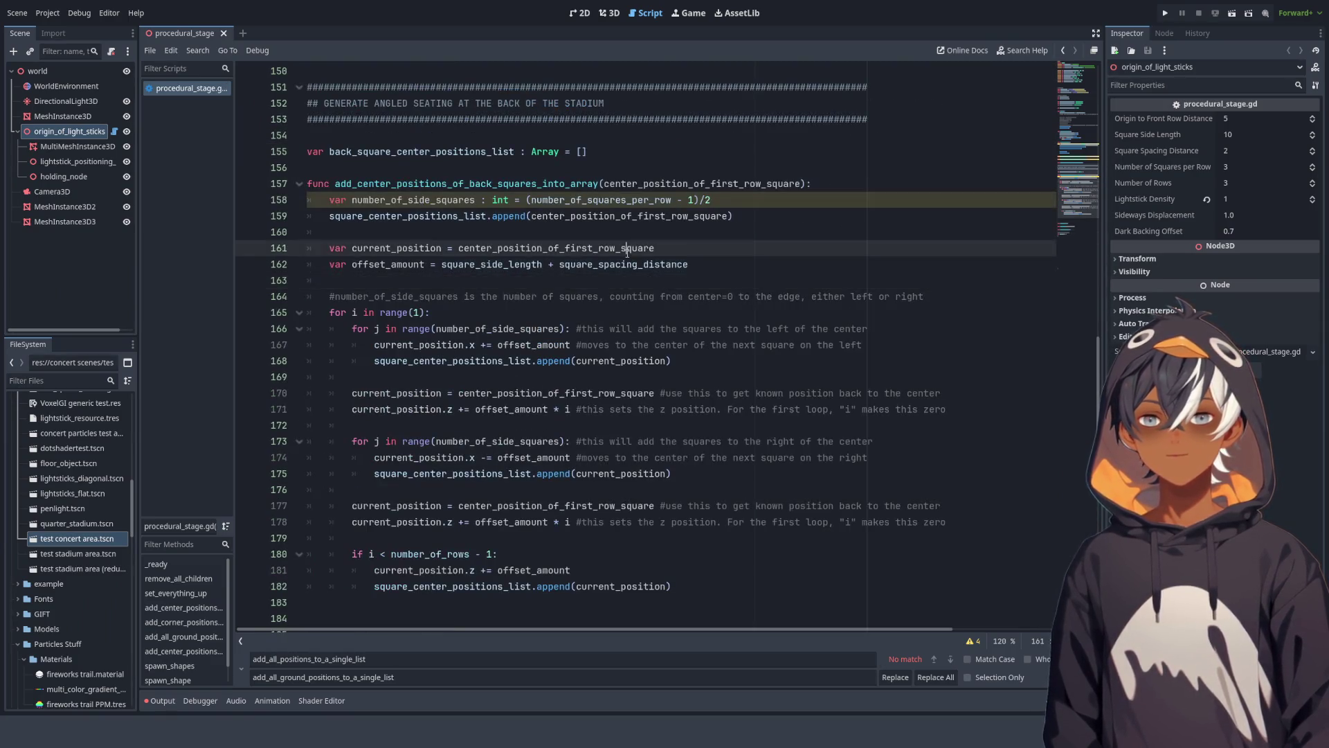
scroll(660, 237, "down", 2)
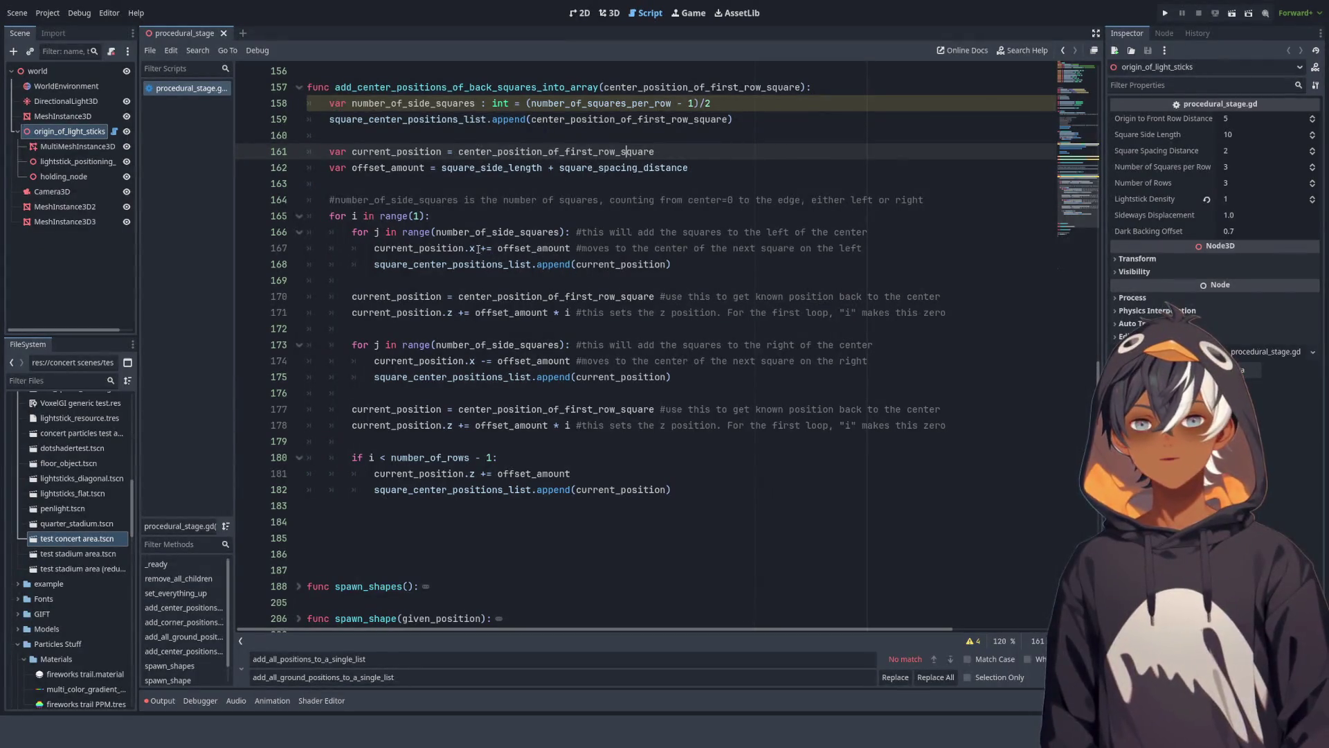
left_click(609, 13)
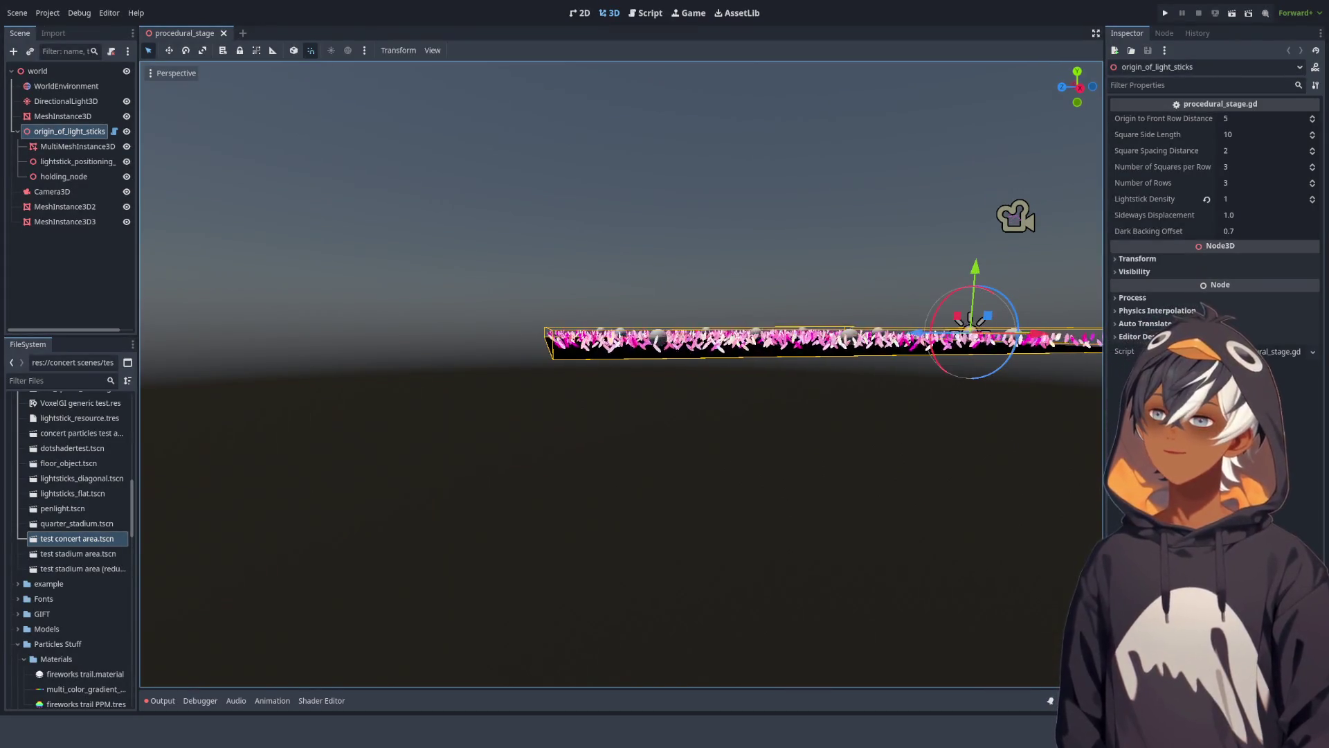
Step: Orbit, zoom and re-centre on the lightstick field, then go to procedural_stage.gd
mouse_move(800, 294)
left_mouse_down()
mouse_move(516, 324)
mouse_move(626, 356)
mouse_move(656, 393)
mouse_move(625, 389)
mouse_move(665, 374)
mouse_move(644, 337)
mouse_move(624, 349)
left_mouse_up()
scroll(681, 460, "up", 5)
scroll(681, 460, "down", 5)
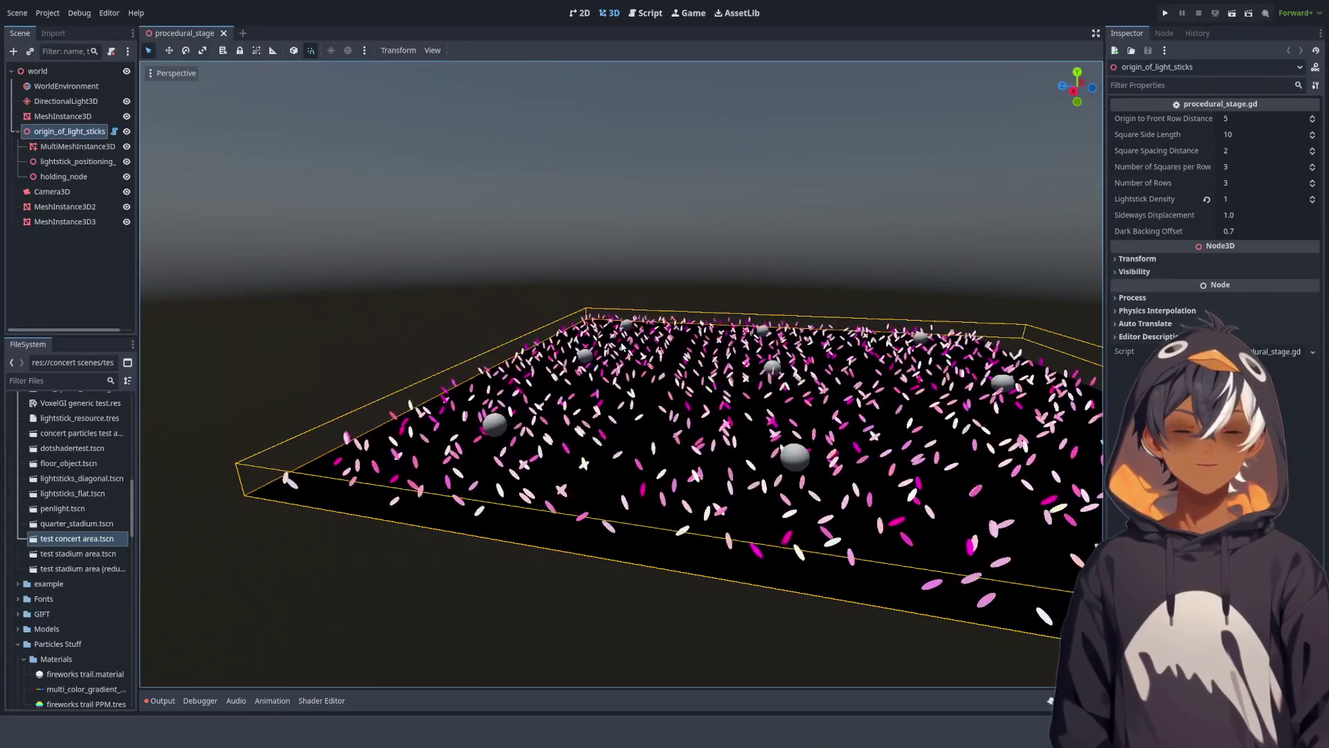
mouse_move(611, 288)
left_mouse_down()
mouse_move(563, 372)
mouse_move(538, 305)
mouse_move(522, 332)
left_mouse_up()
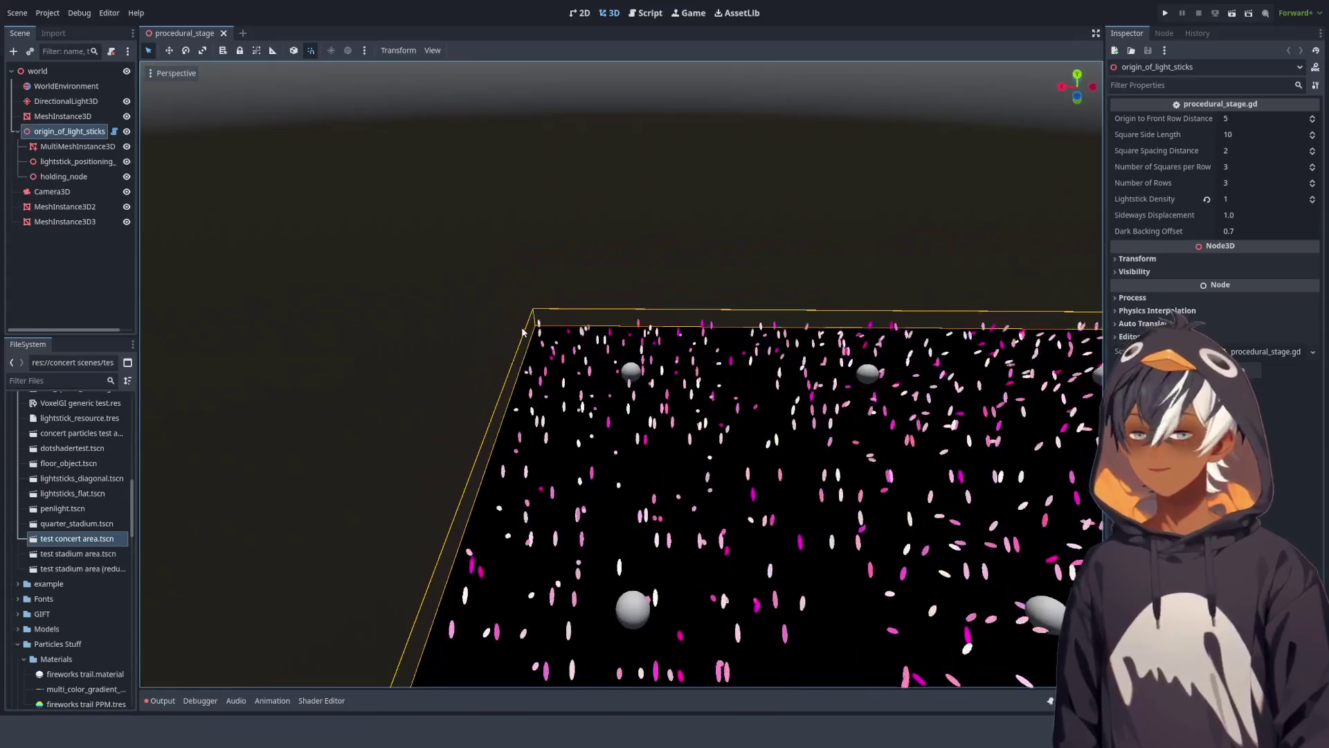
key("f")
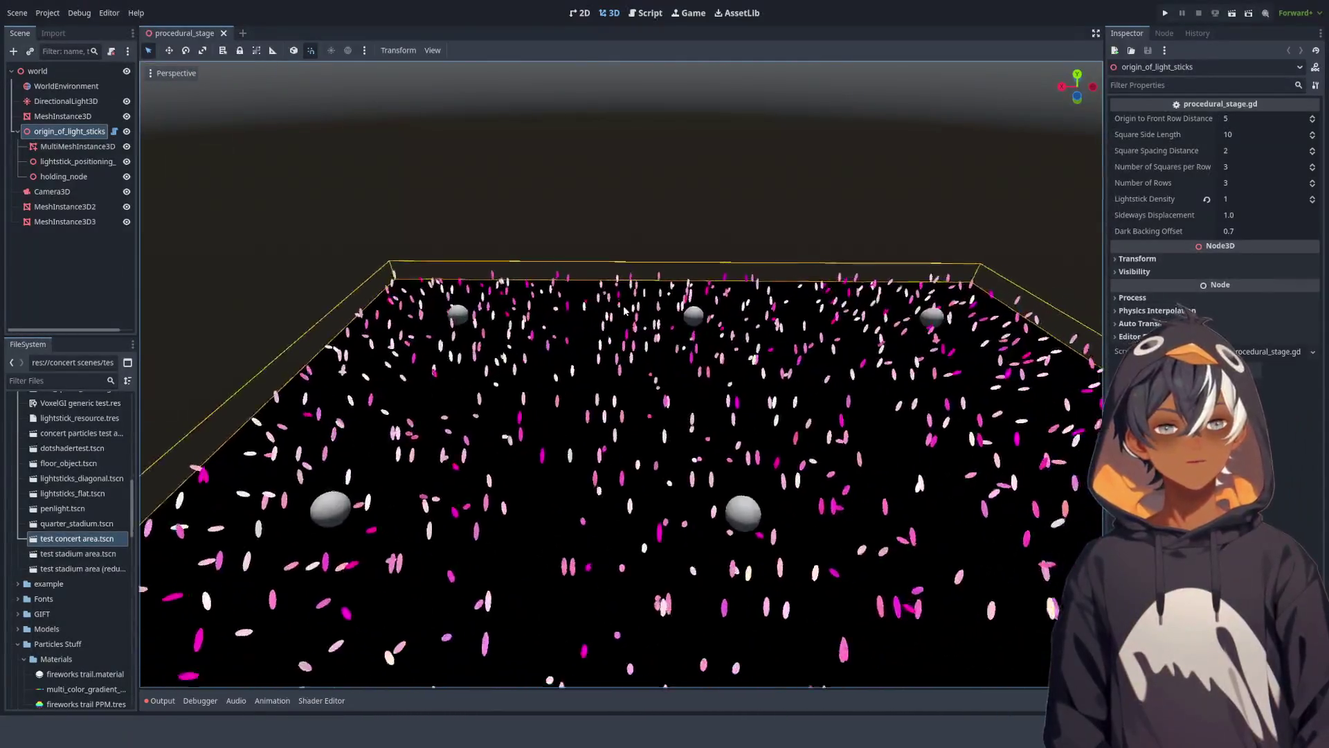
scroll(625, 311, "down", 5)
mouse_move(546, 458)
left_mouse_down()
mouse_move(638, 389)
mouse_move(643, 443)
mouse_move(637, 415)
left_mouse_up()
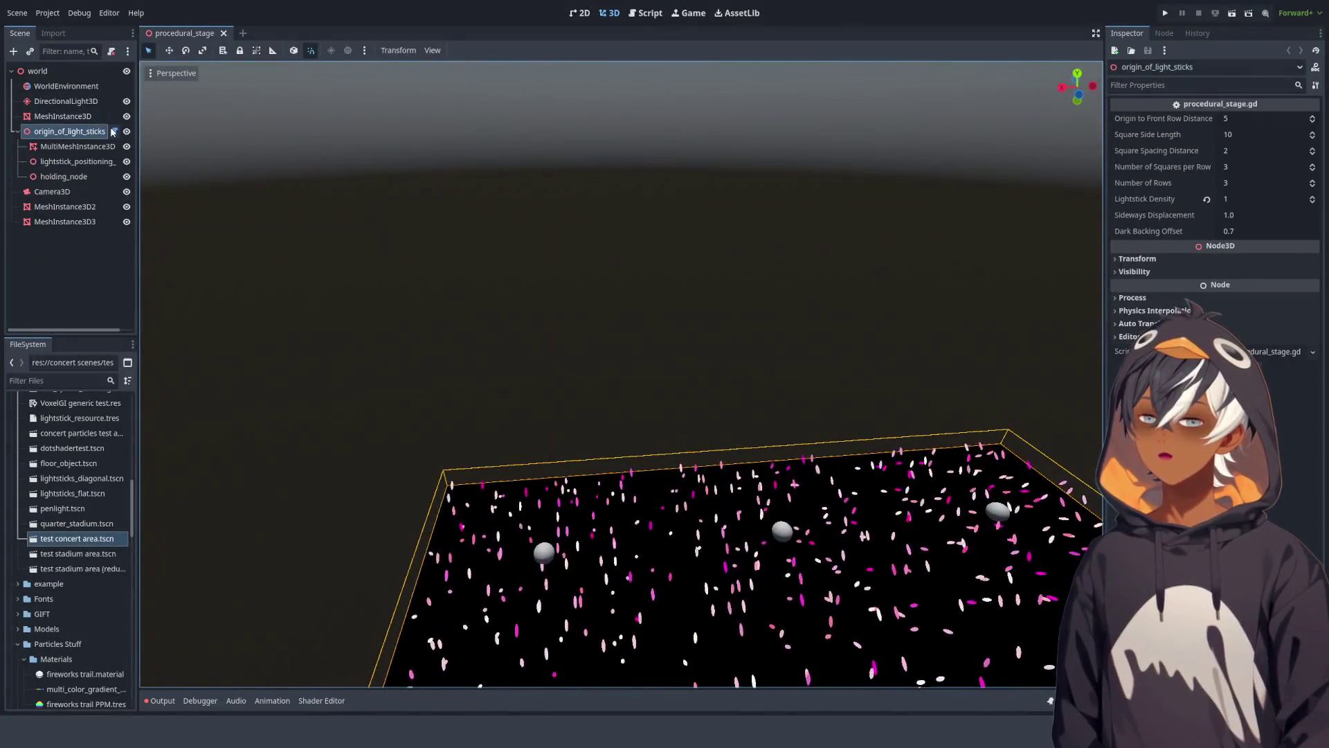
left_click(645, 14)
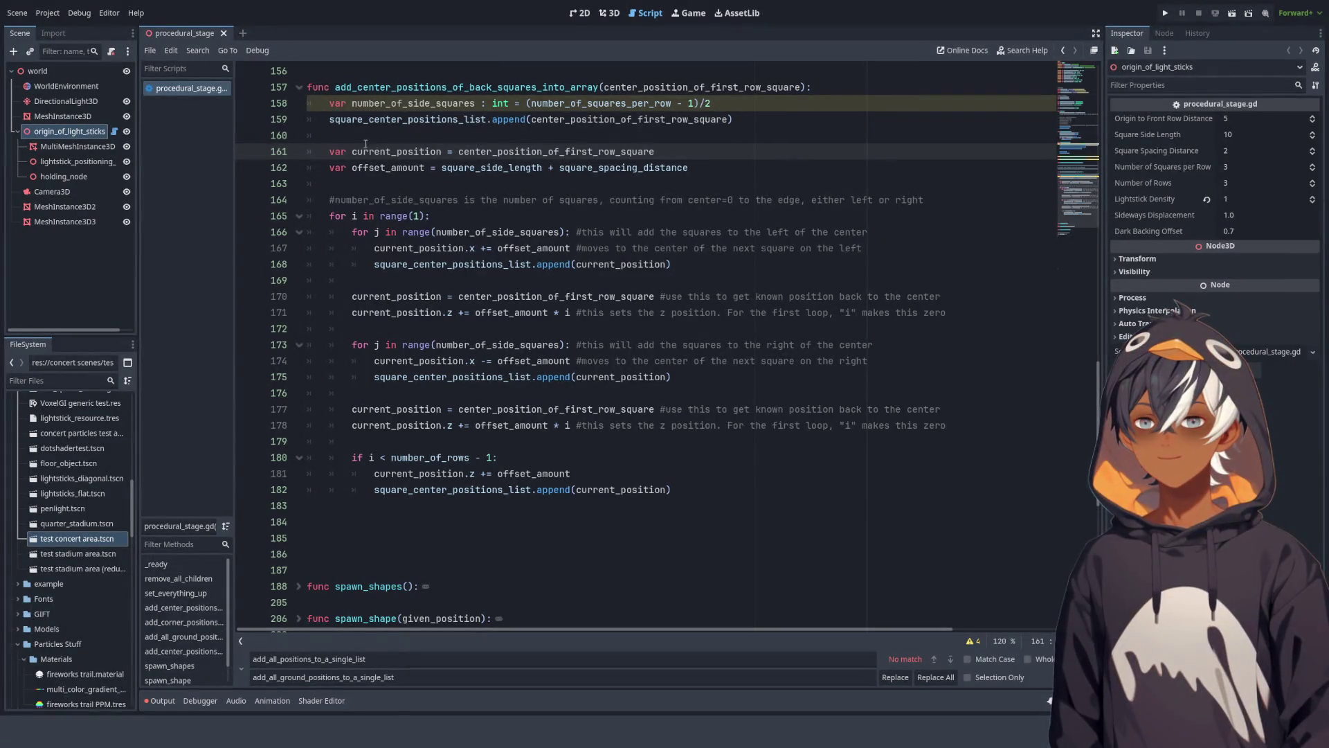
key("Up")
key("Up")
key("Up")
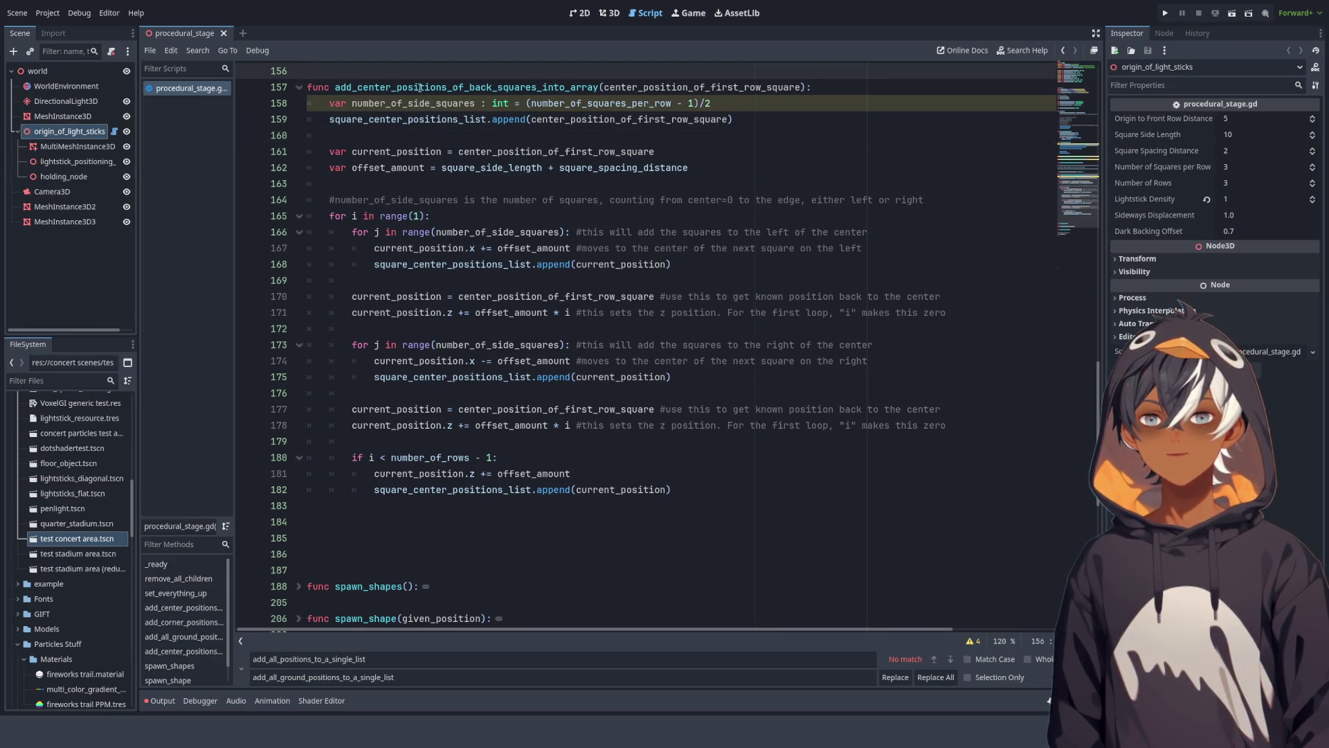
scroll(613, 302, "down", 5)
scroll(651, 325, "up", 20)
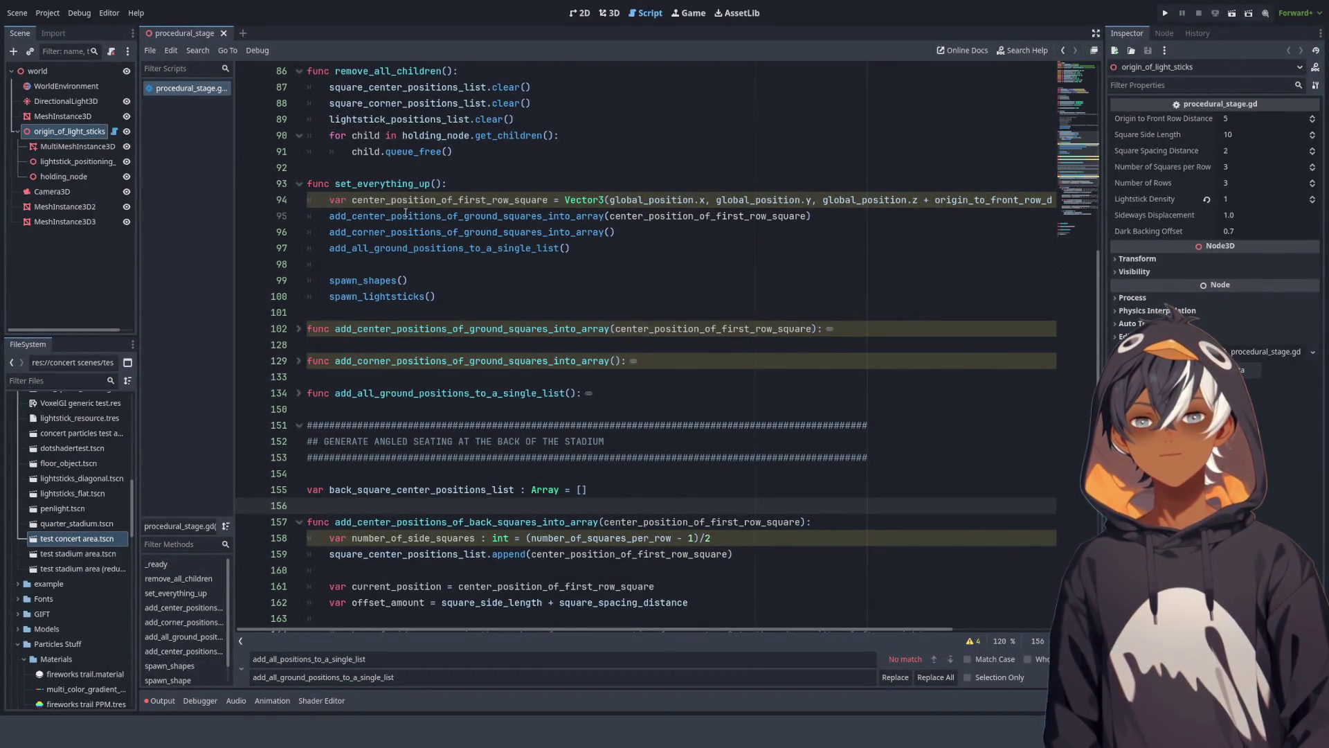
double_click(364, 215)
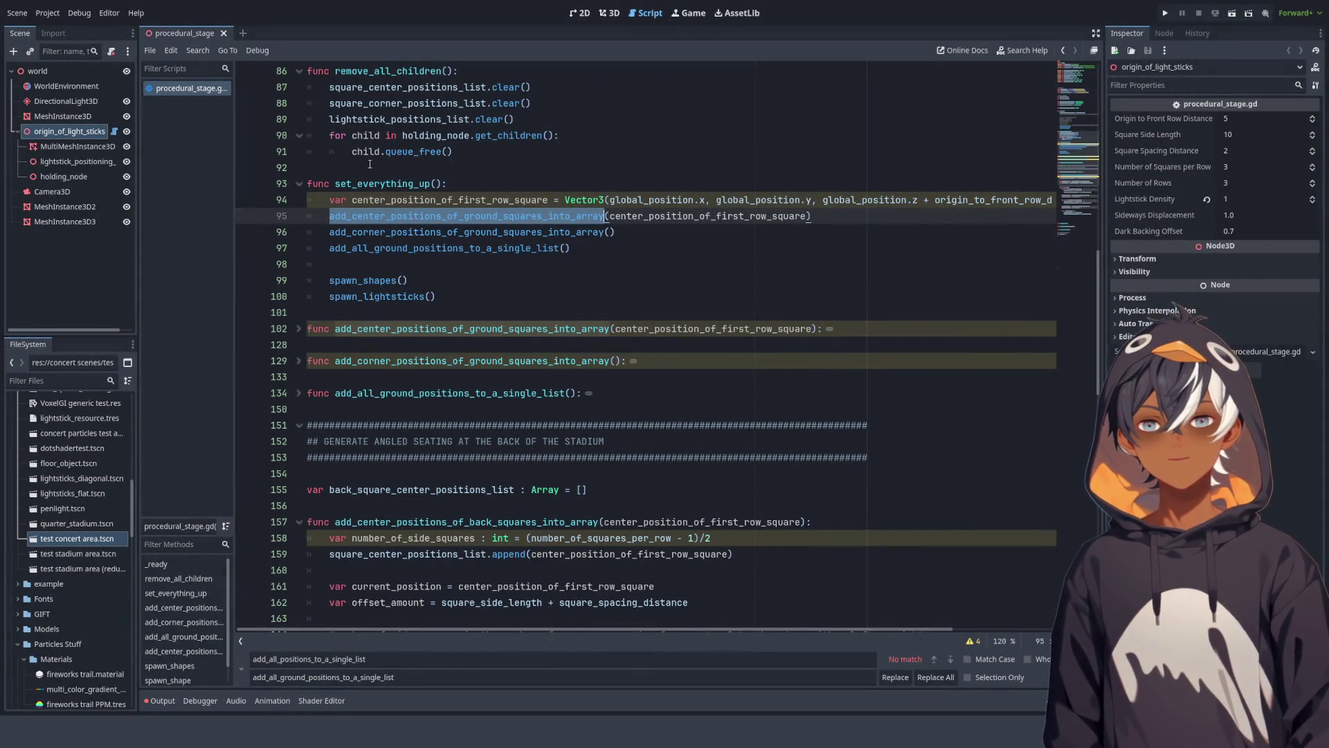
double_click(374, 233)
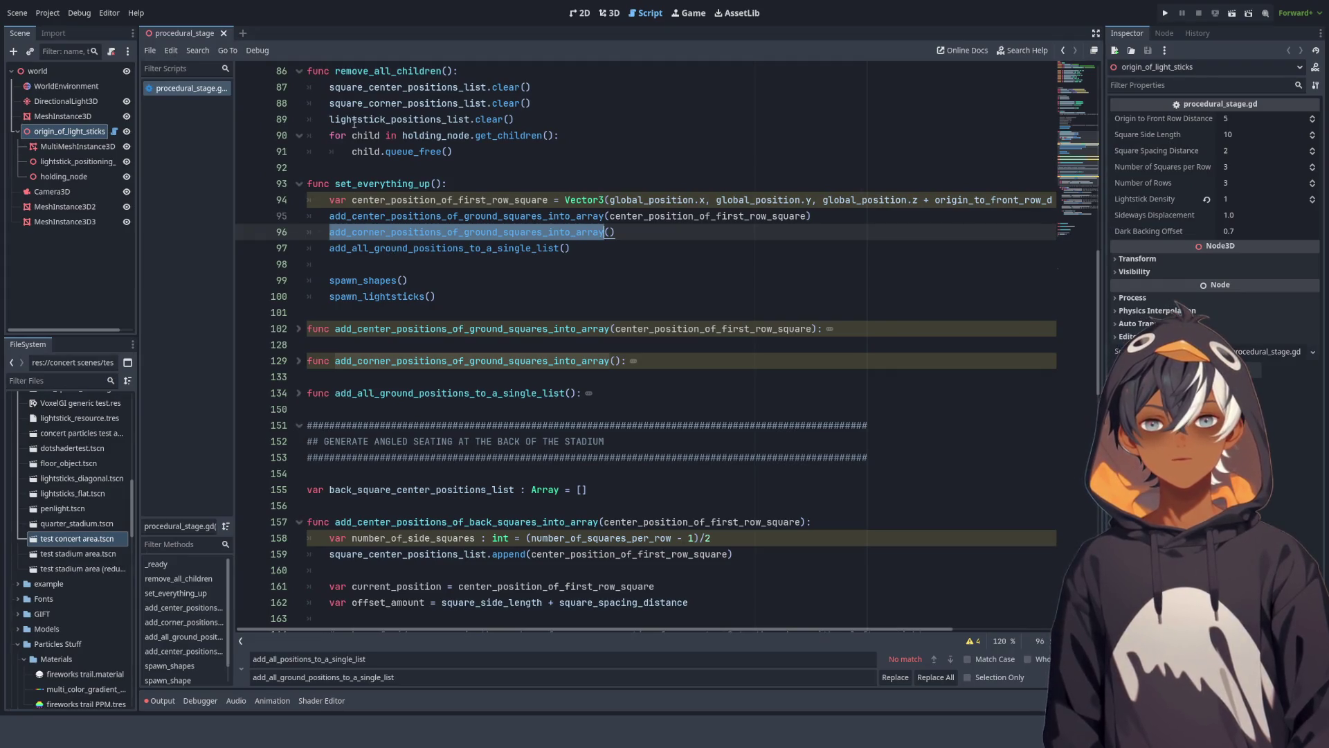
scroll(619, 296, "down", 15)
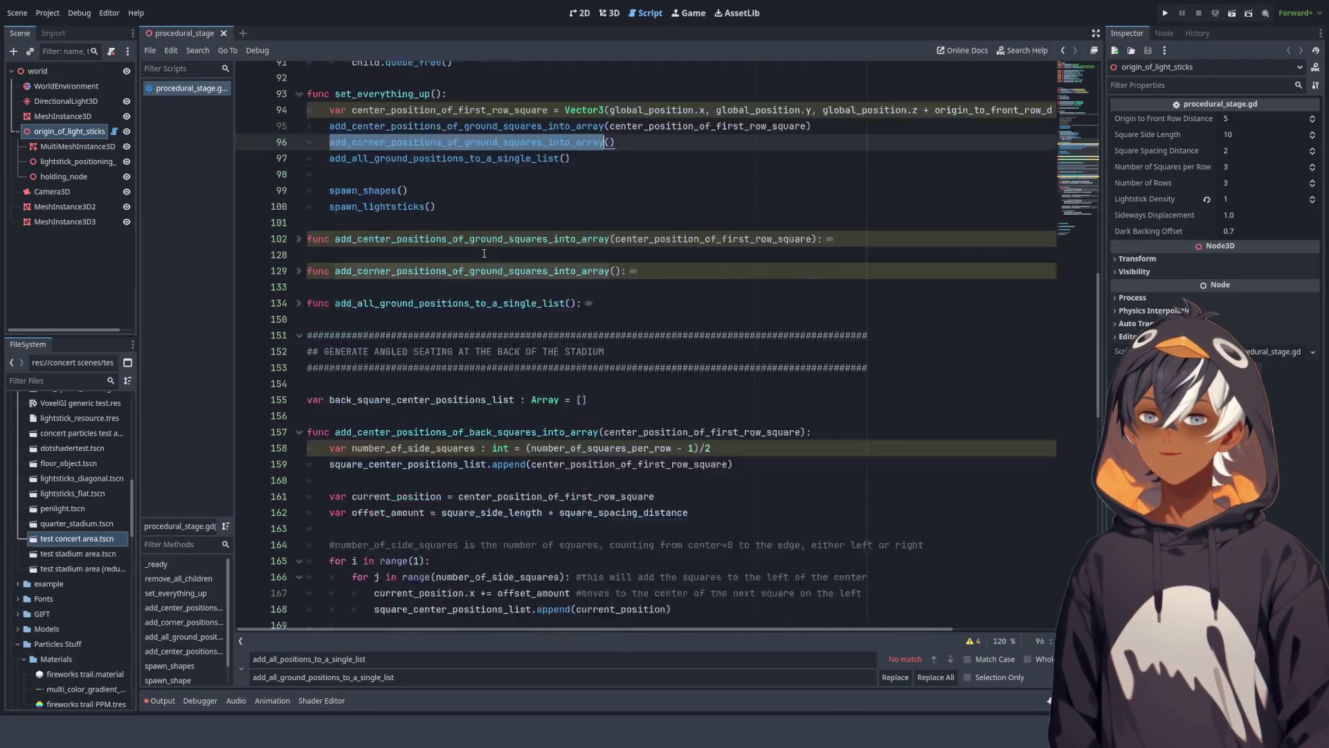
scroll(618, 297, "up", 5)
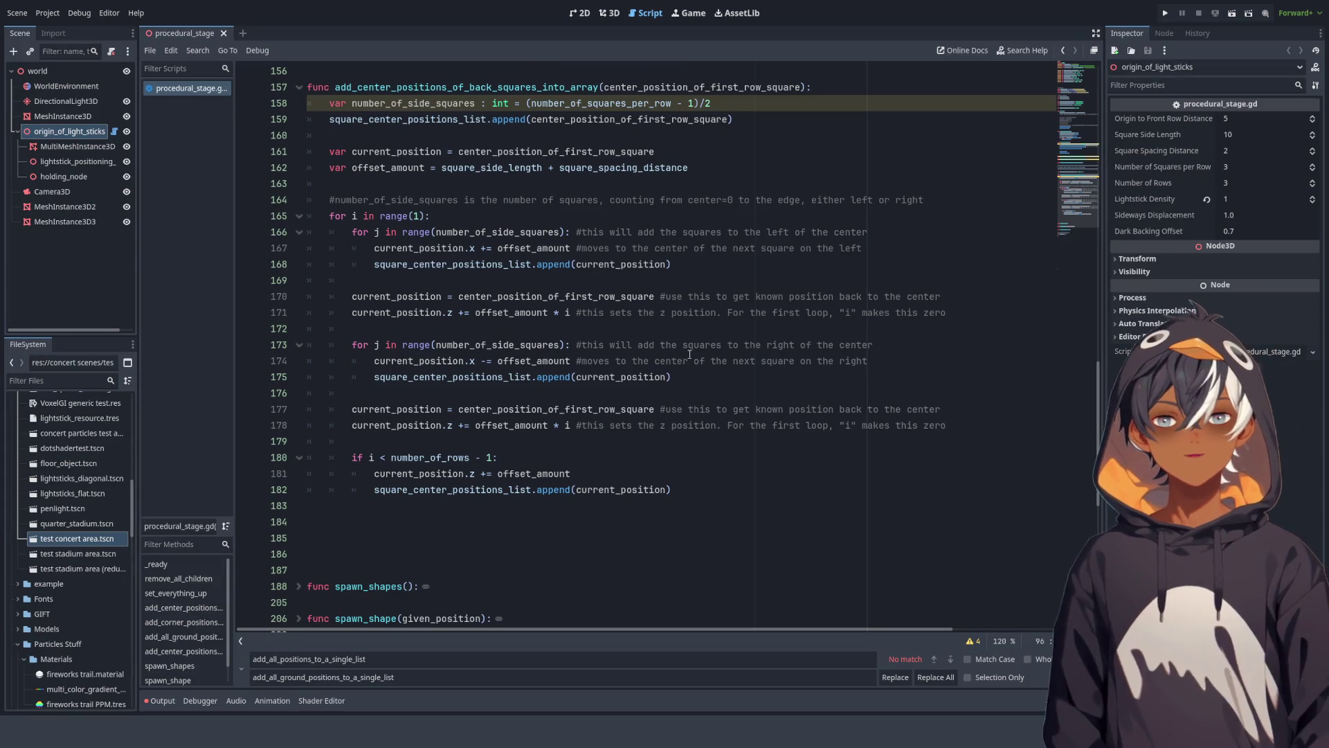
left_click(671, 265)
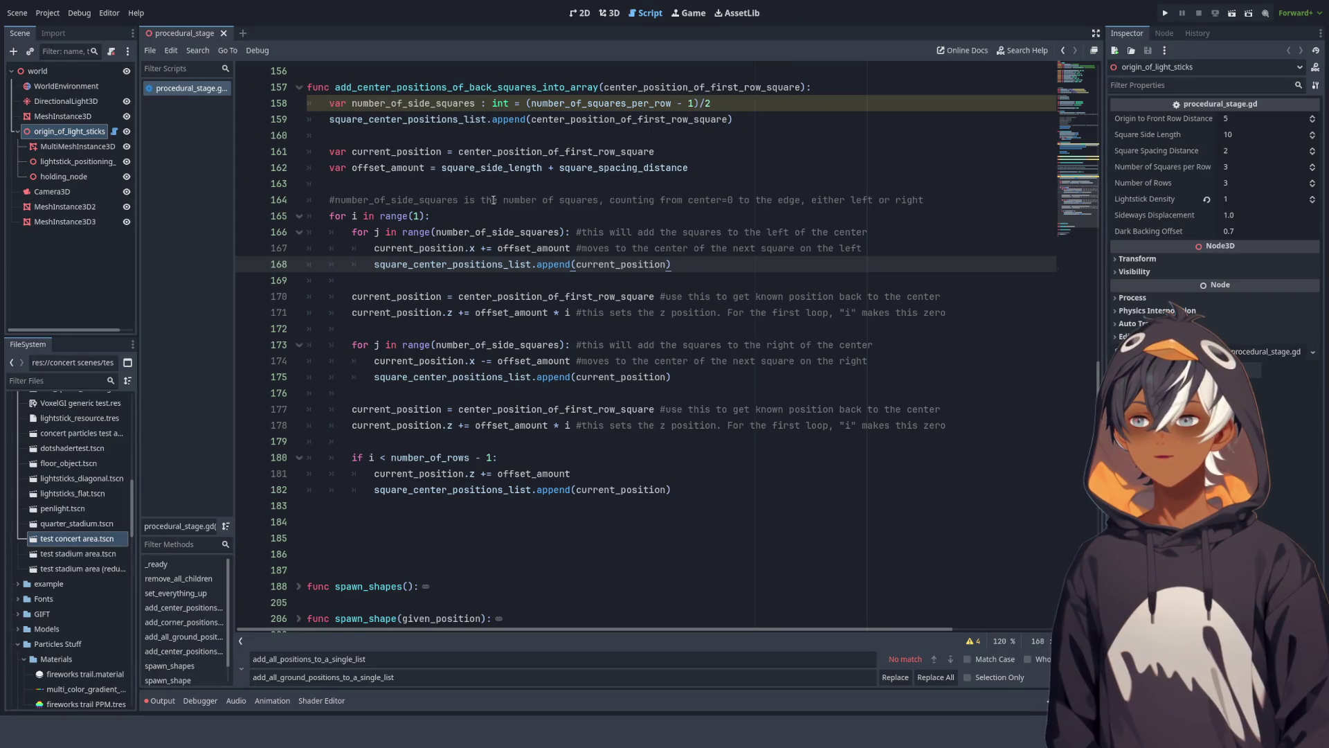
scroll(698, 290, "down", 1)
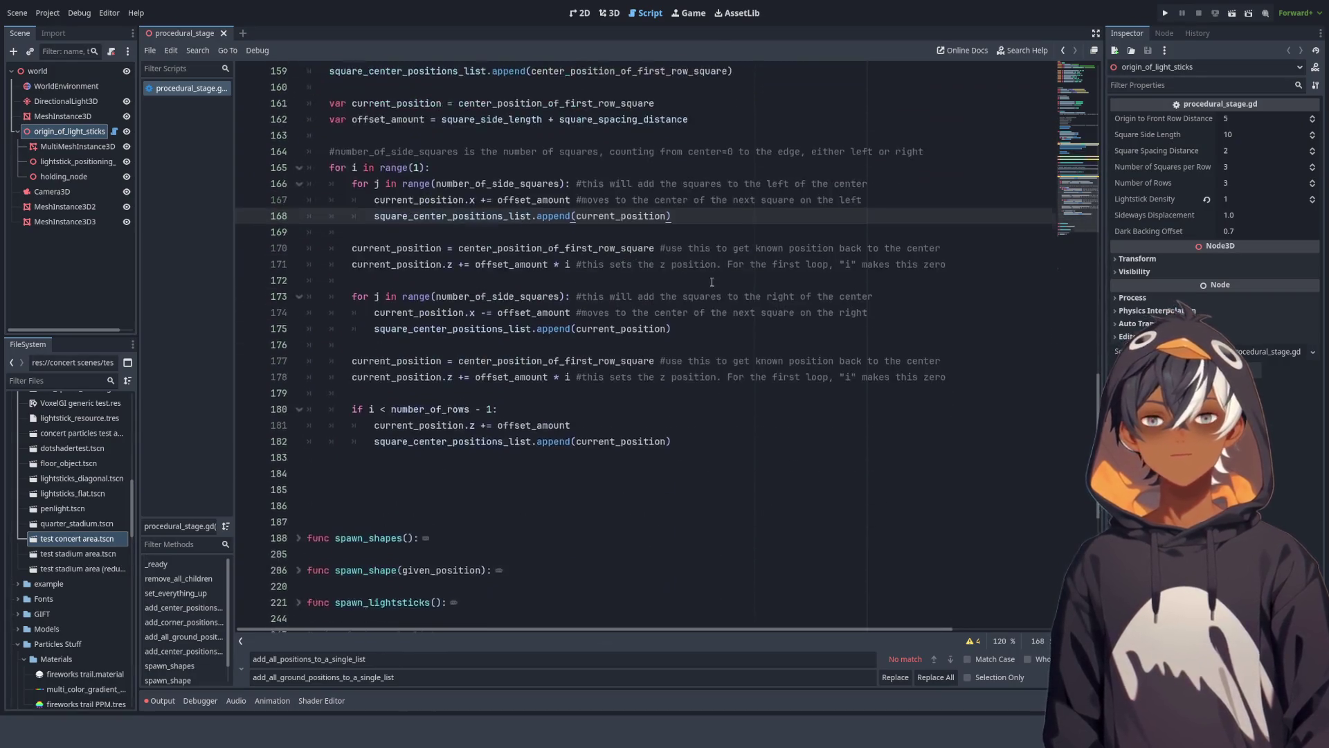
scroll(712, 281, "up", 2)
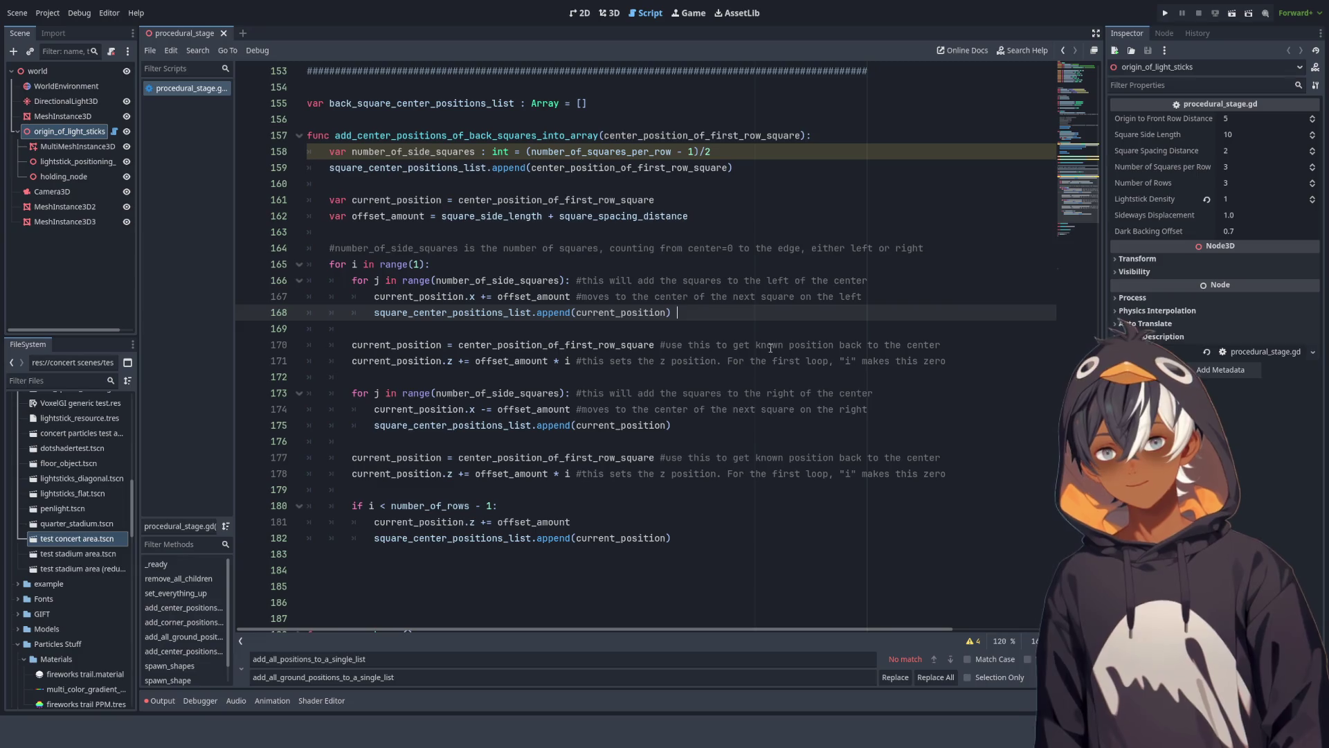
Step: Start a 'var push_to_back_offset' declaration below line 162, then view the stage in 3D
left_click(705, 216)
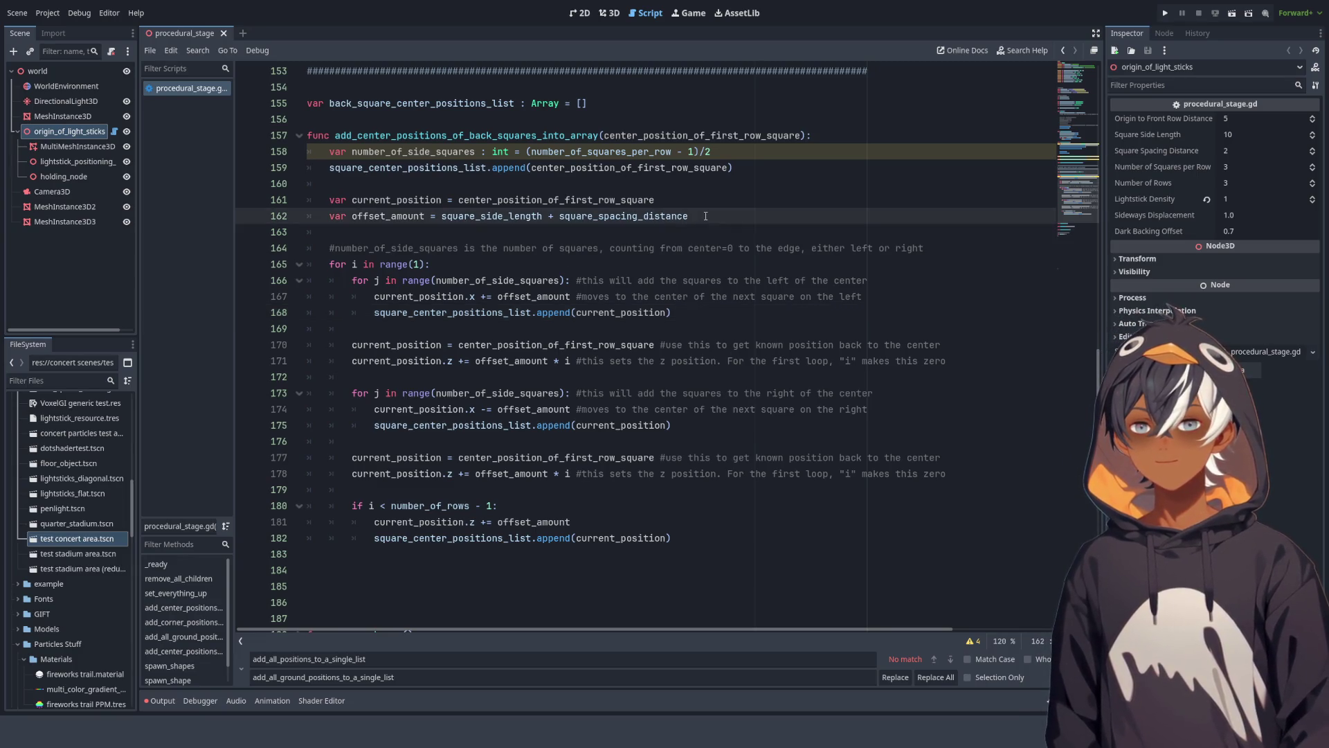
key("Return")
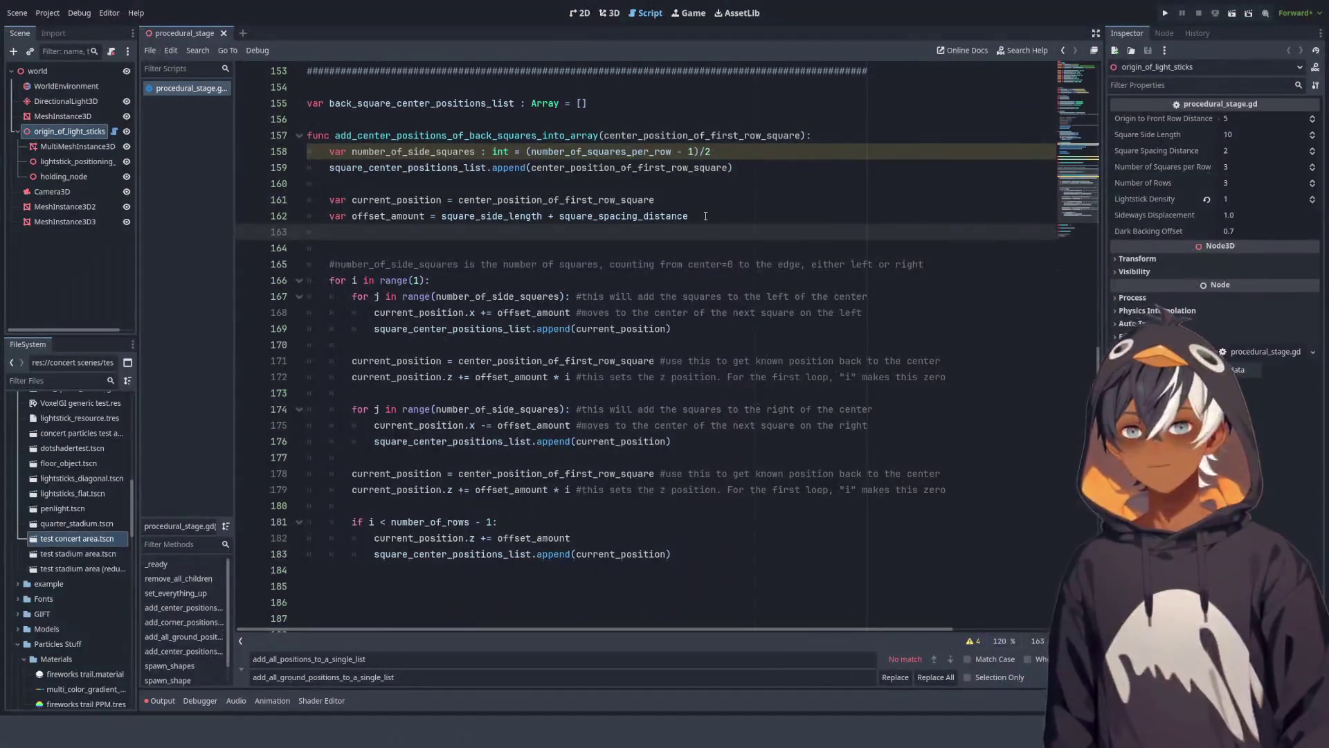
key("Return")
type("var")
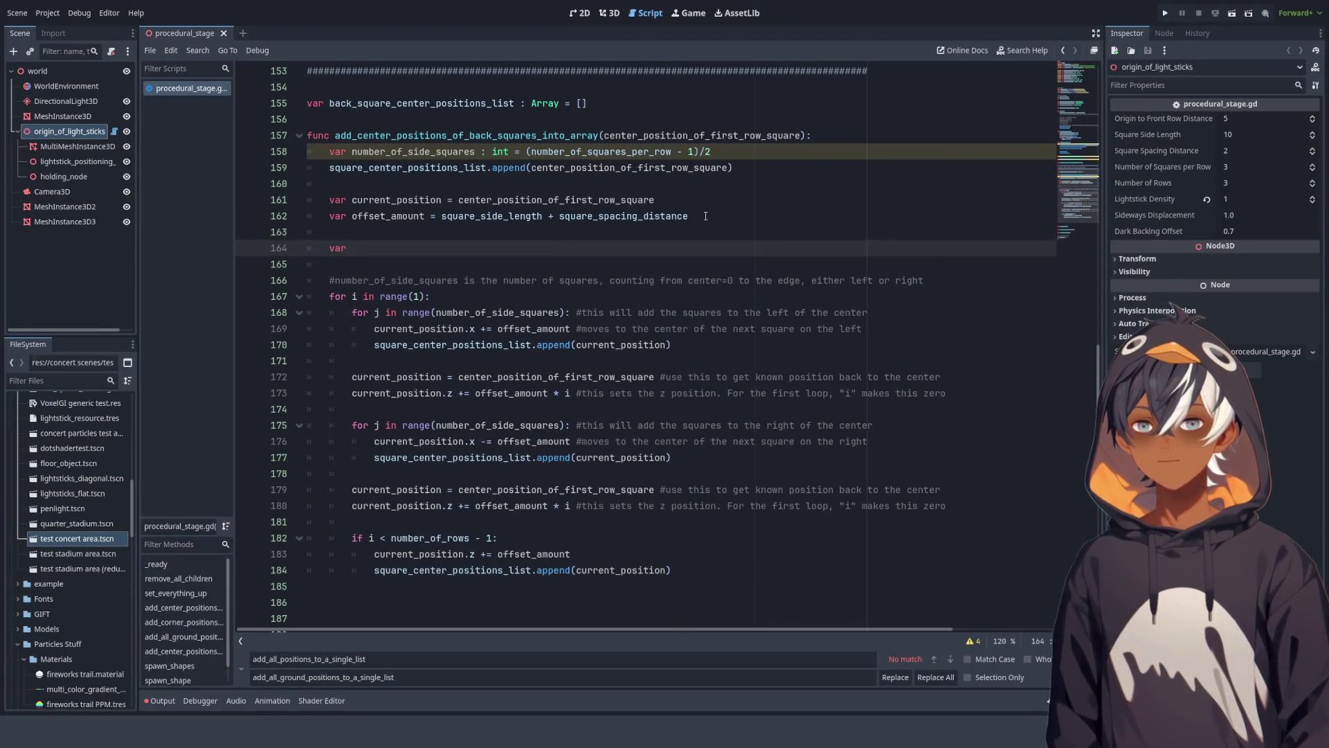
type("p")
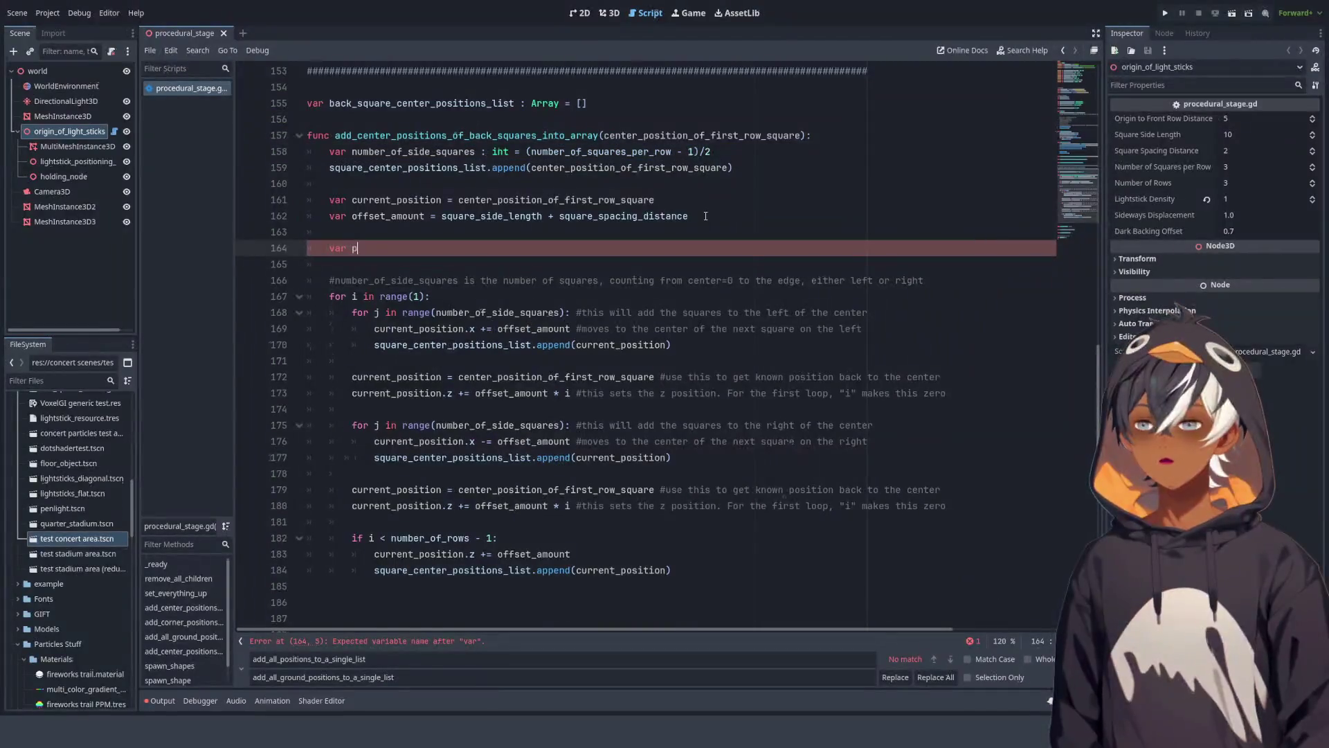
type("ushback_off")
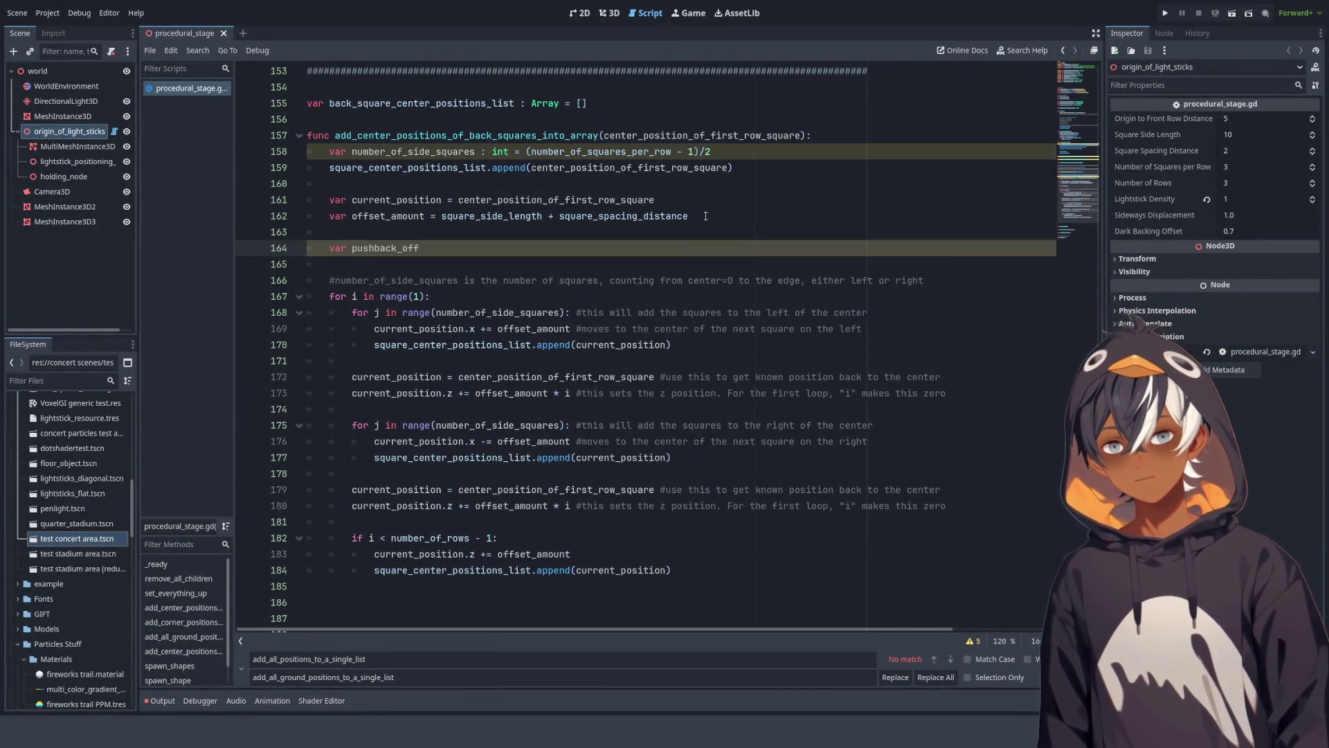
key("ctrl+BackSpace")
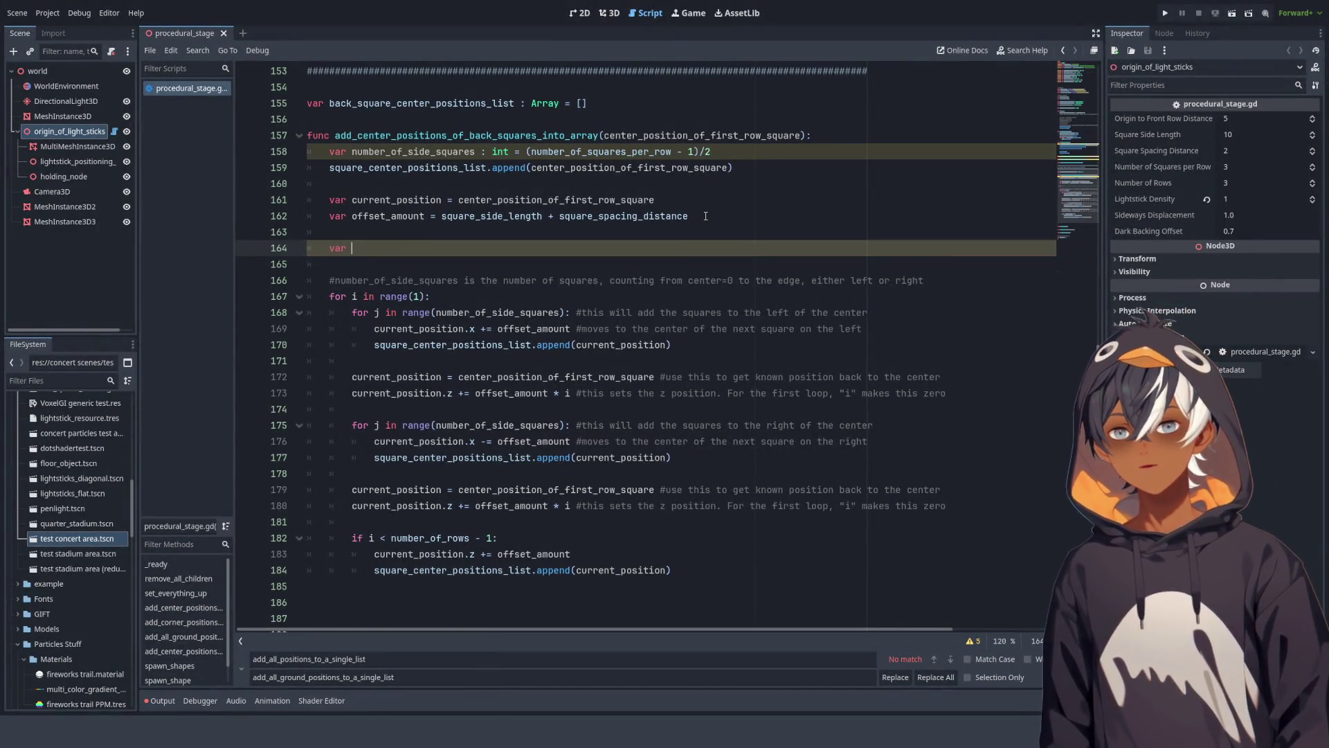
type("push_to_")
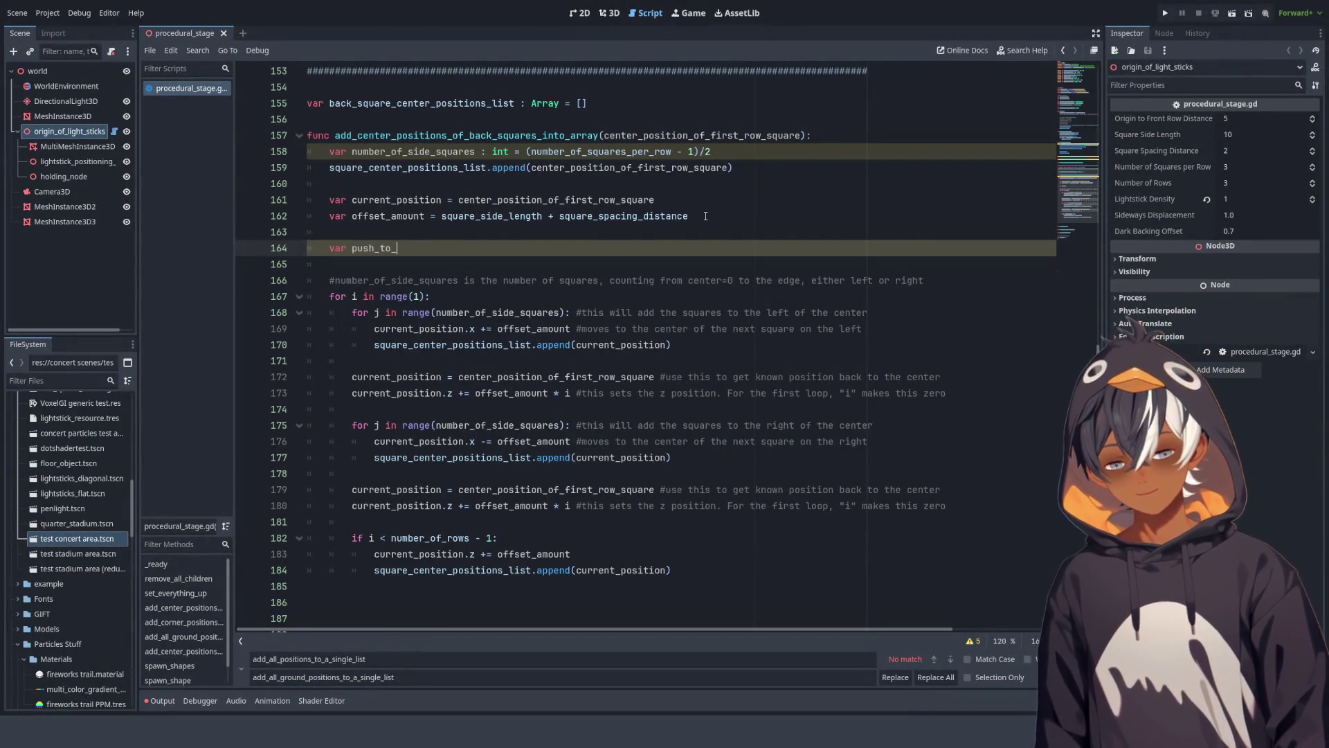
type("back offset")
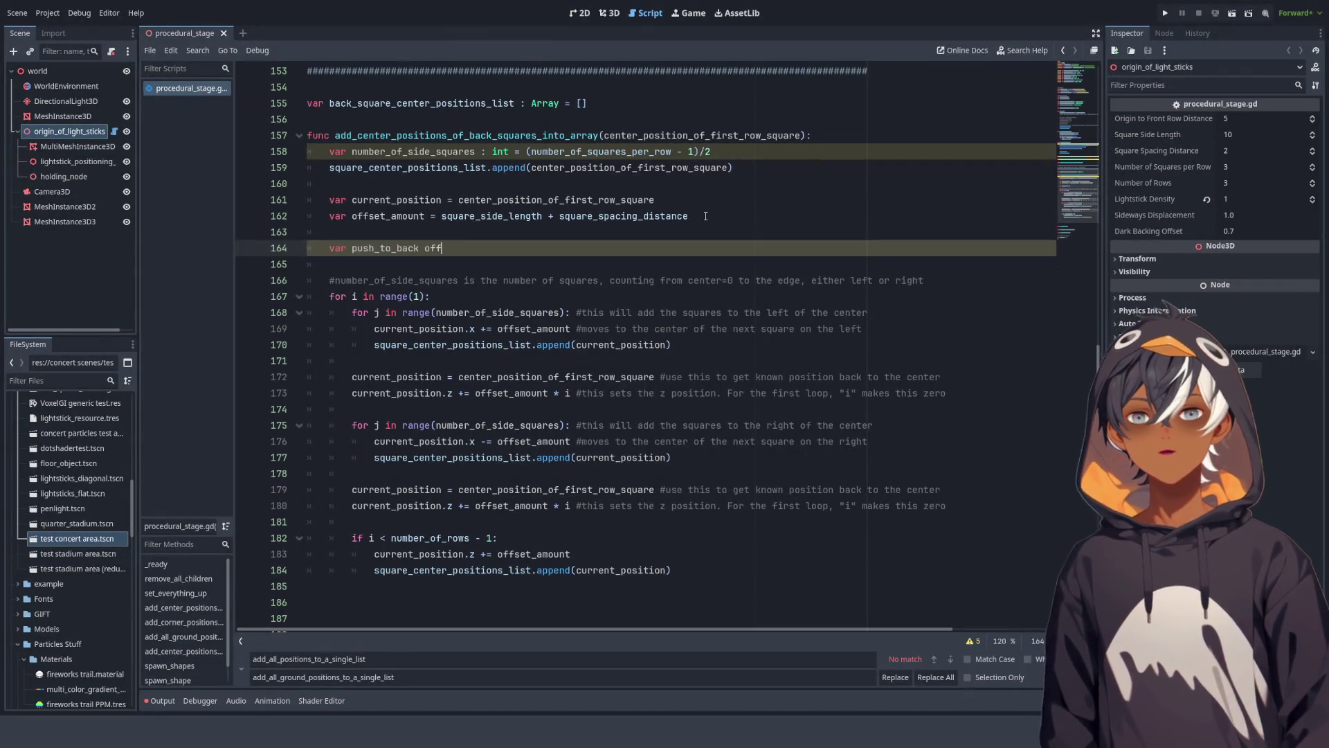
key("BackSpace")
type("_")
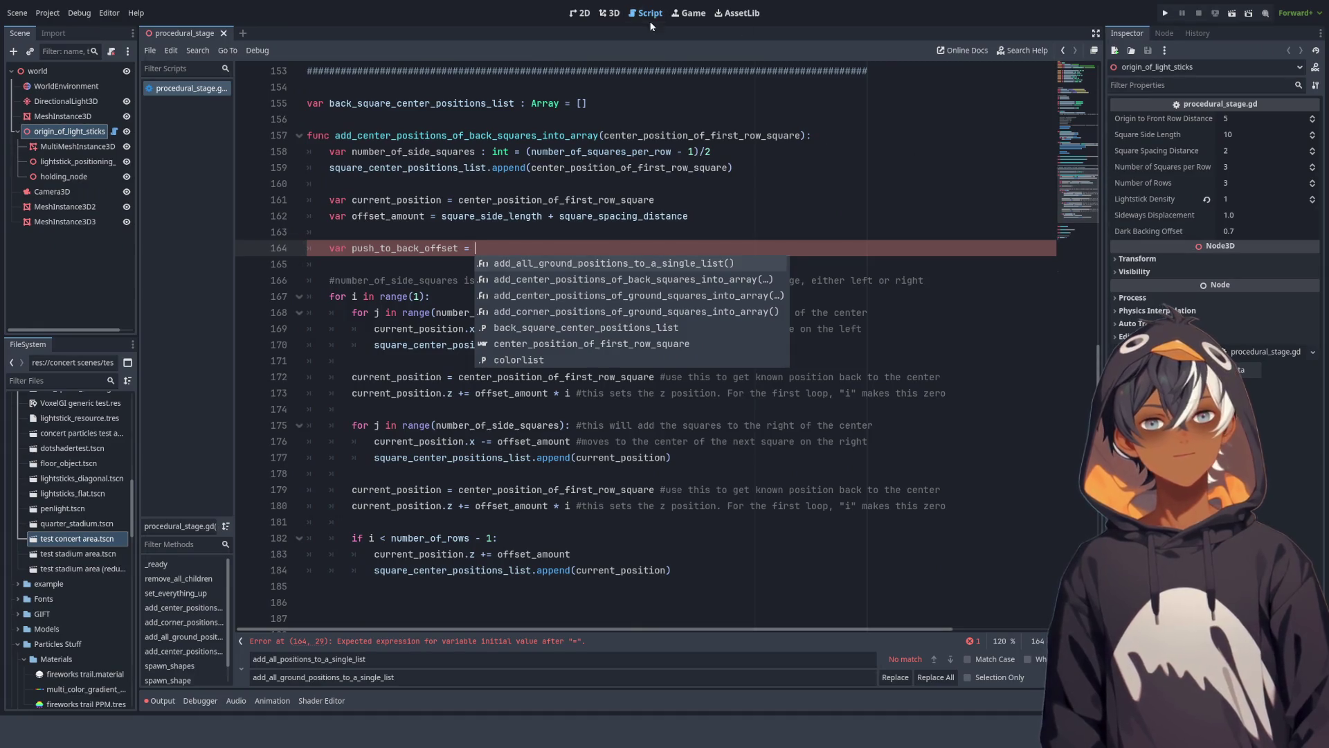
left_click(604, 11)
scroll(709, 380, "up", 5)
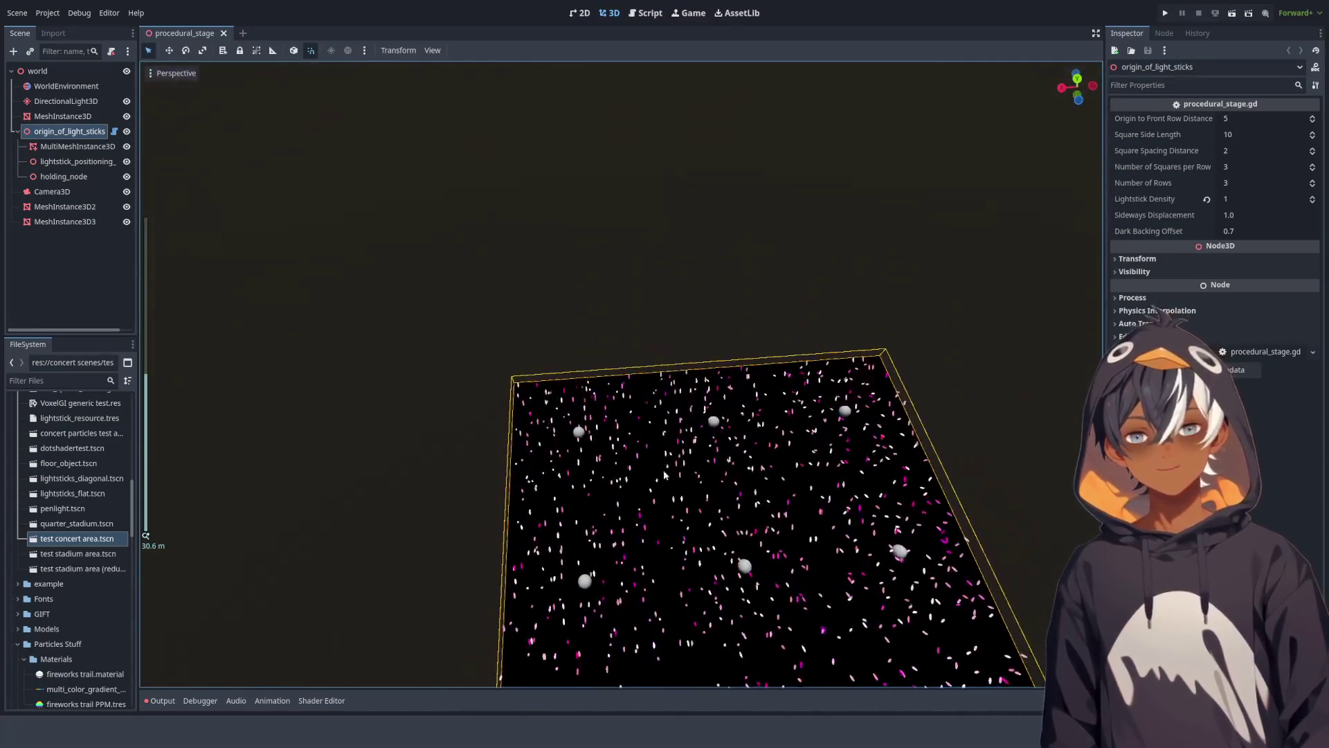
Step: Zoom out to see the whole lightstick plane, then start typing 'square_side' back in procedural_stage.gd
scroll(666, 468, "down", 5)
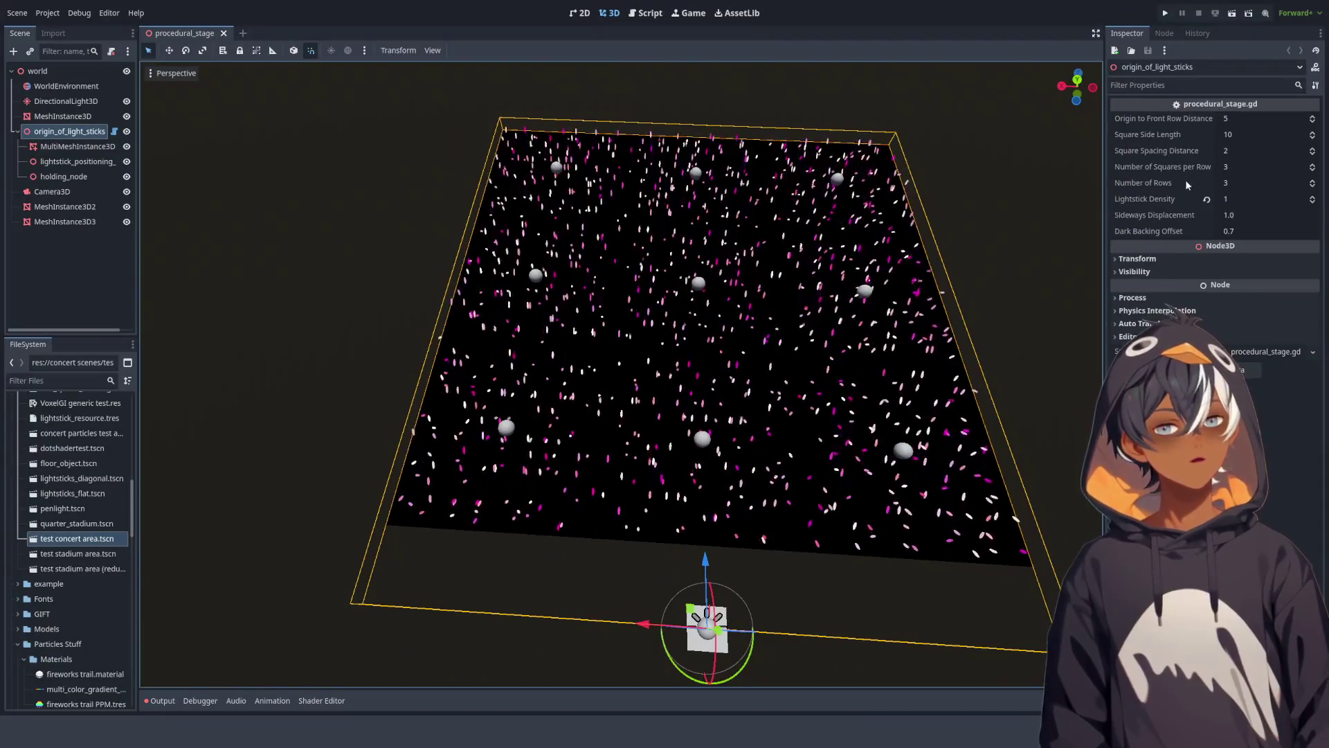
left_click(650, 14)
type("square")
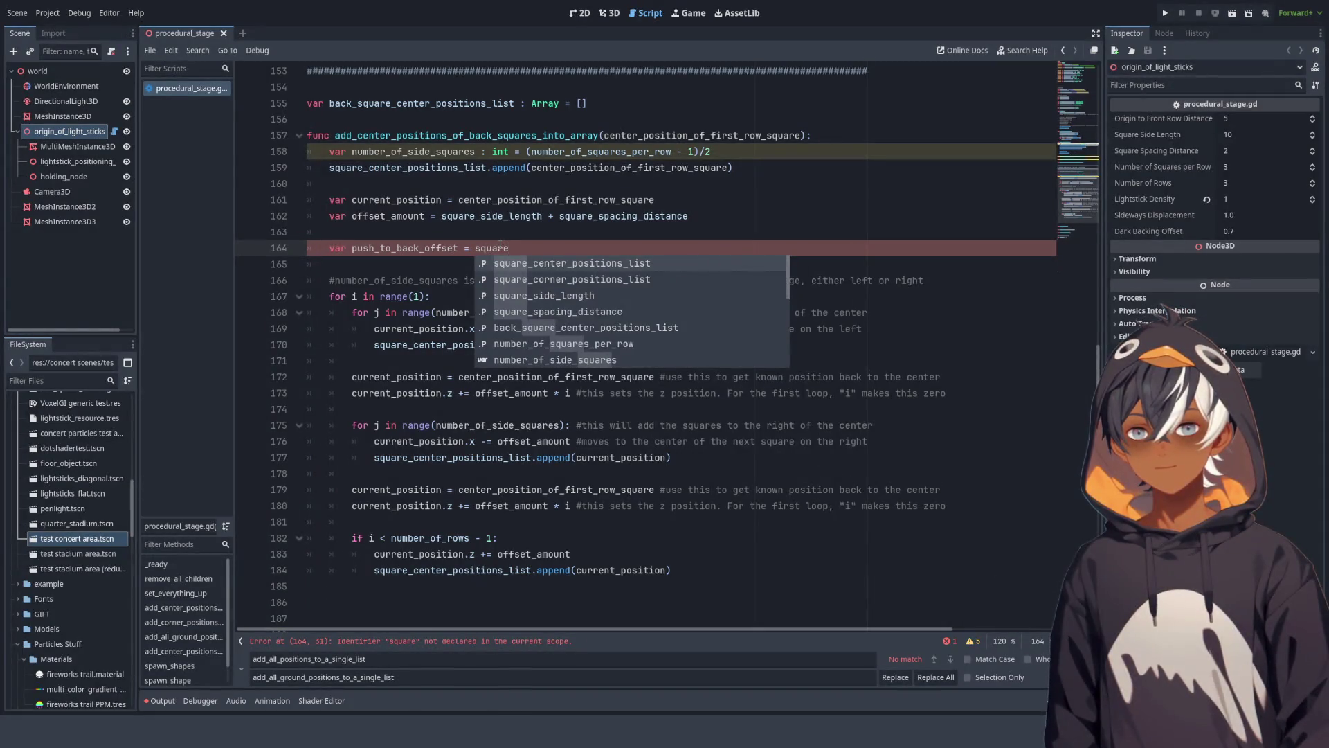
type("_side")
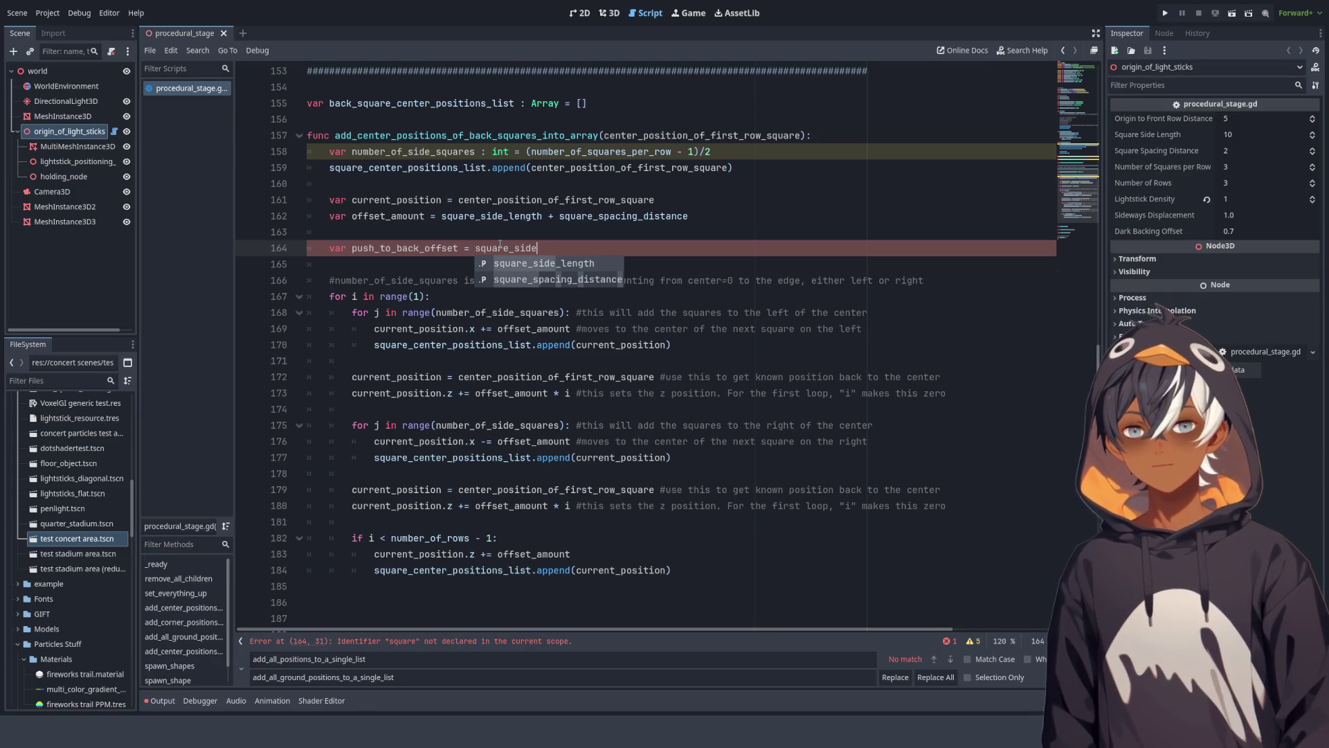
Step: Assign push_to_back_offset = square_side_length * number_of_rows on line 164, then view the stage in 3D
key("Return")
type("*")
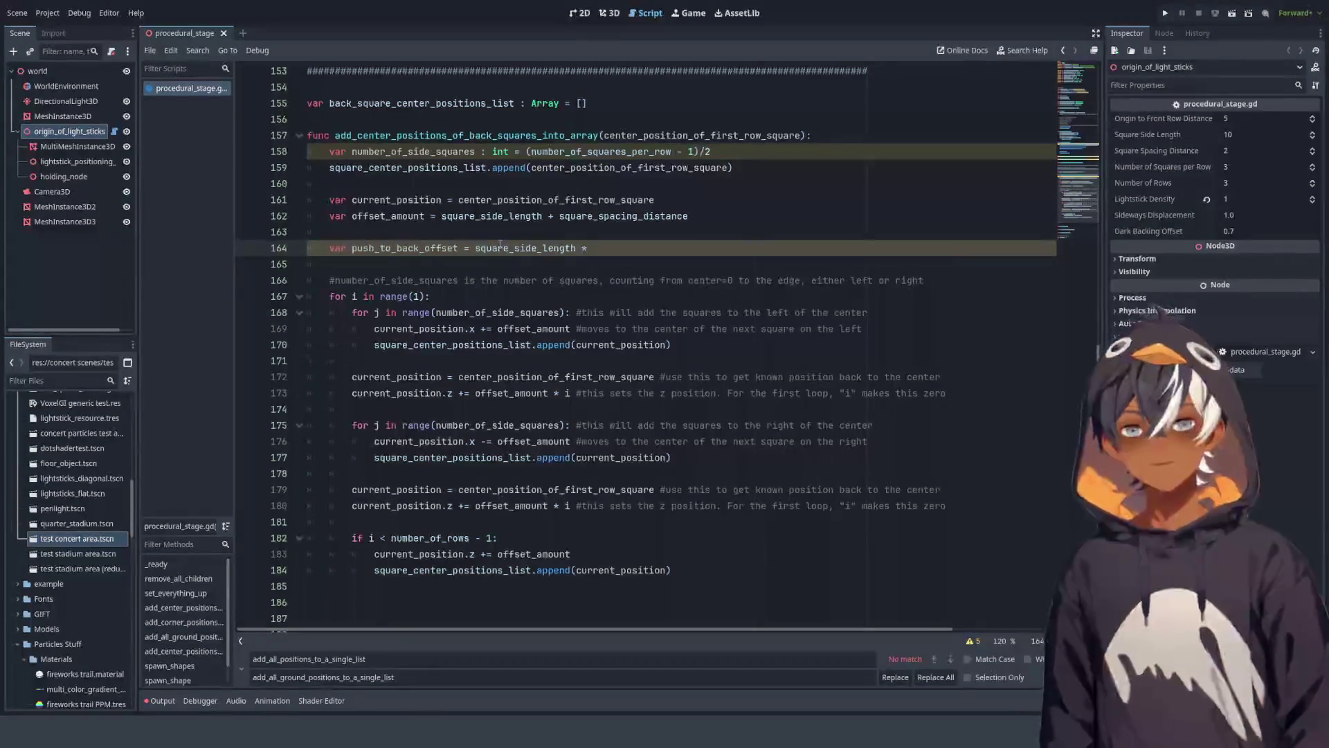
type(" number")
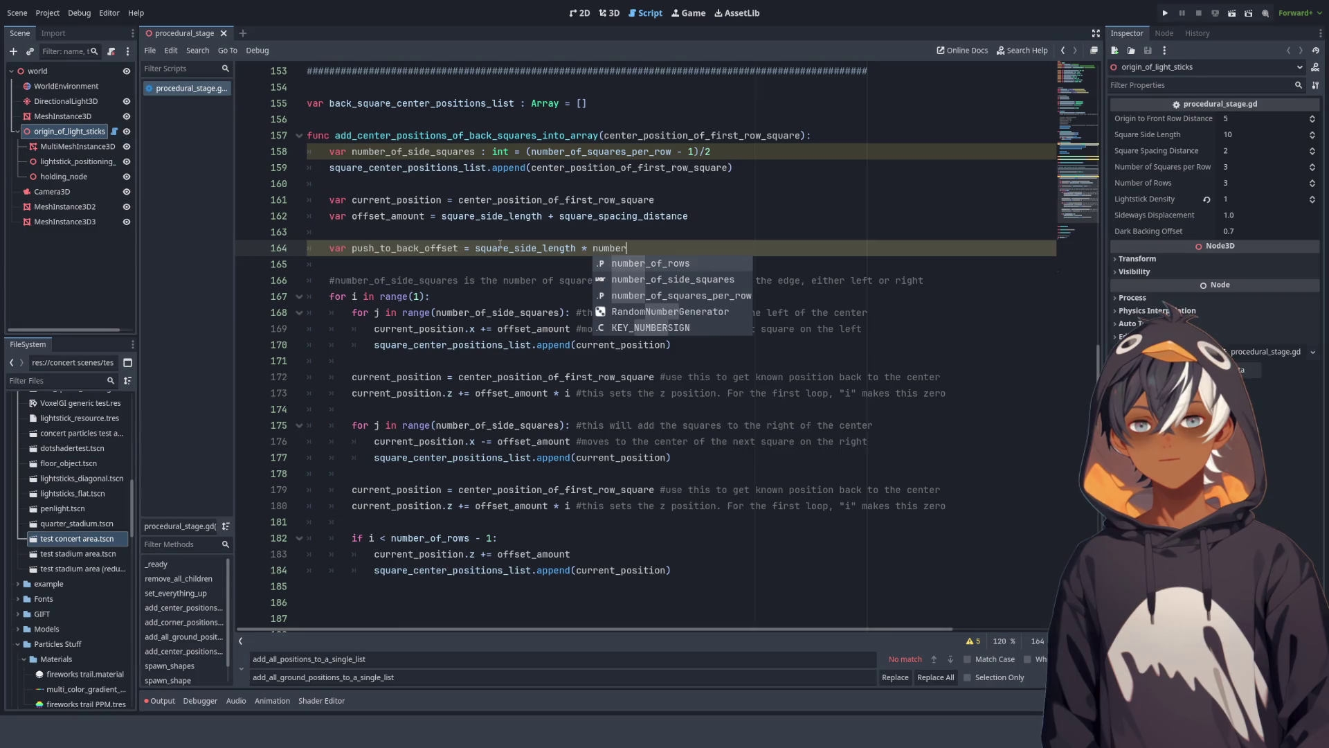
key("Return")
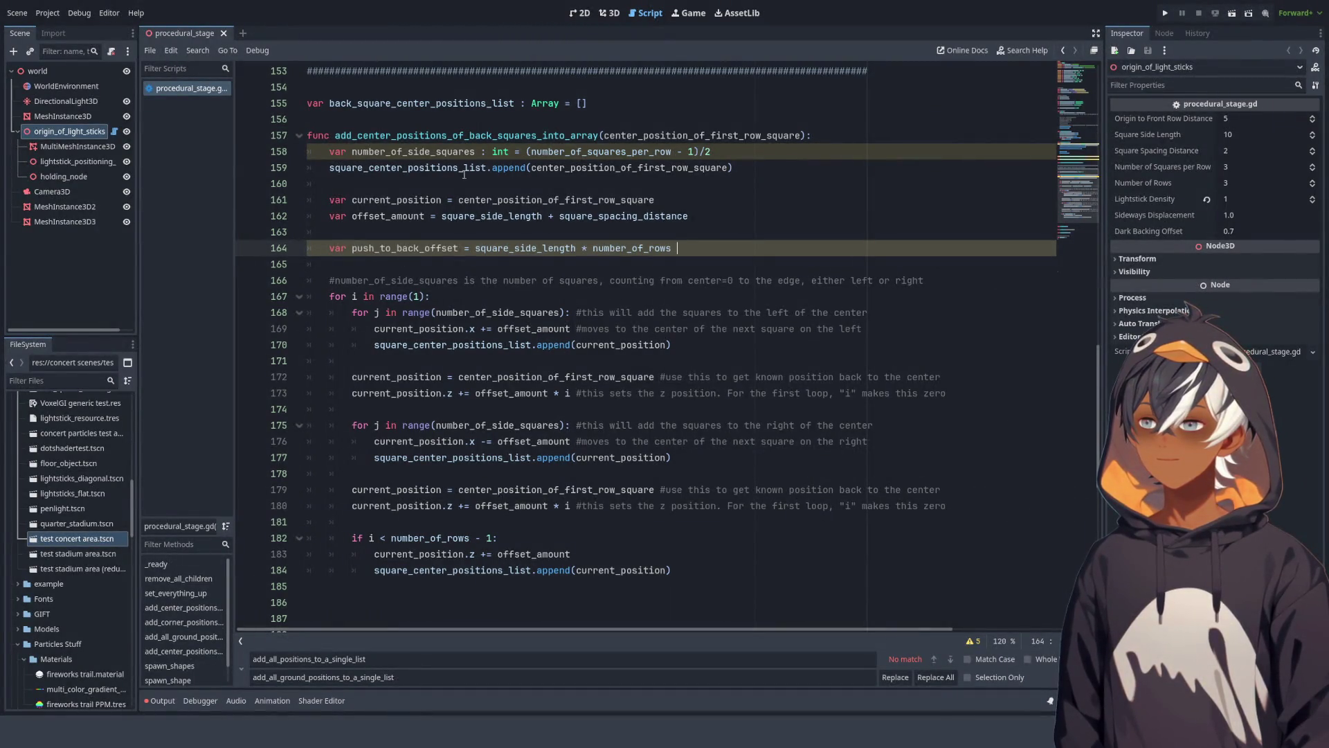
left_click(609, 13)
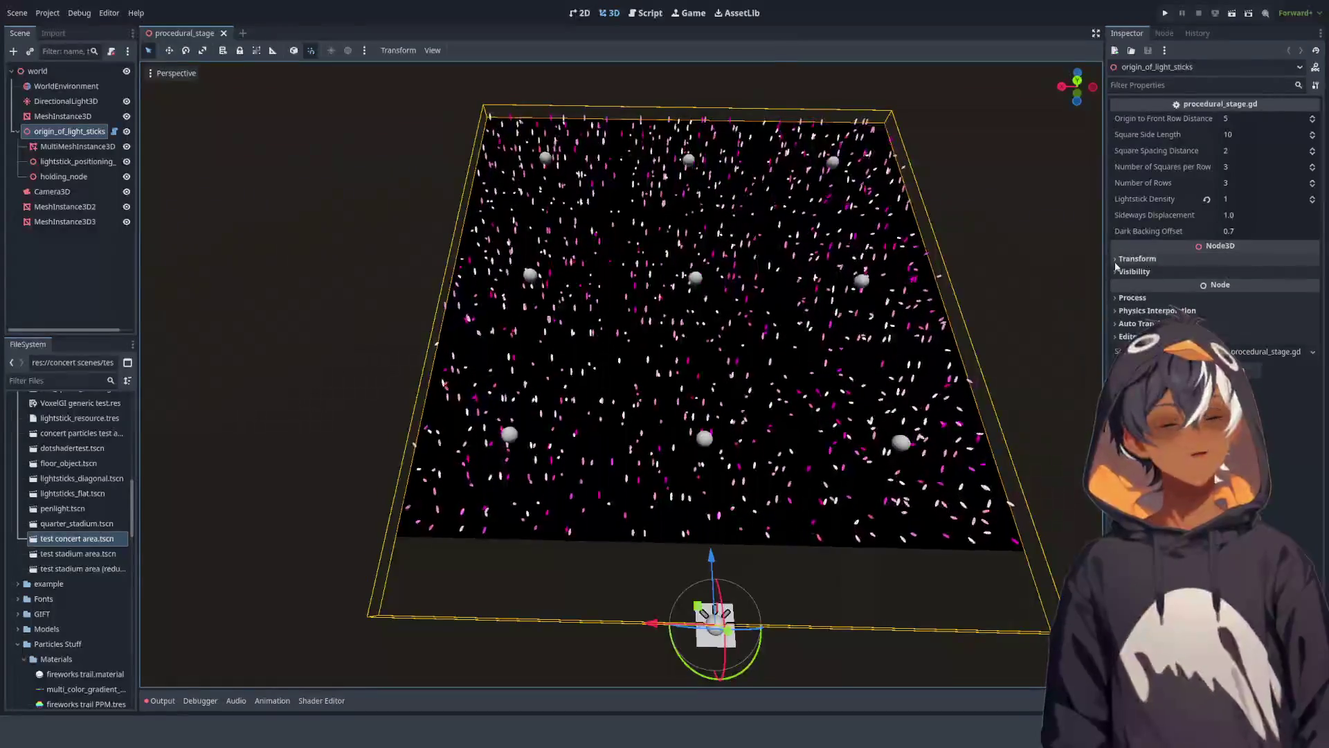
Step: Zoom out over the full stage of lightstick squares, then return to procedural_stage.gd
scroll(617, 331, "down", 2)
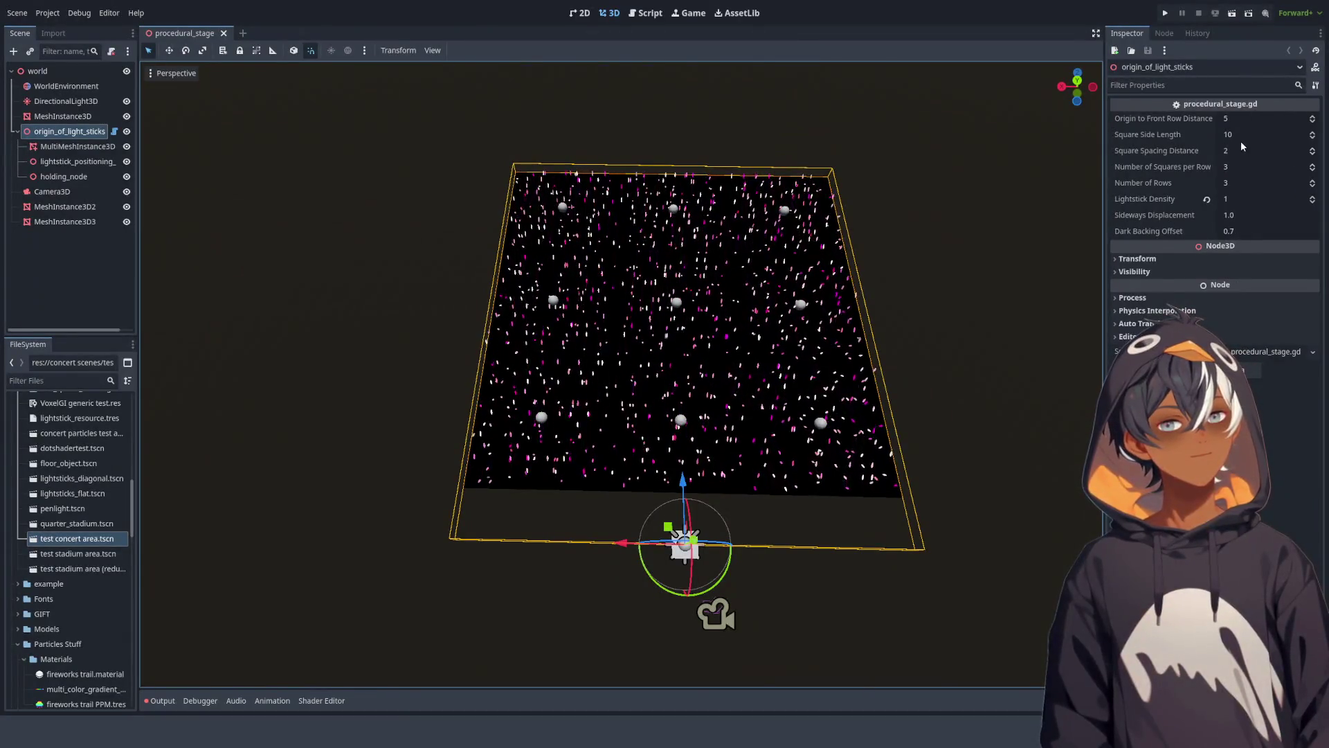
left_click(646, 12)
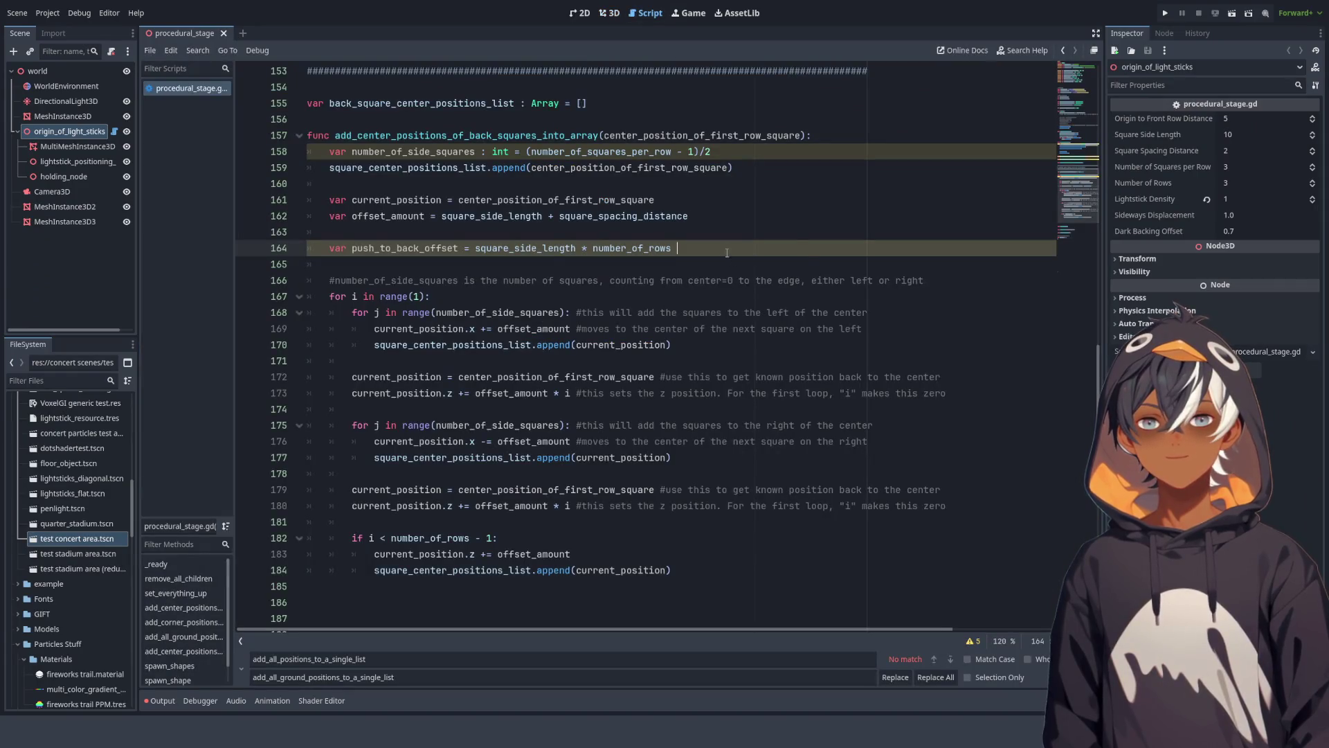
Step: Rewrite line 164 as push_to_back_offset = (square_side_length + square_spacing_distance) * number_of_rows
type("+")
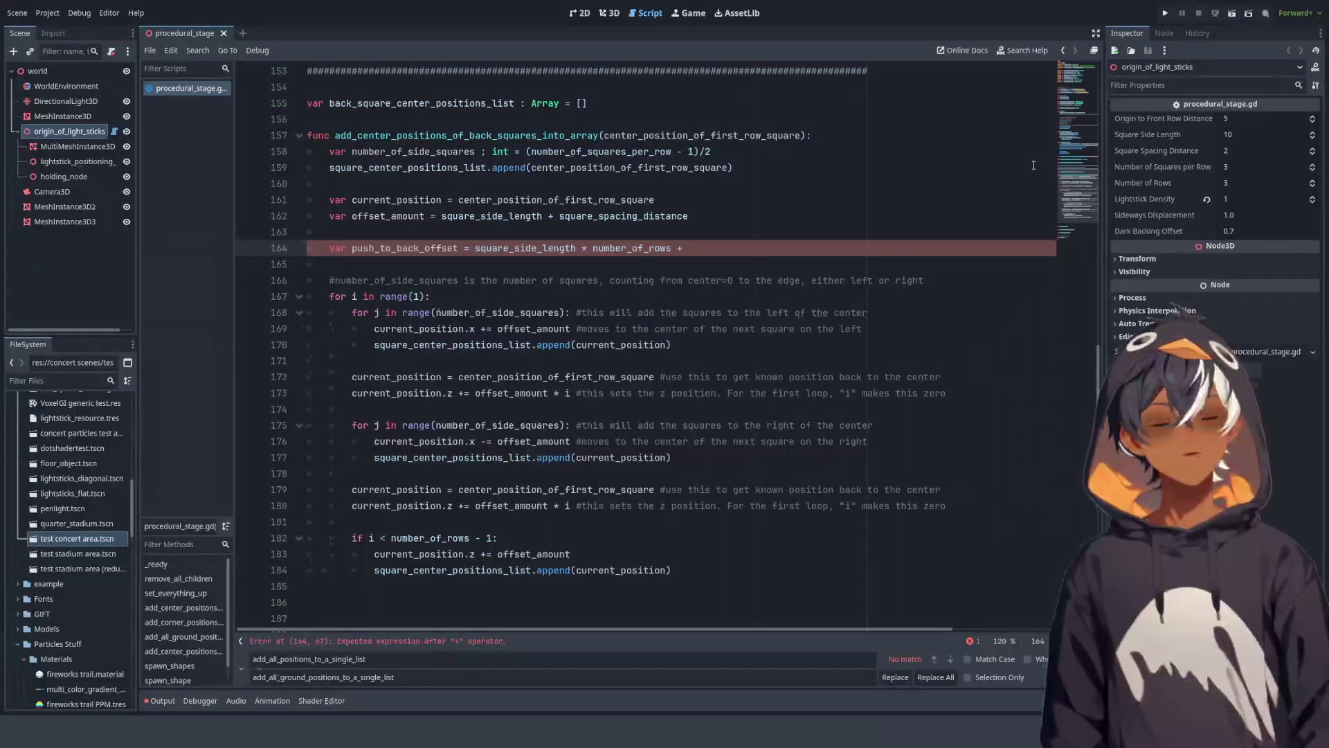
type("s")
key("BackSpace")
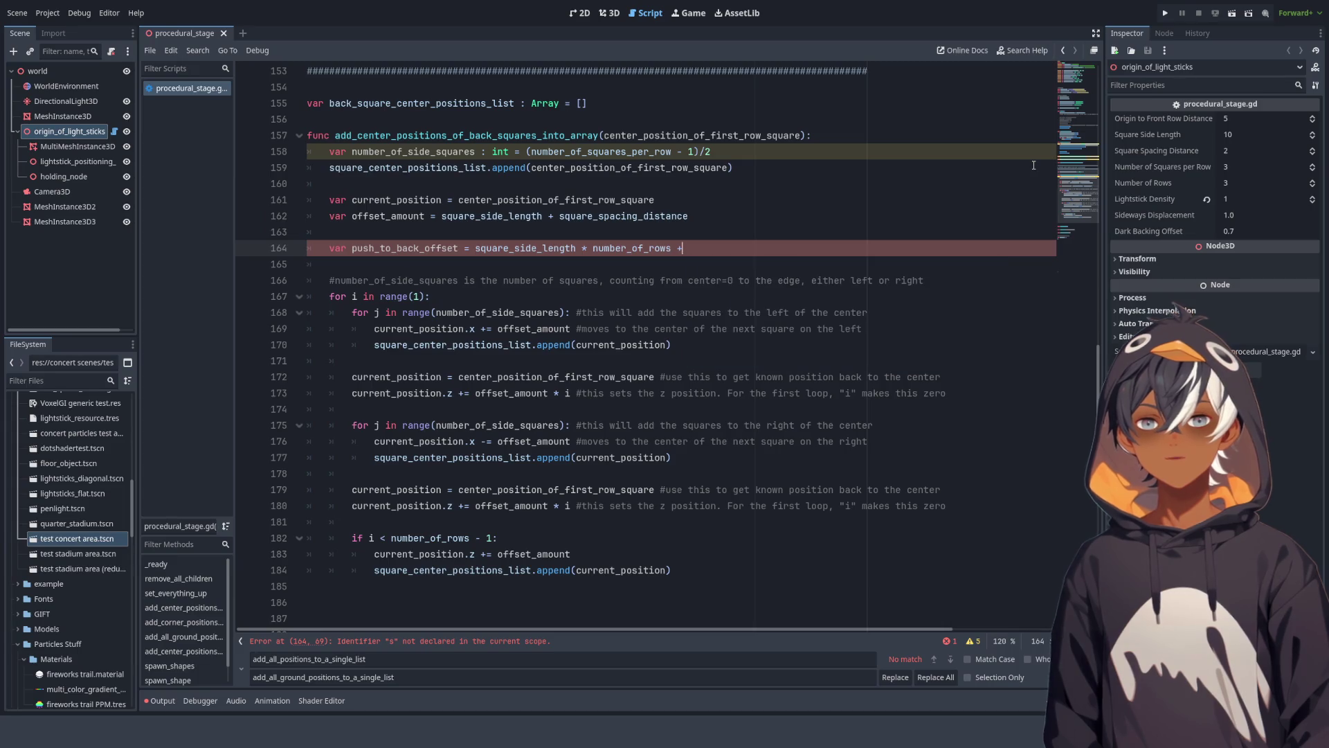
key("ctrl+BackSpace")
key("ctrl+BackSpace")
key("ctrl+BackSpace")
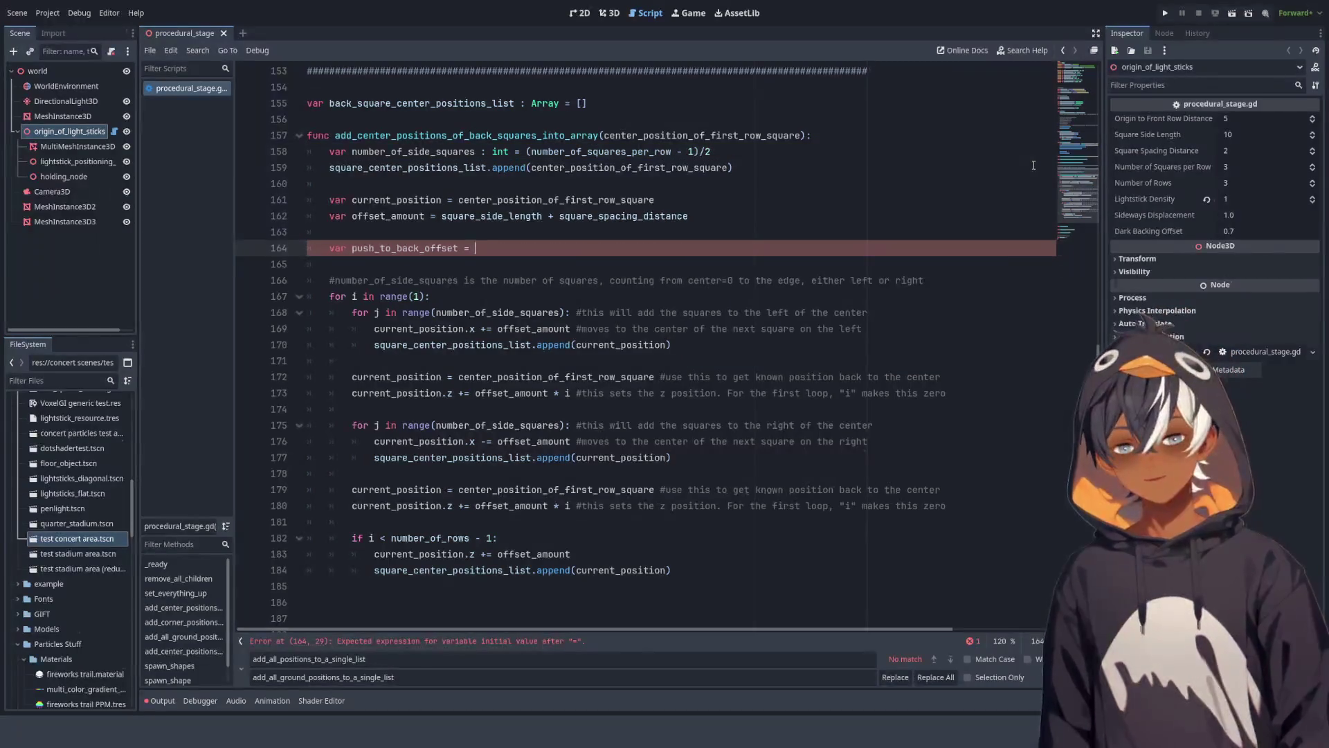
type("square")
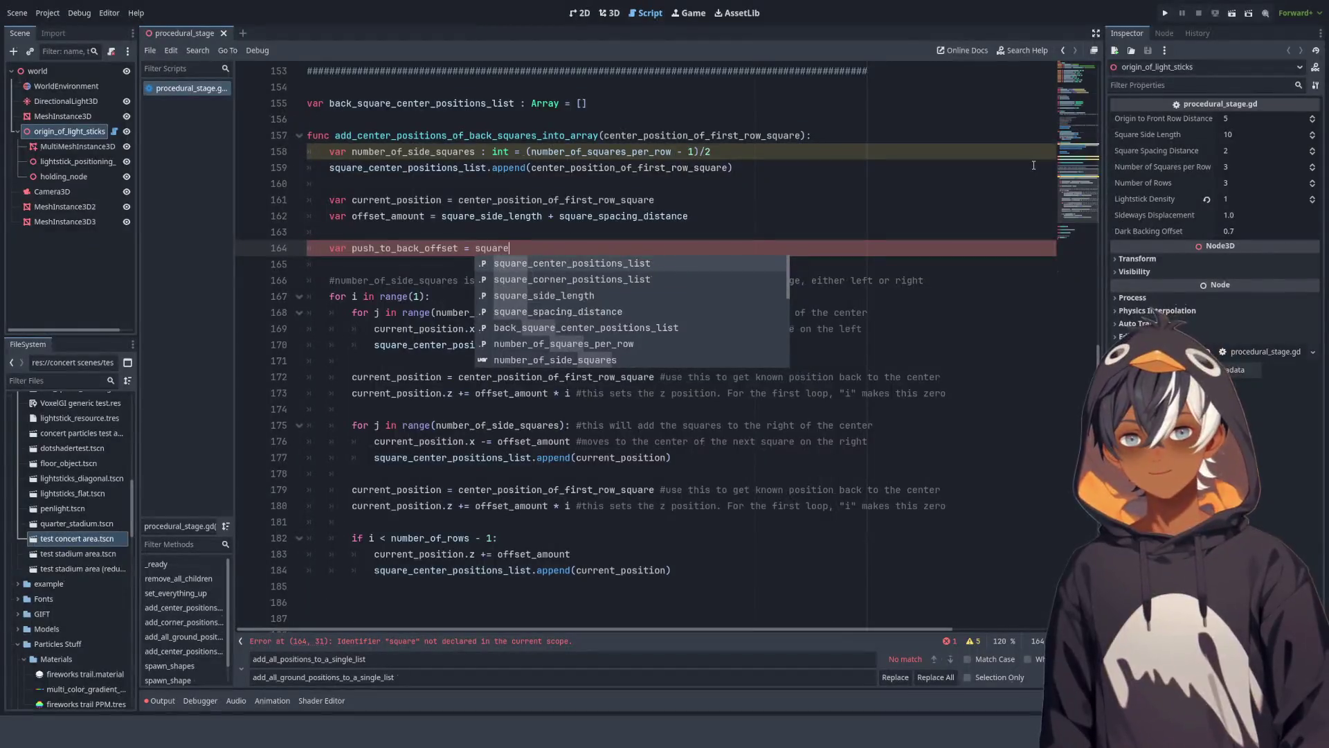
key("Down")
key("Down")
key("Return")
type("+ square_spacing_distance) * number")
key("Up")
key("Return")
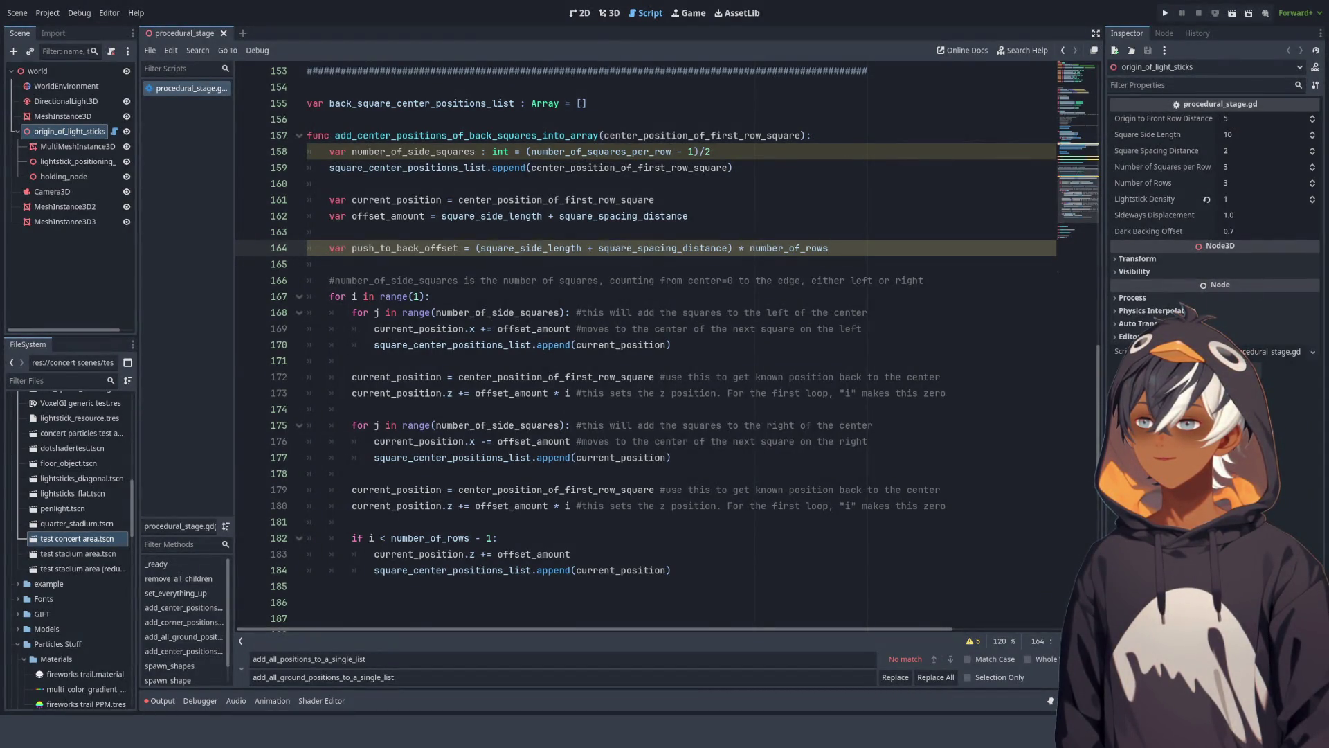
left_click(667, 298)
scroll(667, 212, "down", 2)
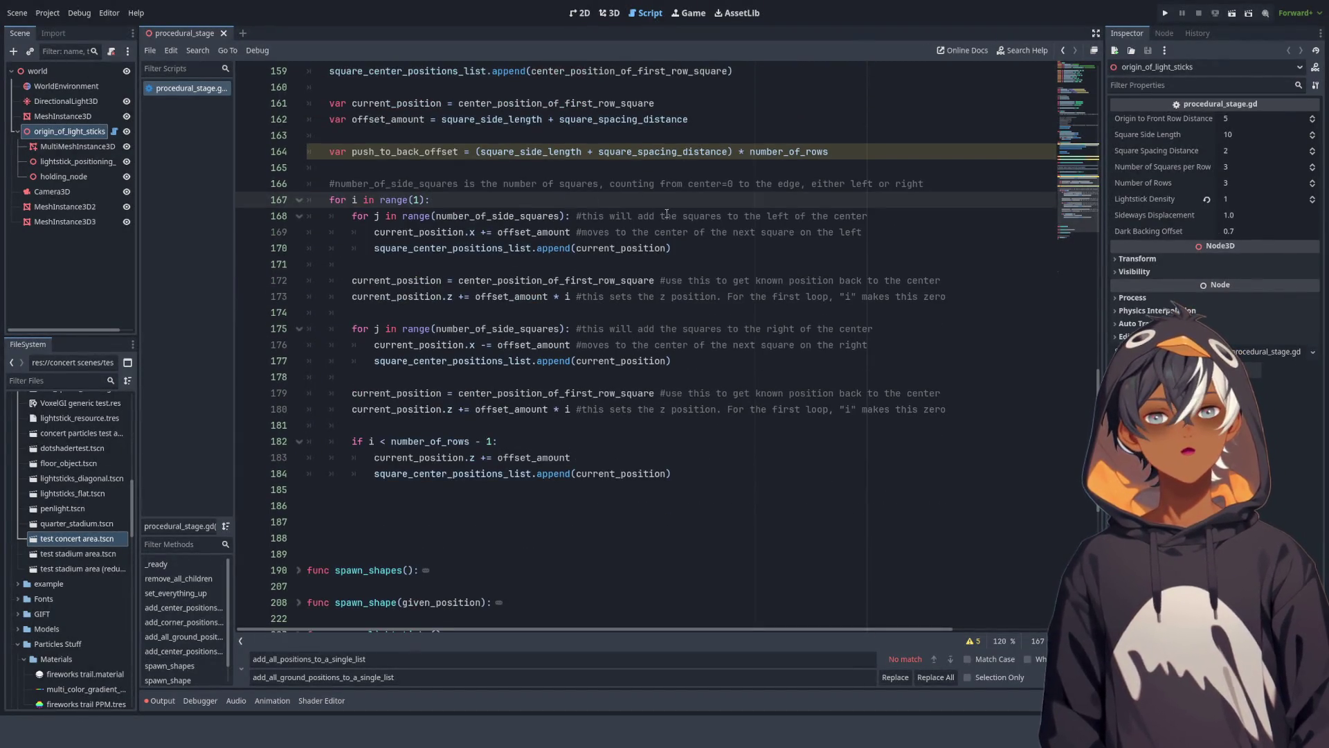
left_click(409, 151)
double_click(409, 152)
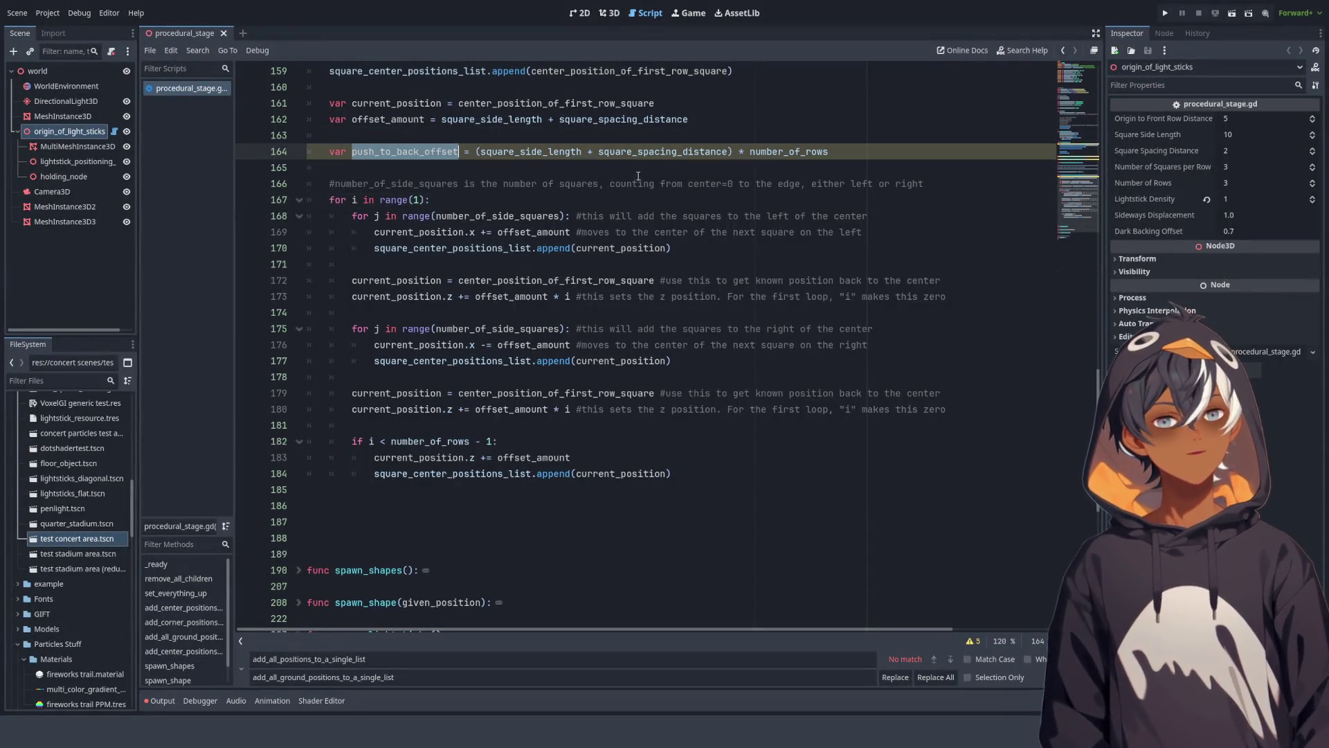
scroll(785, 259, "up", 5)
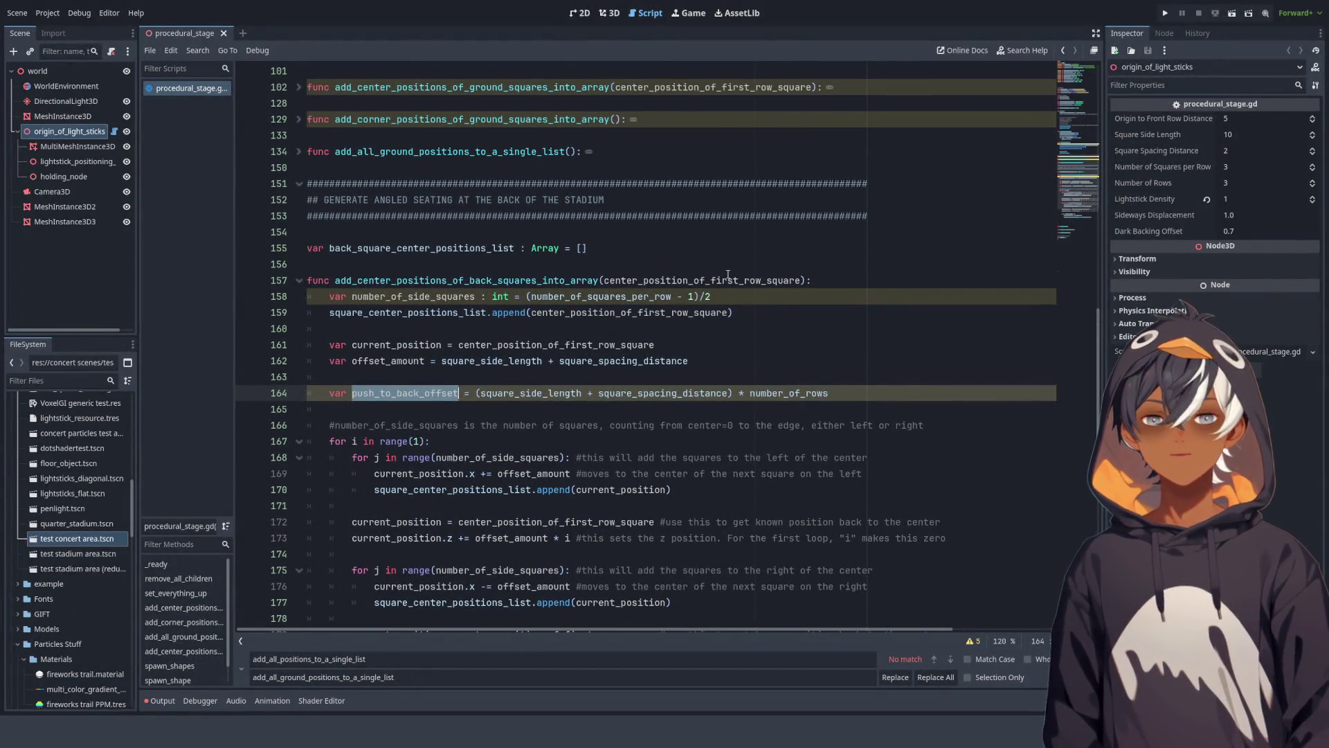
scroll(692, 274, "down", 5)
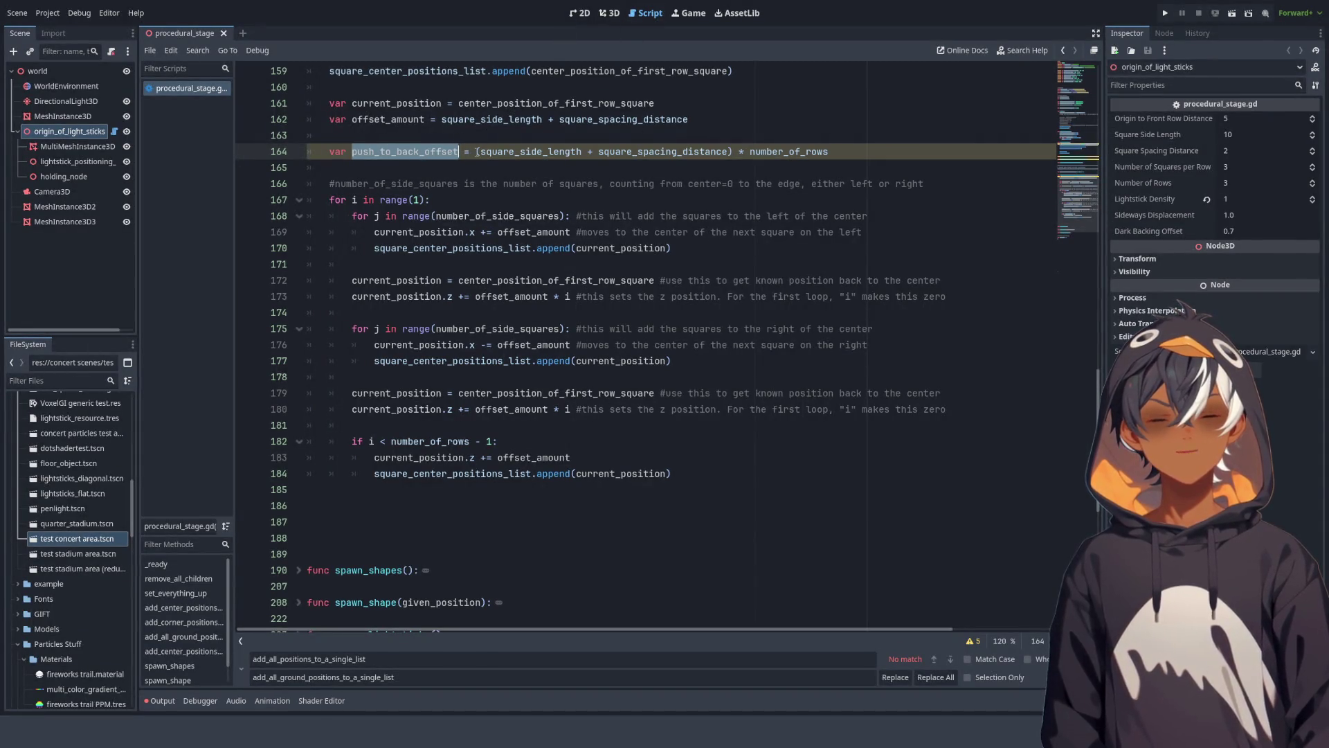
scroll(560, 151, "up", 3)
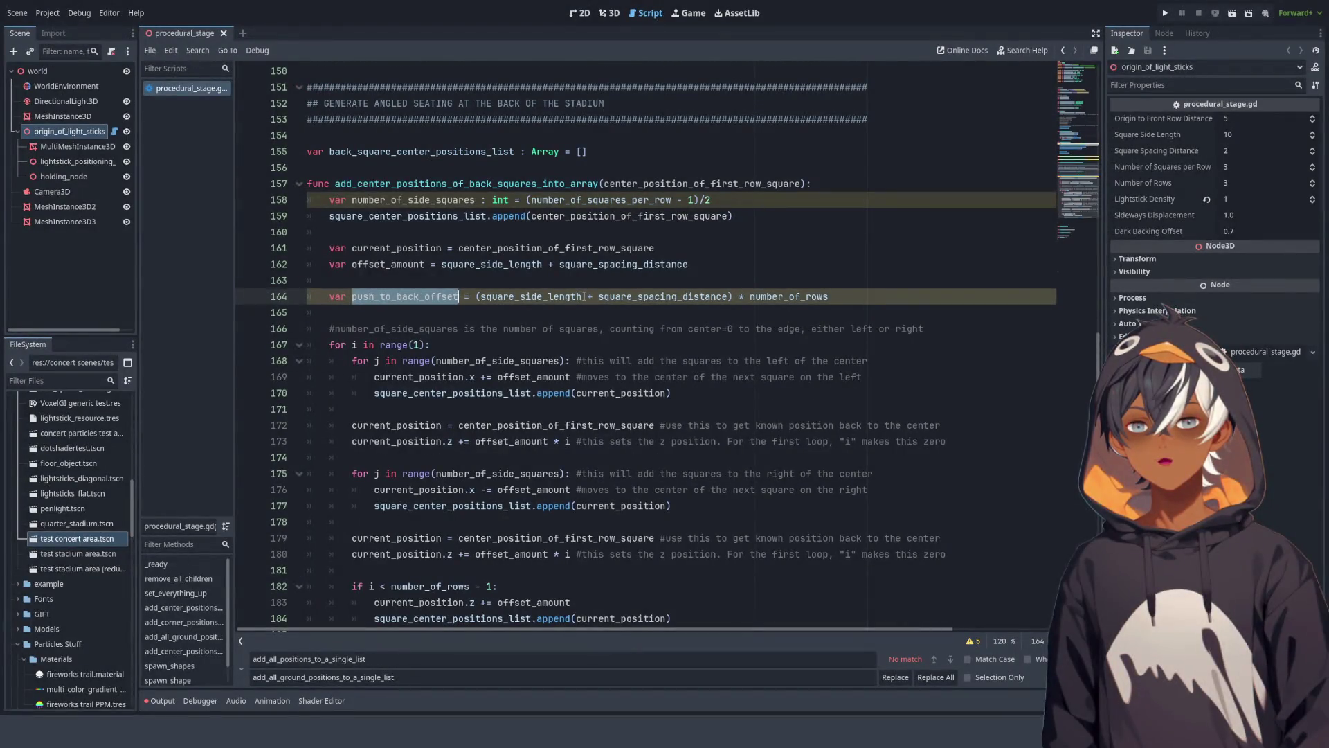
left_click(871, 293)
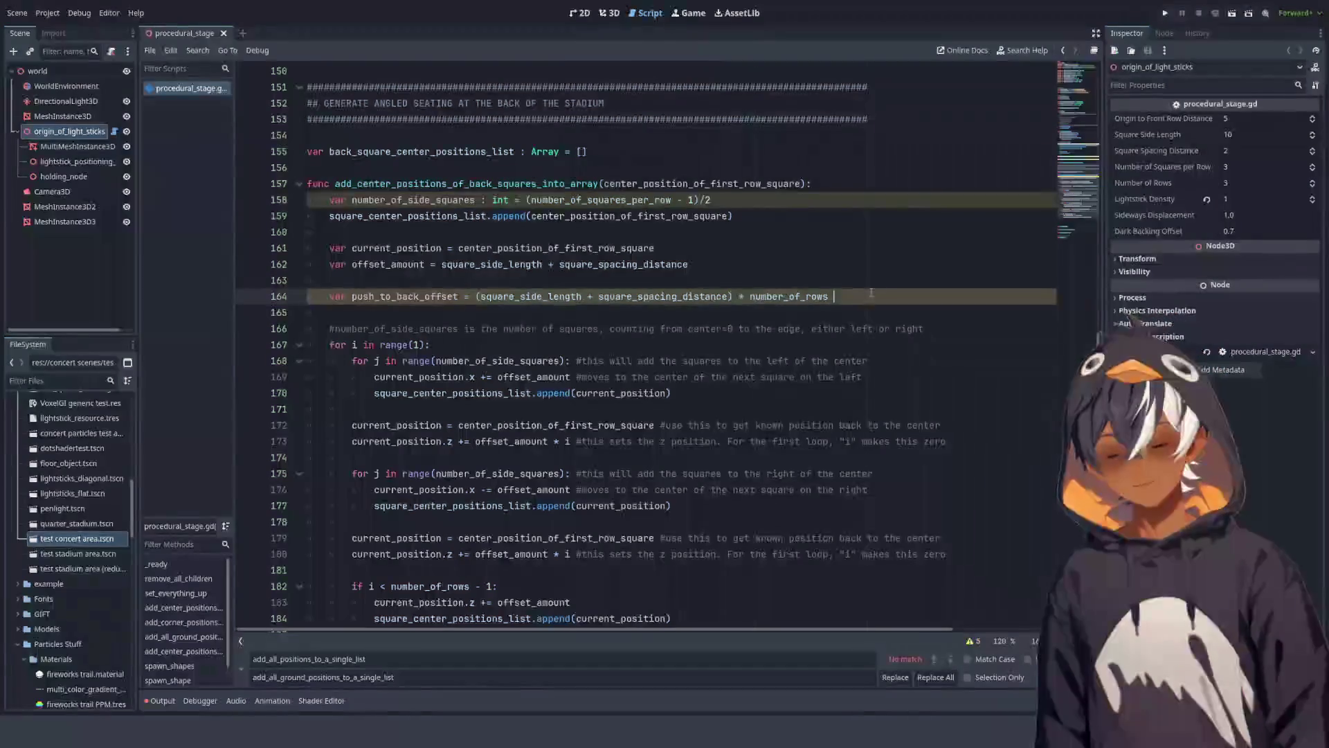
type("+ ")
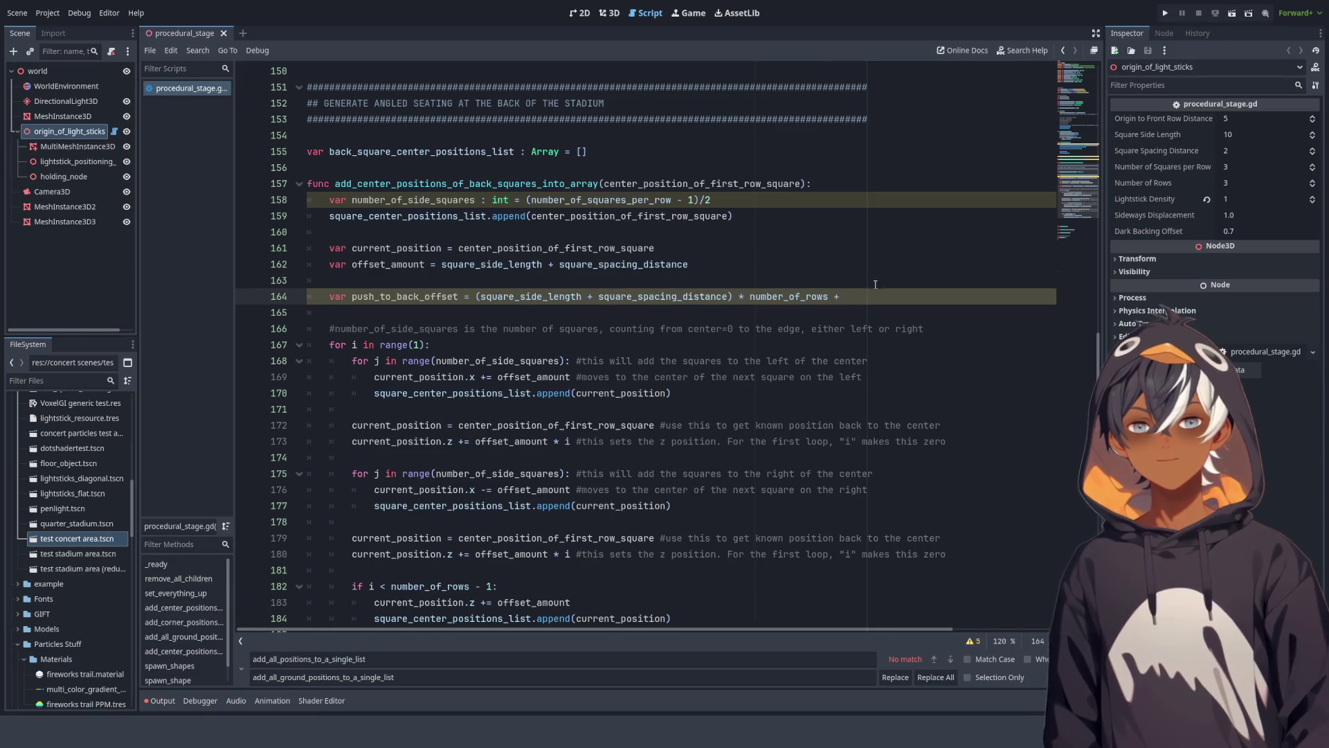
type("* 1.5")
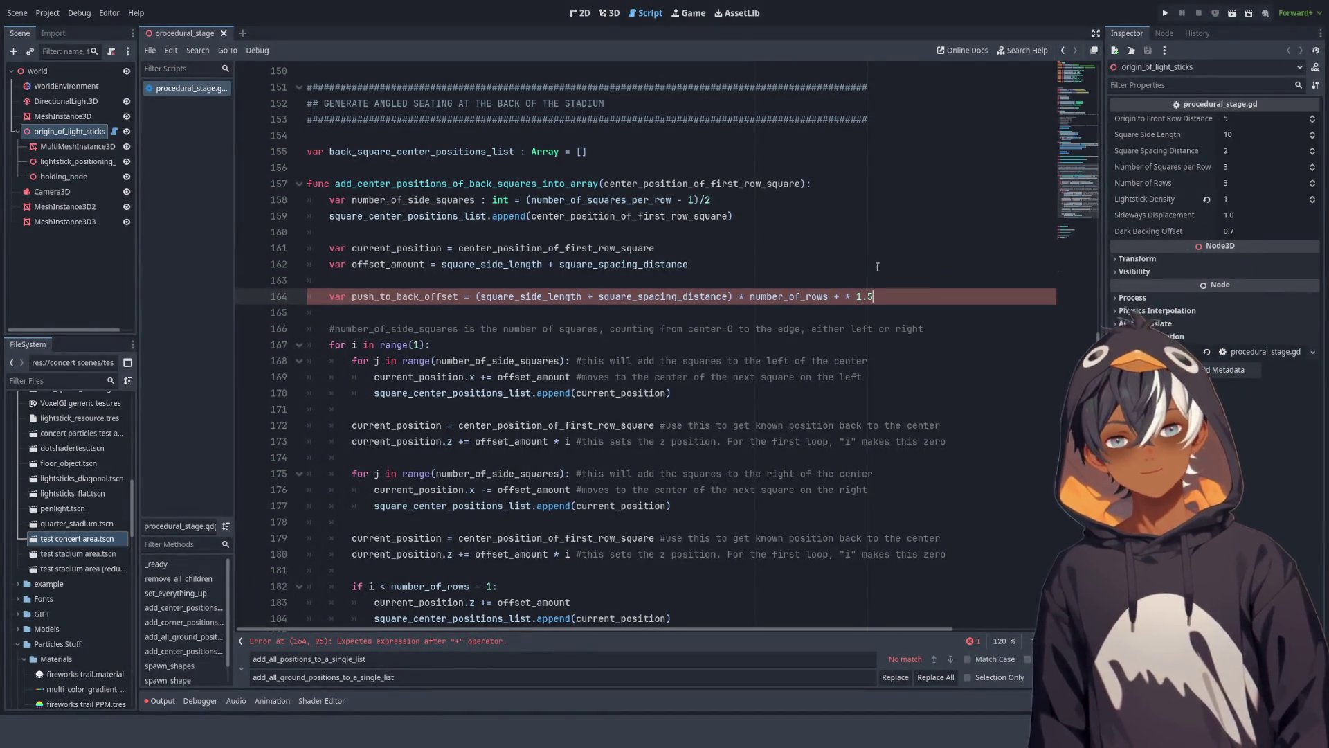
double_click(540, 295)
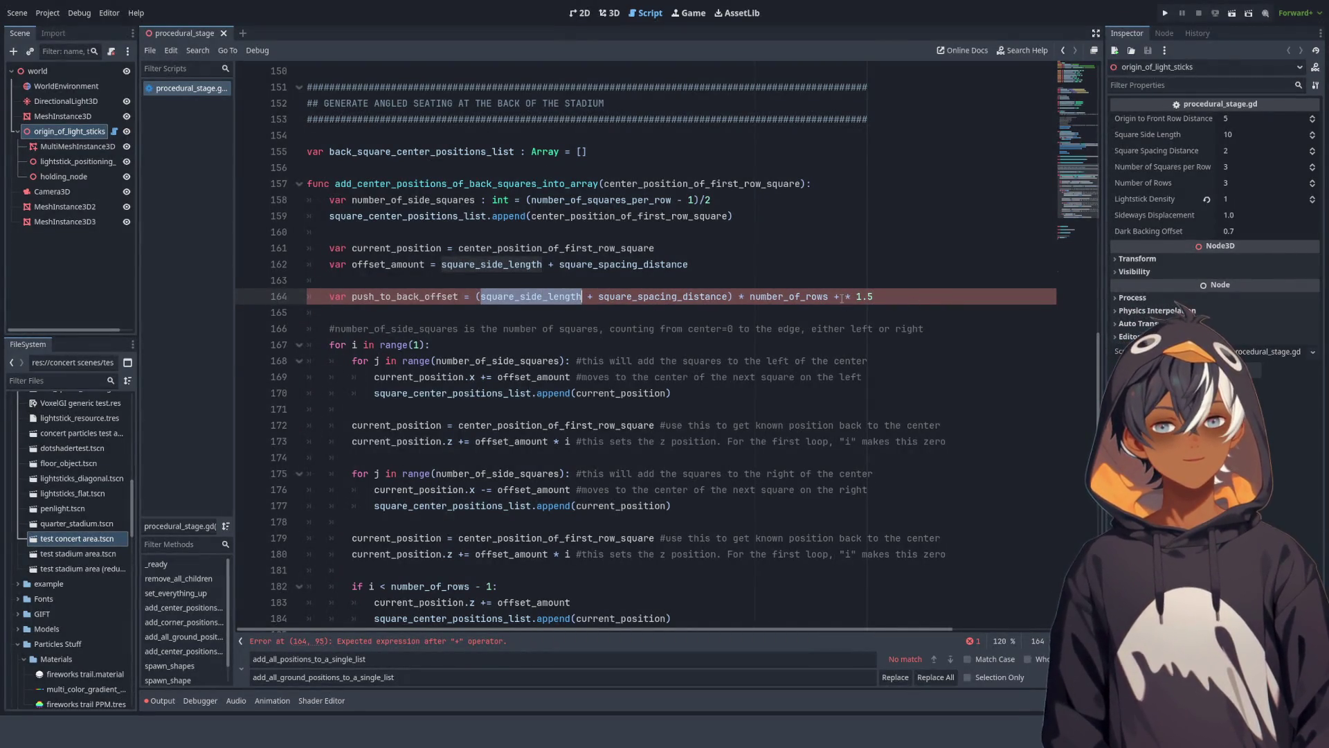
left_click(842, 299)
type("square_side_length")
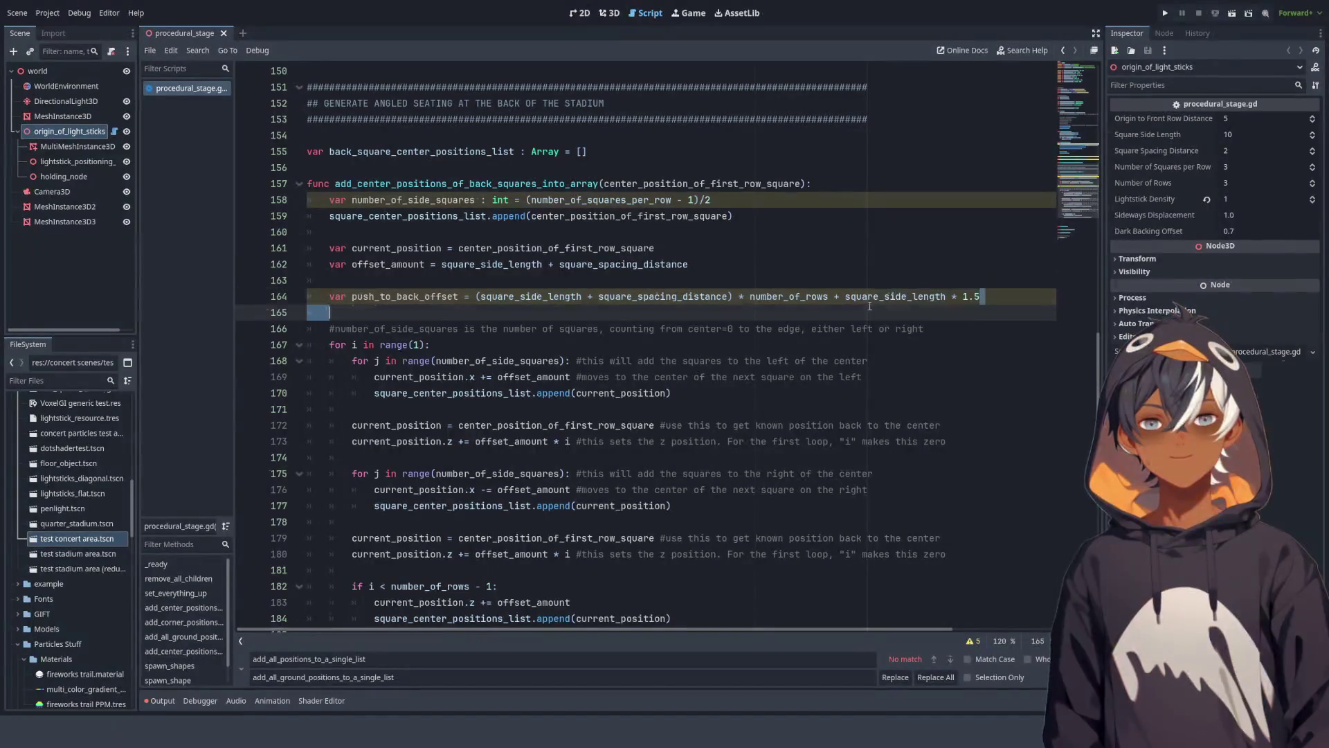
left_click_drag(987, 297, 829, 297)
key("BackSpace")
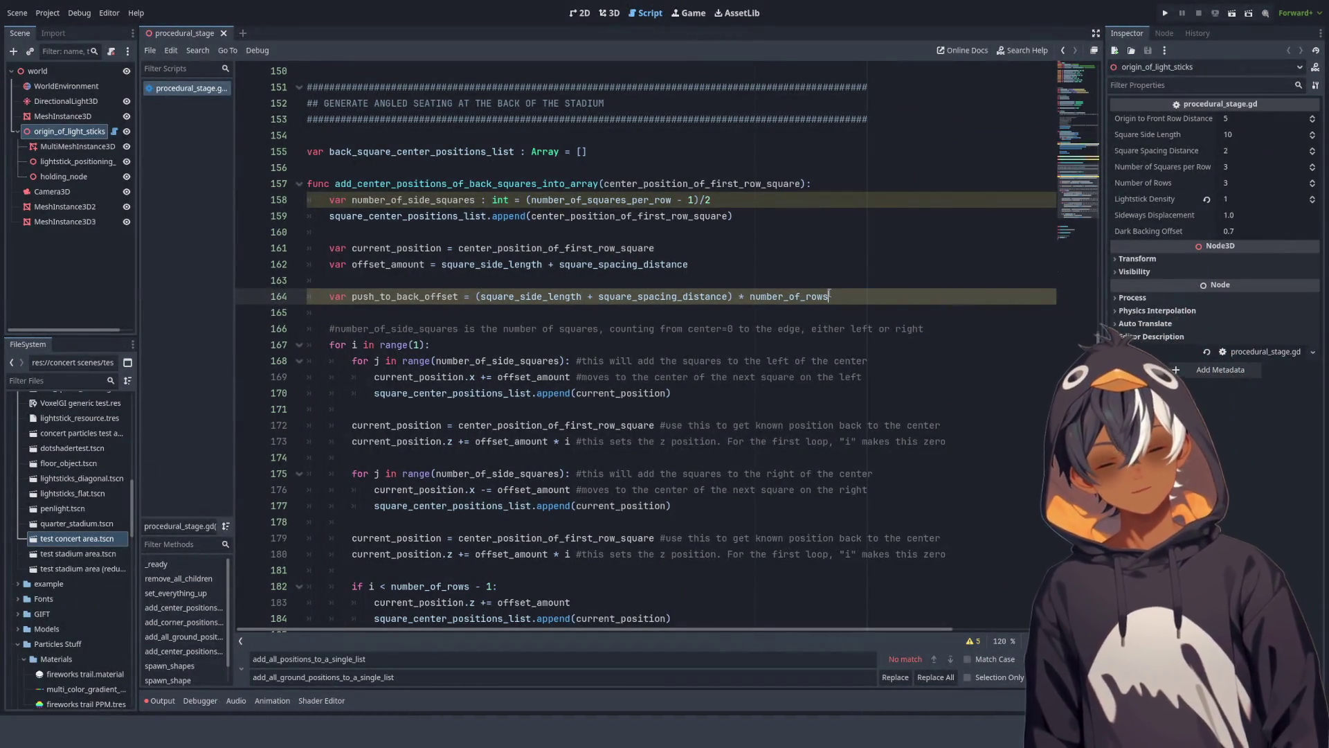
scroll(514, 210, "down", 4)
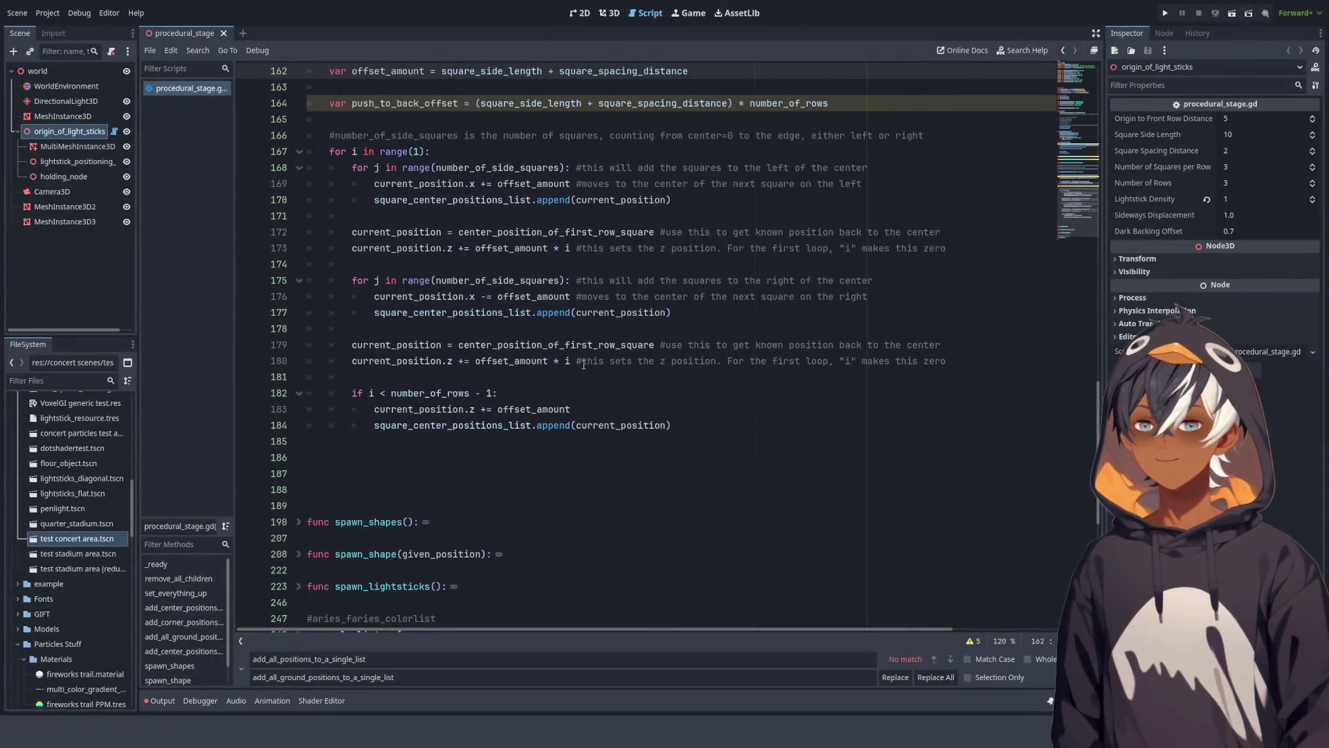
left_click(608, 412)
double_click(448, 426)
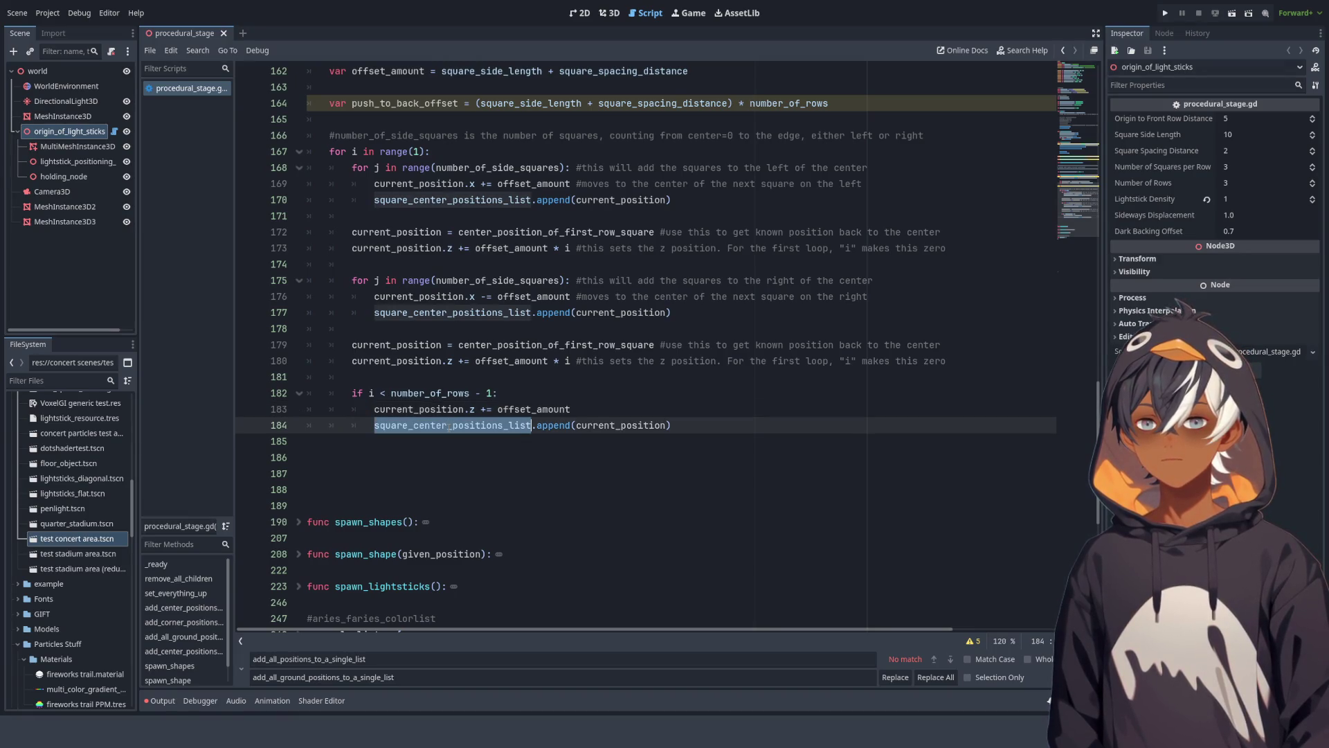
scroll(438, 381, "up", 10)
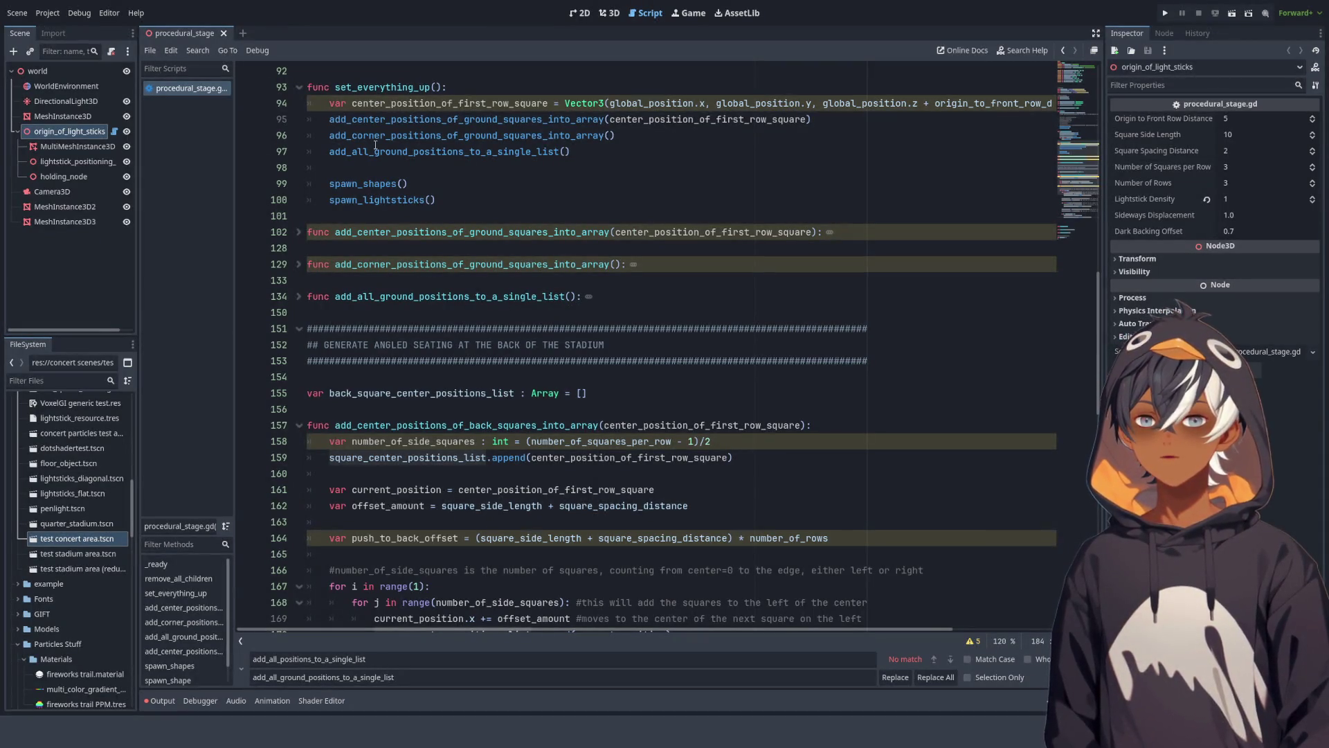
scroll(468, 296, "down", 2)
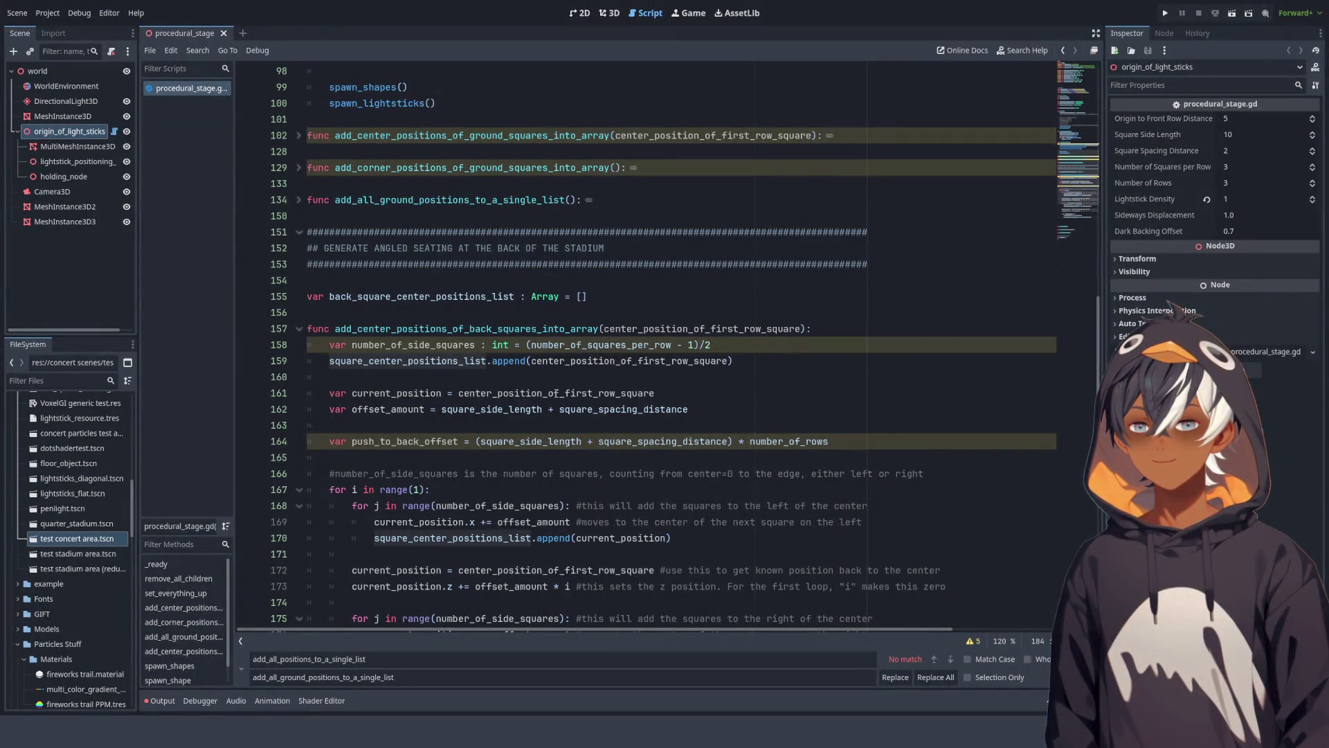
scroll(464, 365, "up", 6)
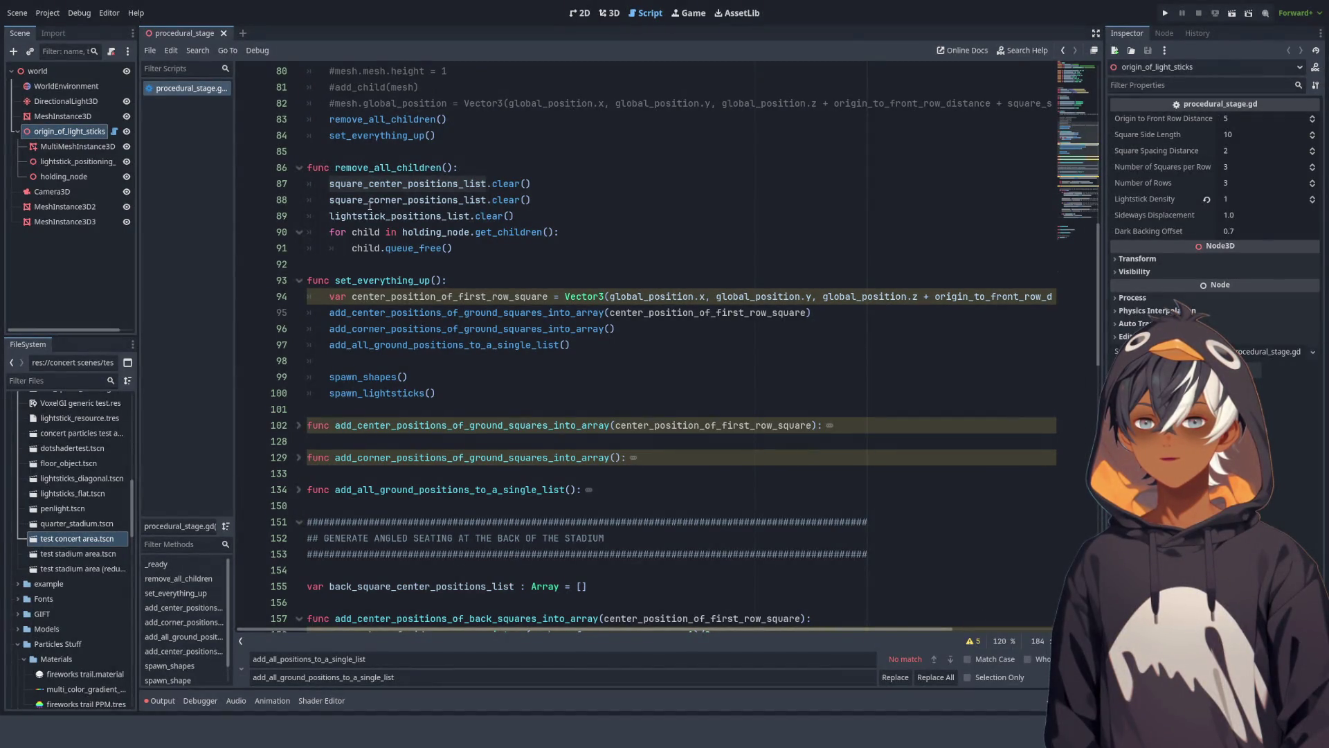
Step: Create a clear_all_positions_lists() function holding the three list clear() calls moved from remove_all_children
left_click_drag(516, 216, 331, 187)
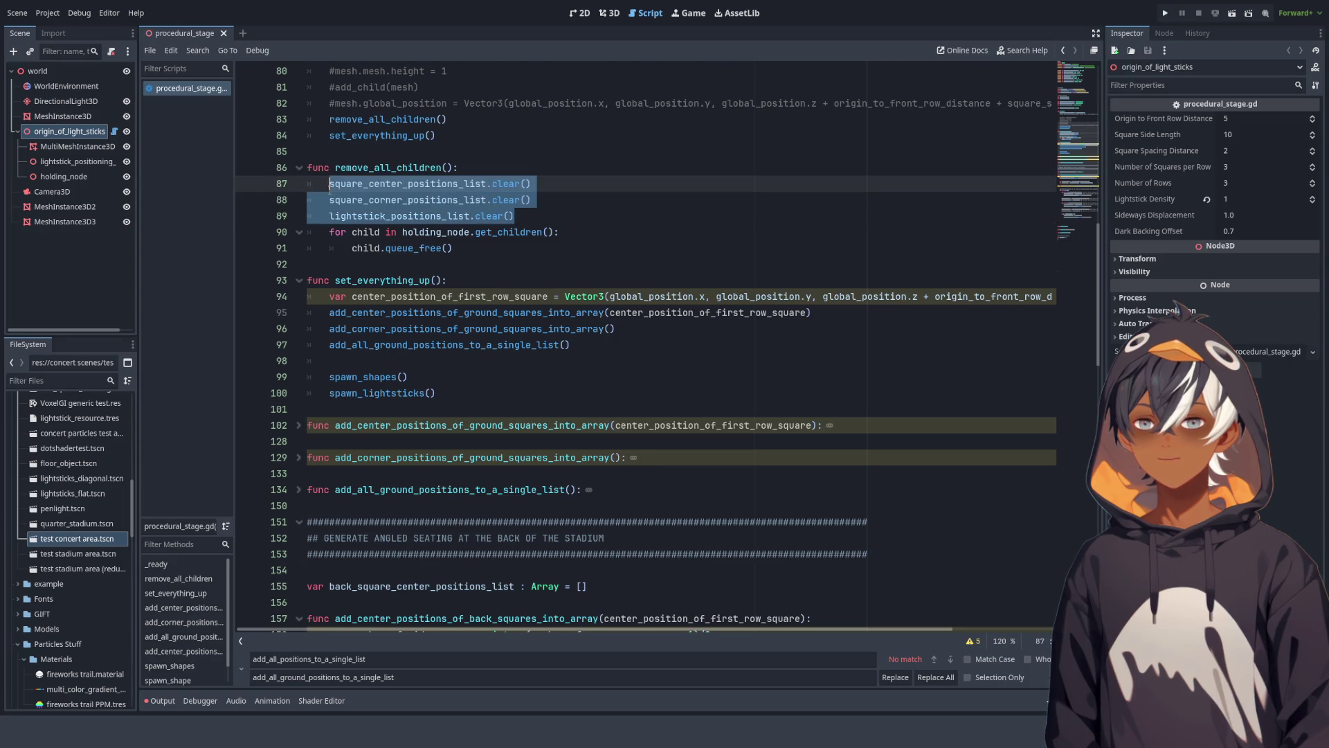
left_click(447, 167)
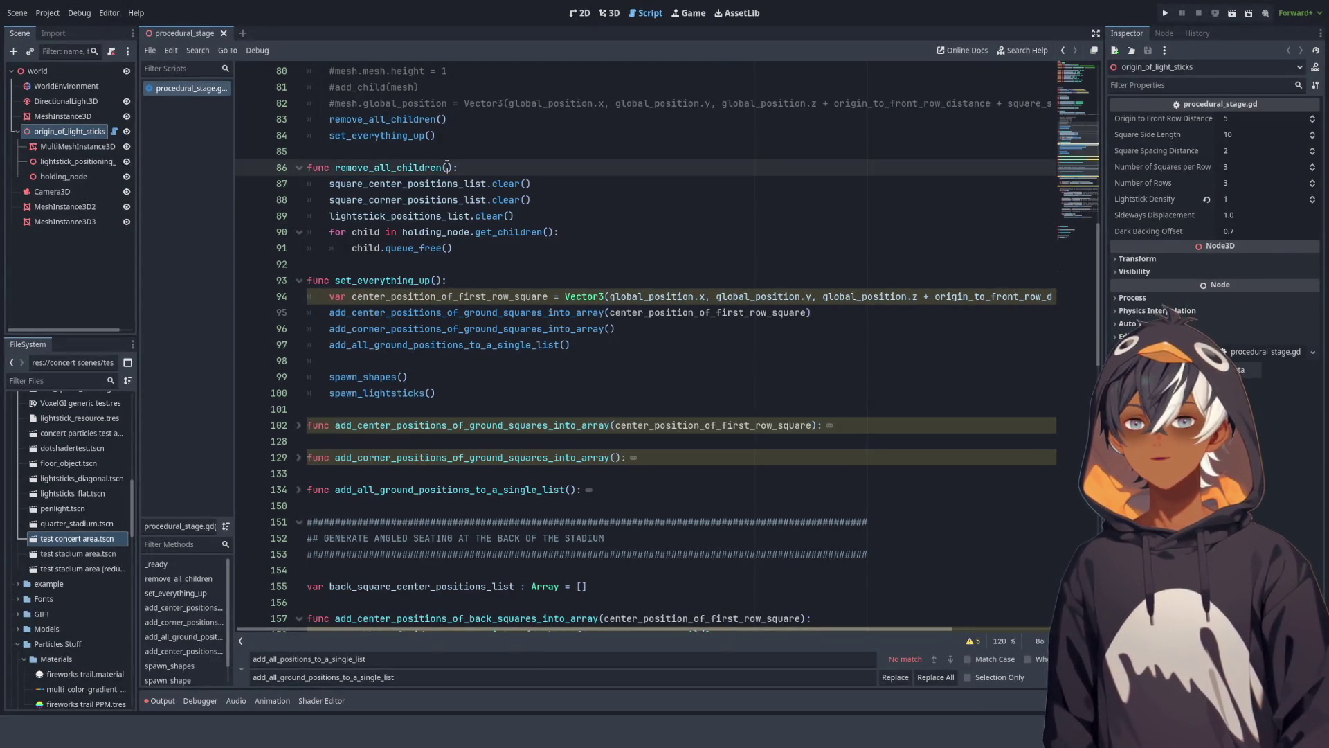
key("Down")
key("Down")
key("Down")
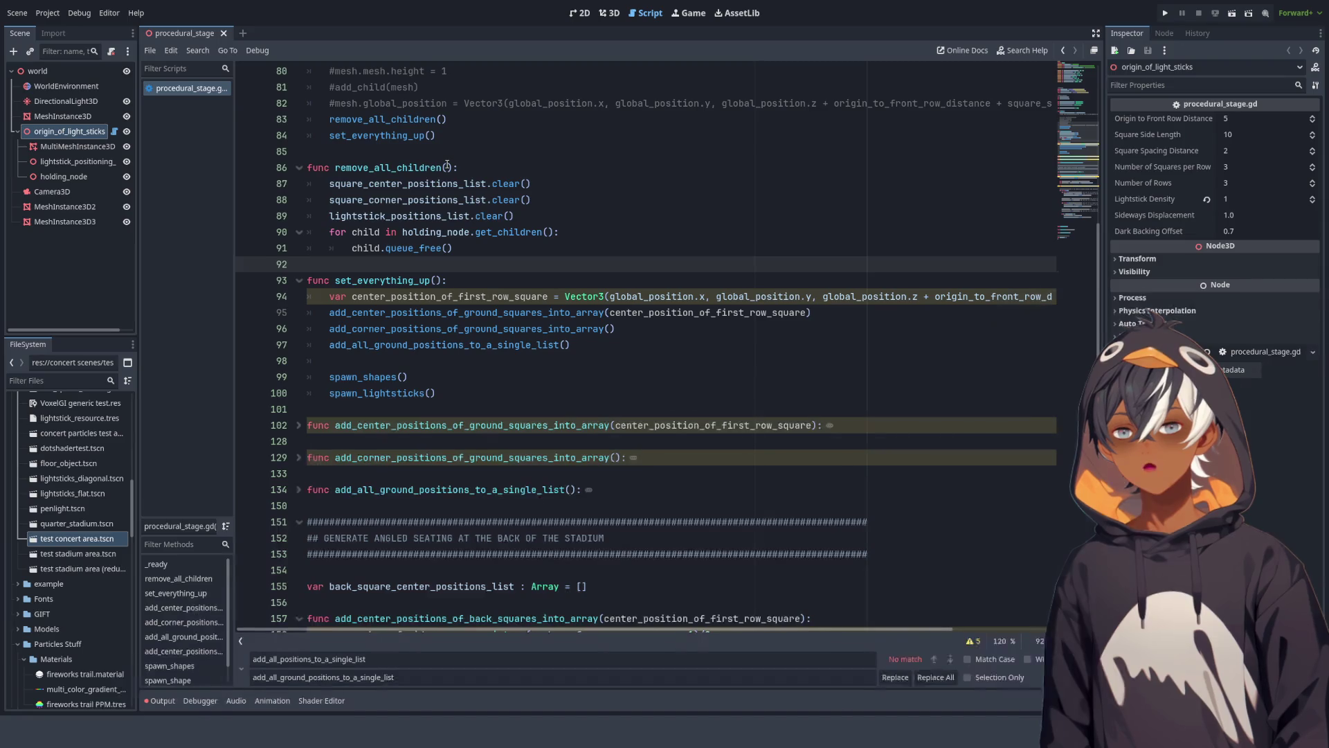
key("Return")
key("Return")
key("Up")
type("func clear")
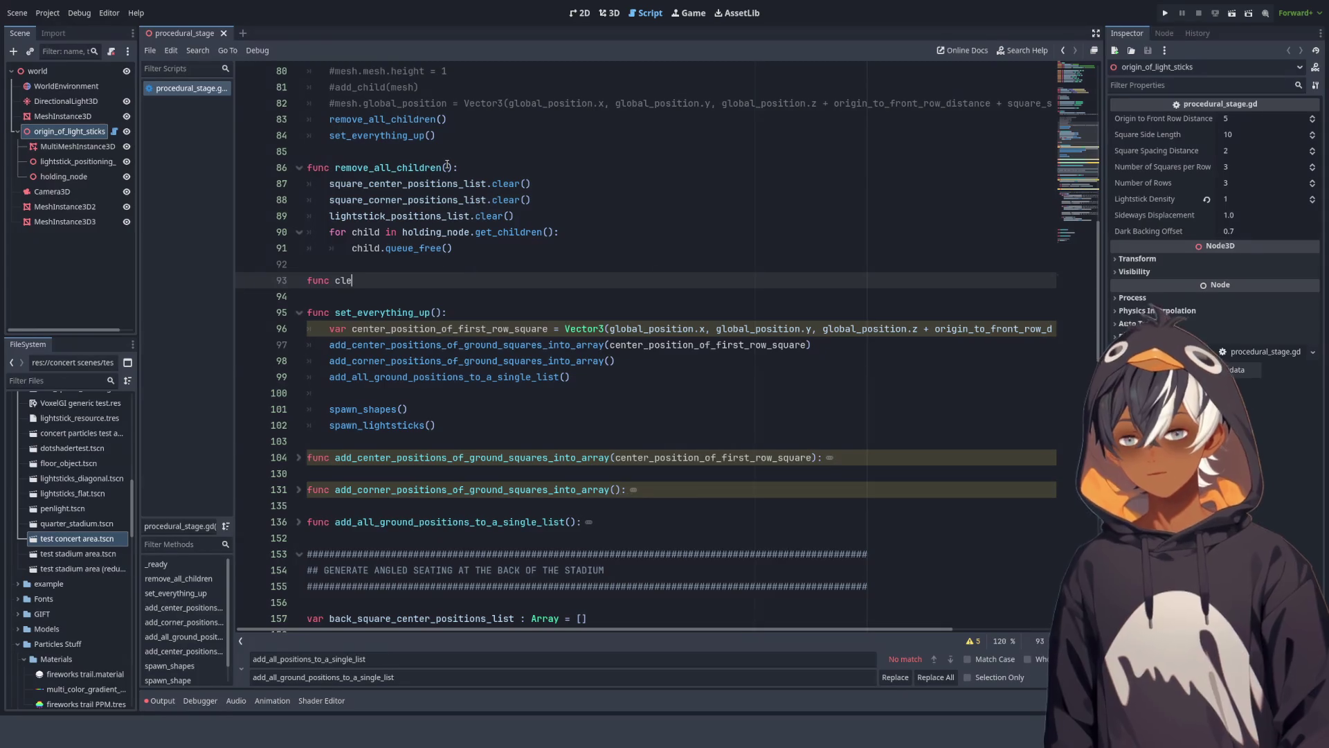
type("_al")
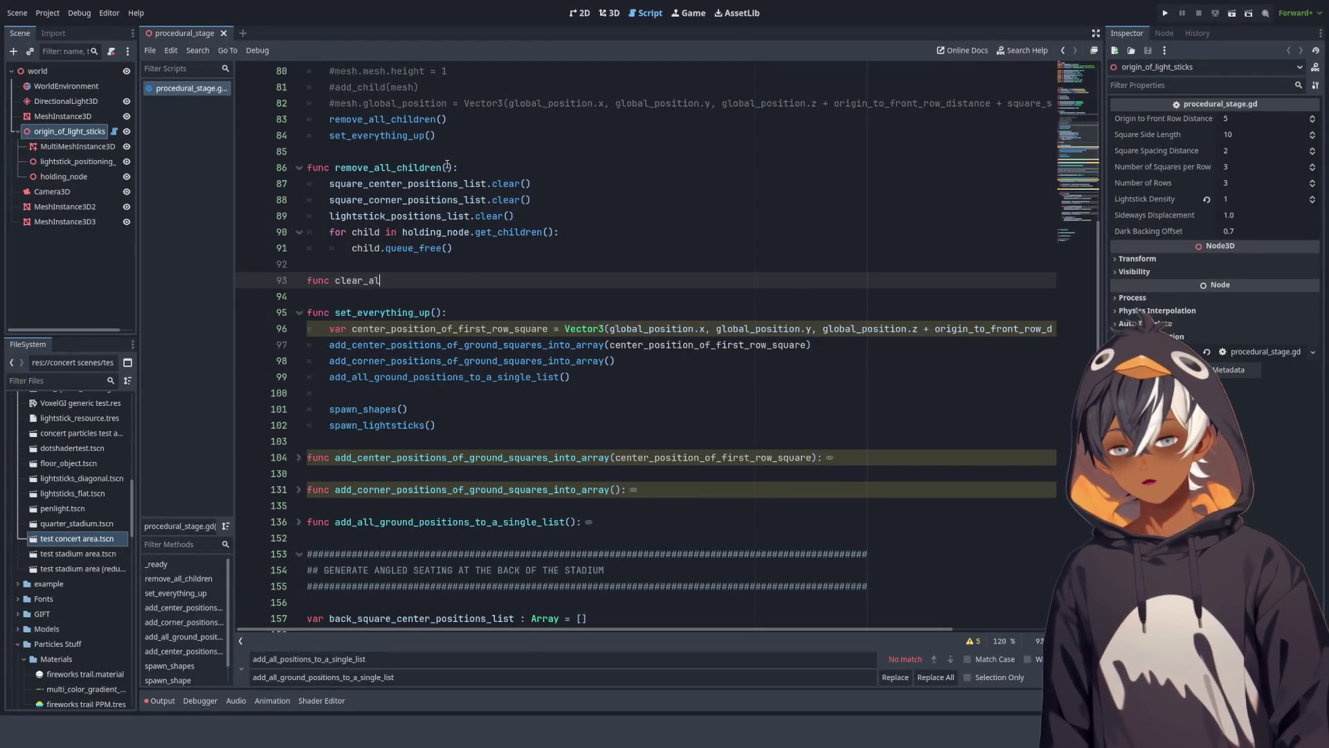
type("l_positio")
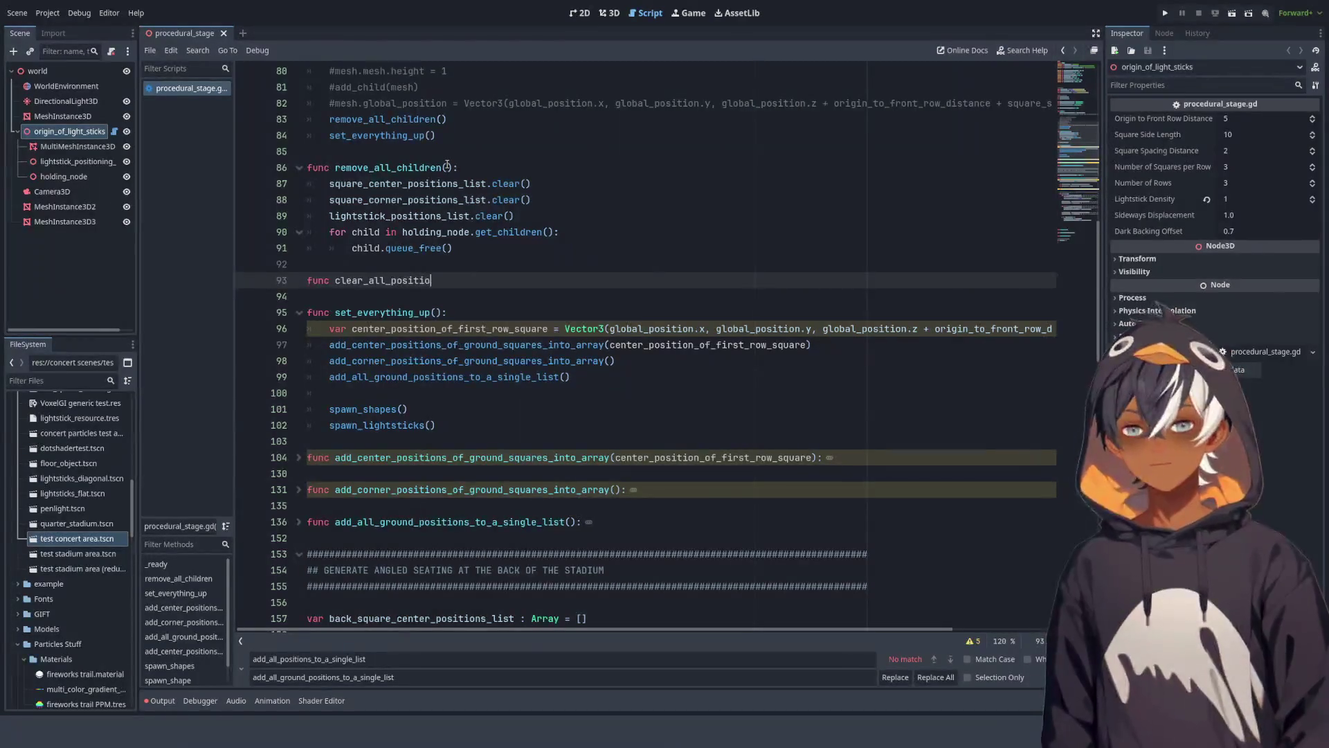
type("ns_list")
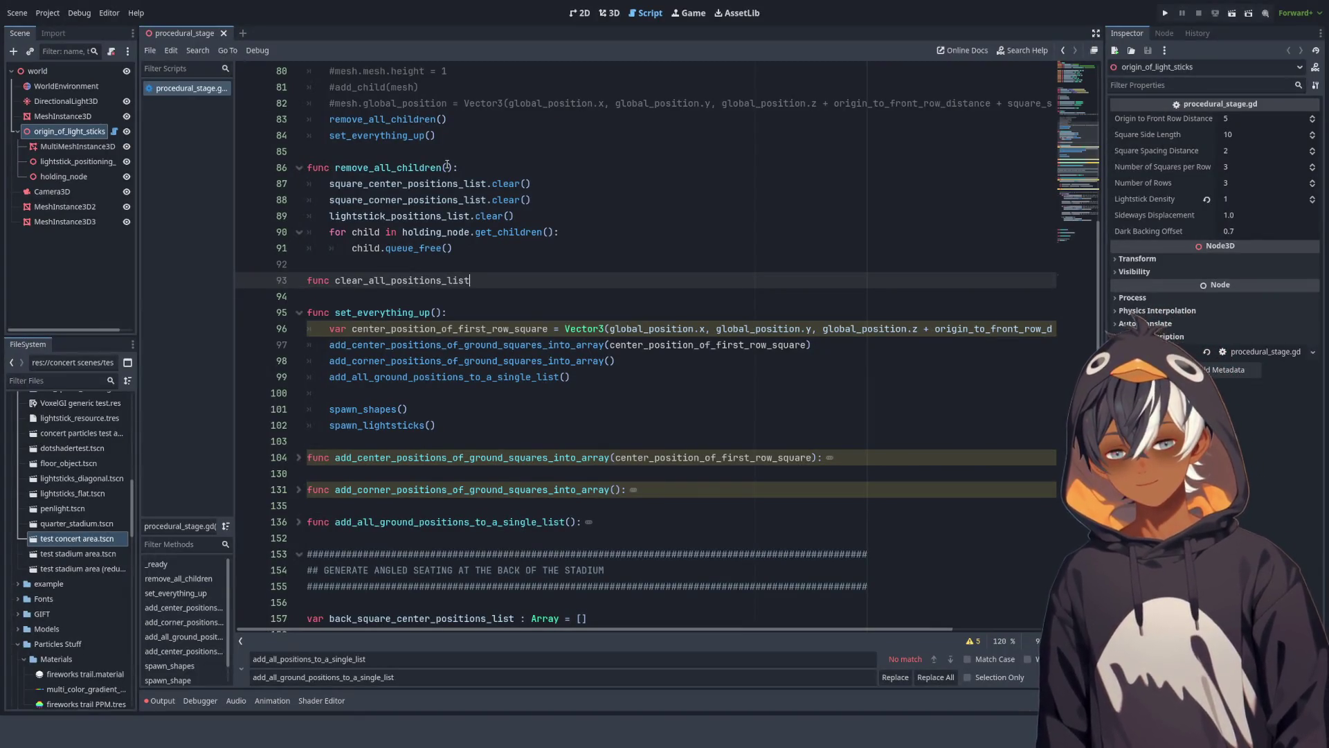
type("s():")
key("Return")
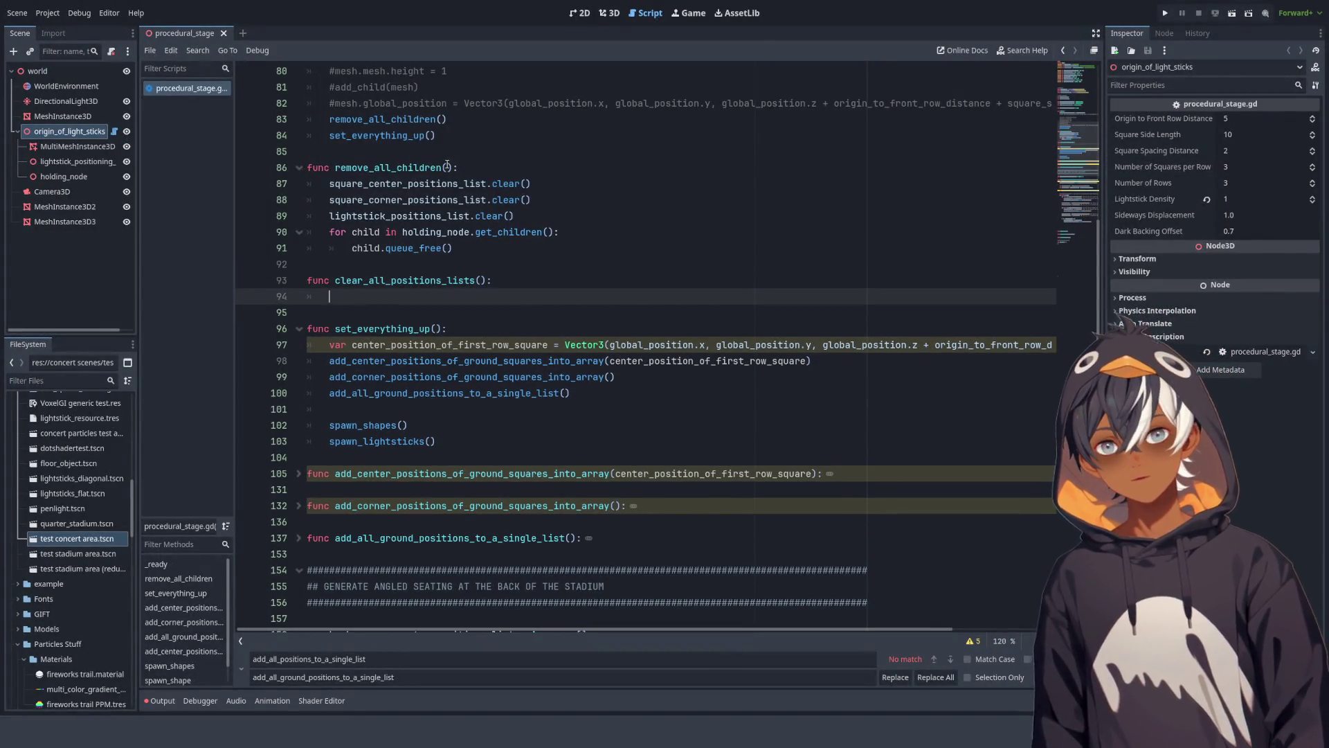
left_click_drag(527, 216, 323, 188)
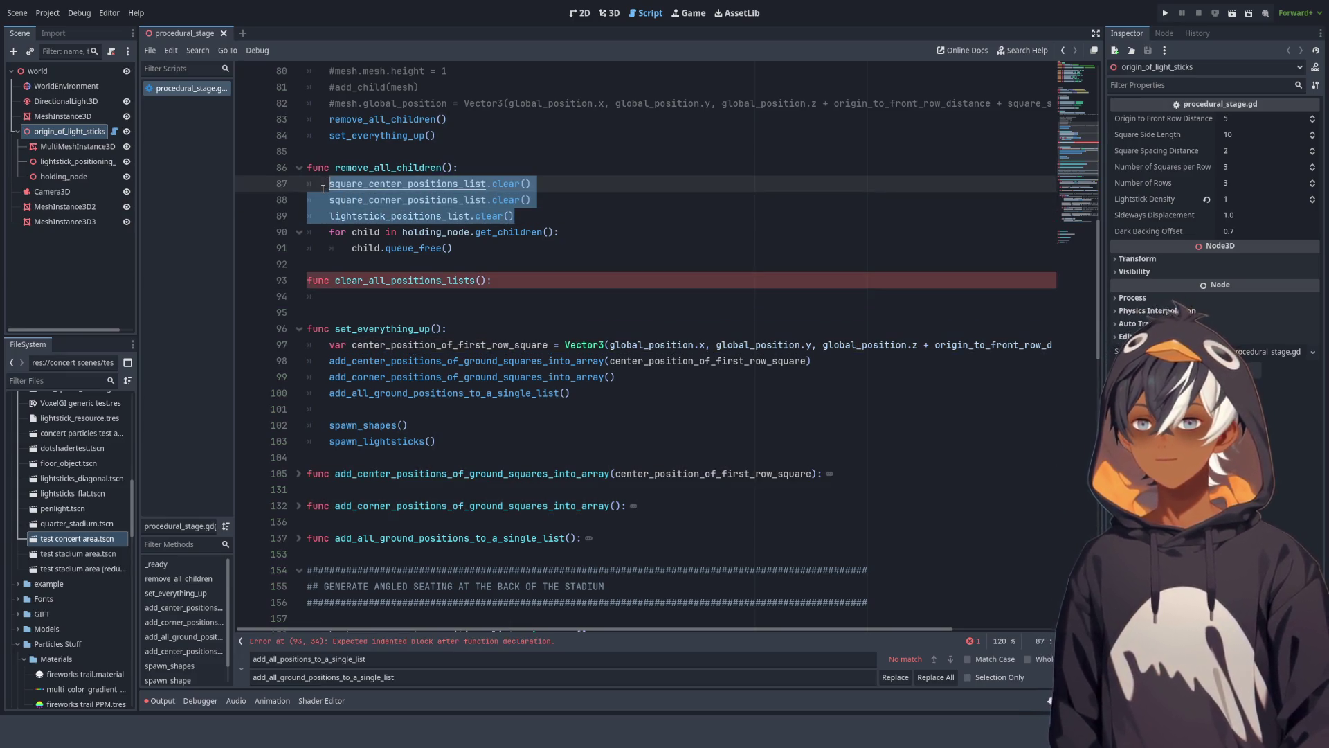
left_click_drag(527, 217, 514, 169)
key("ctrl+x")
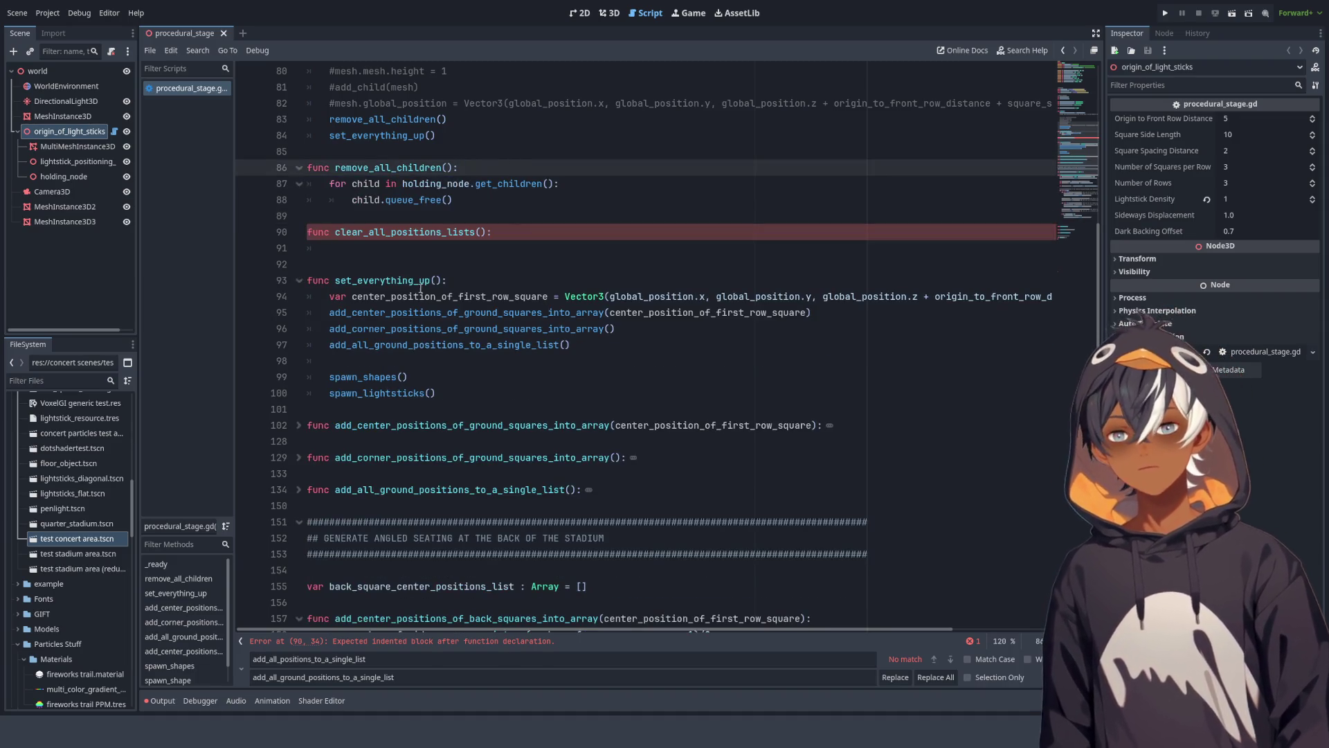
left_click(528, 238)
key("ctrl+v")
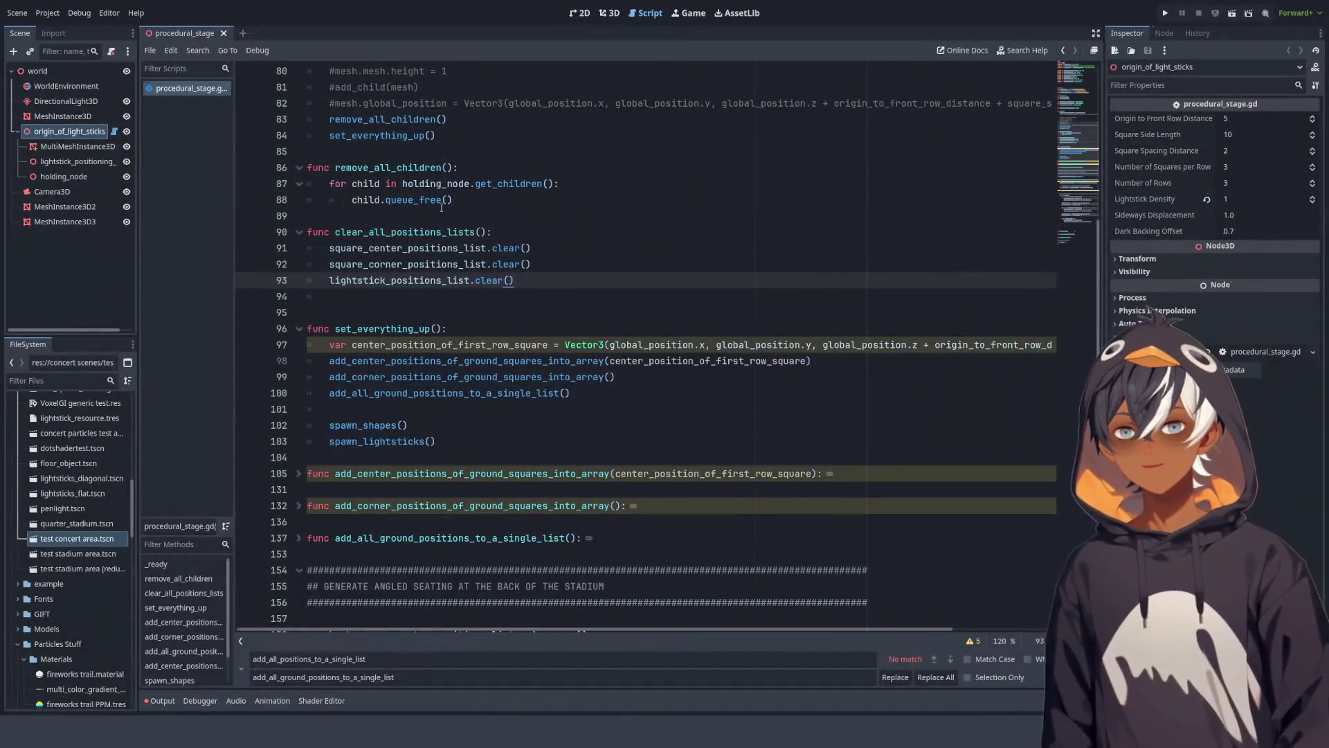
Step: Call clear_all_positions_lists() inside remove_all_children and remove the extra blank line
left_click_drag(338, 232, 488, 227)
left_click(481, 175)
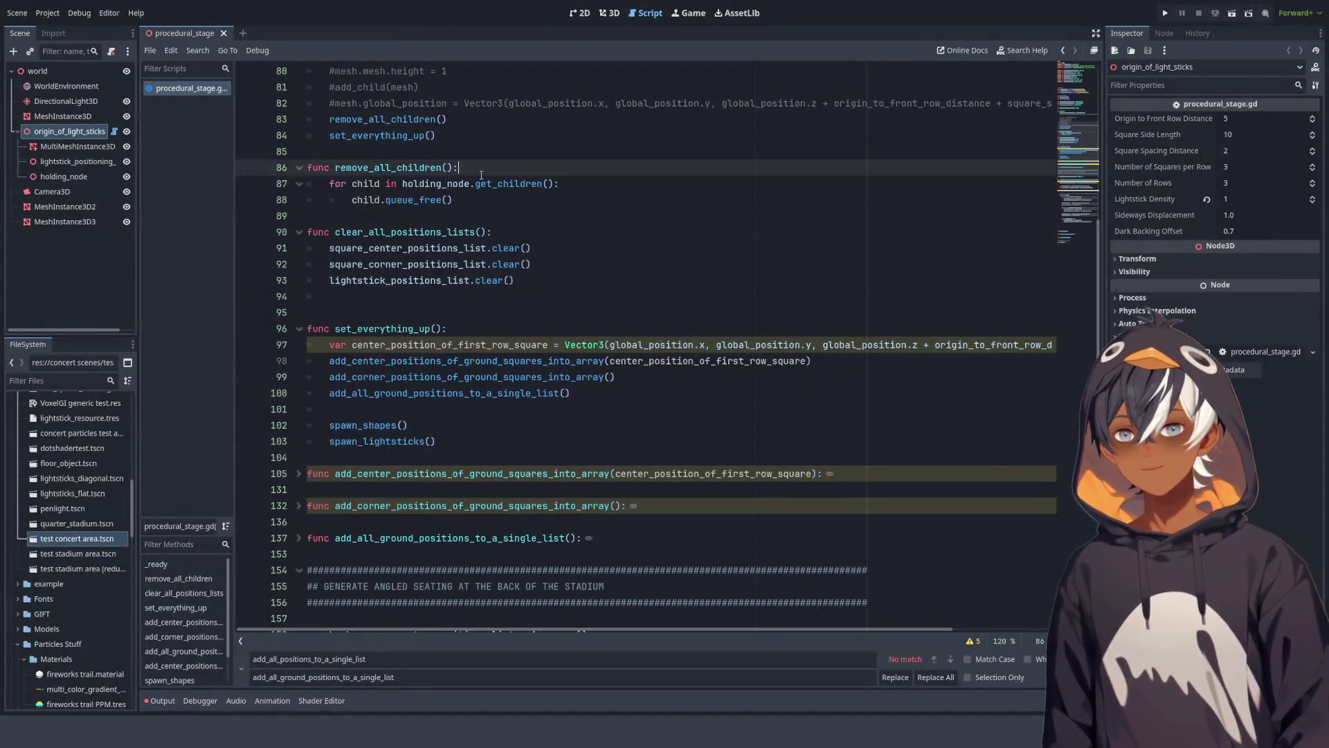
key("Return")
key("ctrl+v")
left_click(527, 264)
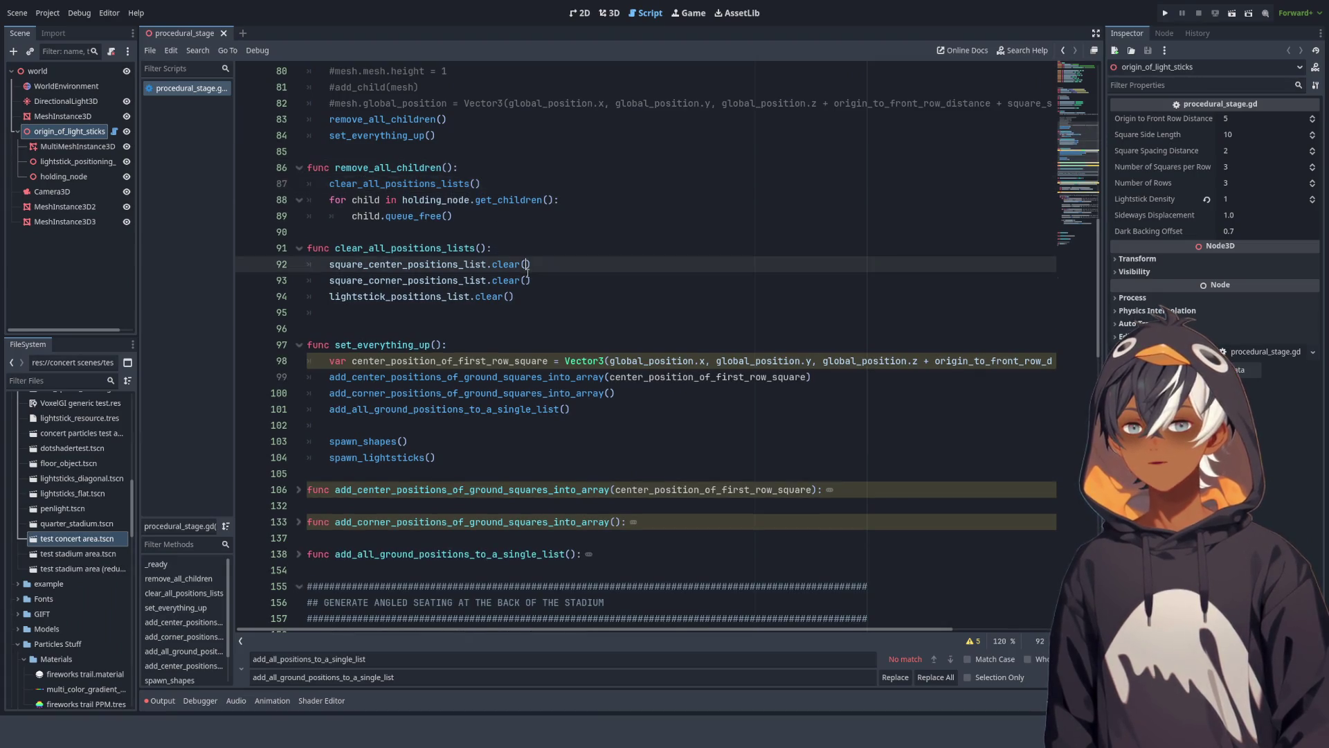
left_click(360, 312)
left_click(579, 290)
key("Delete")
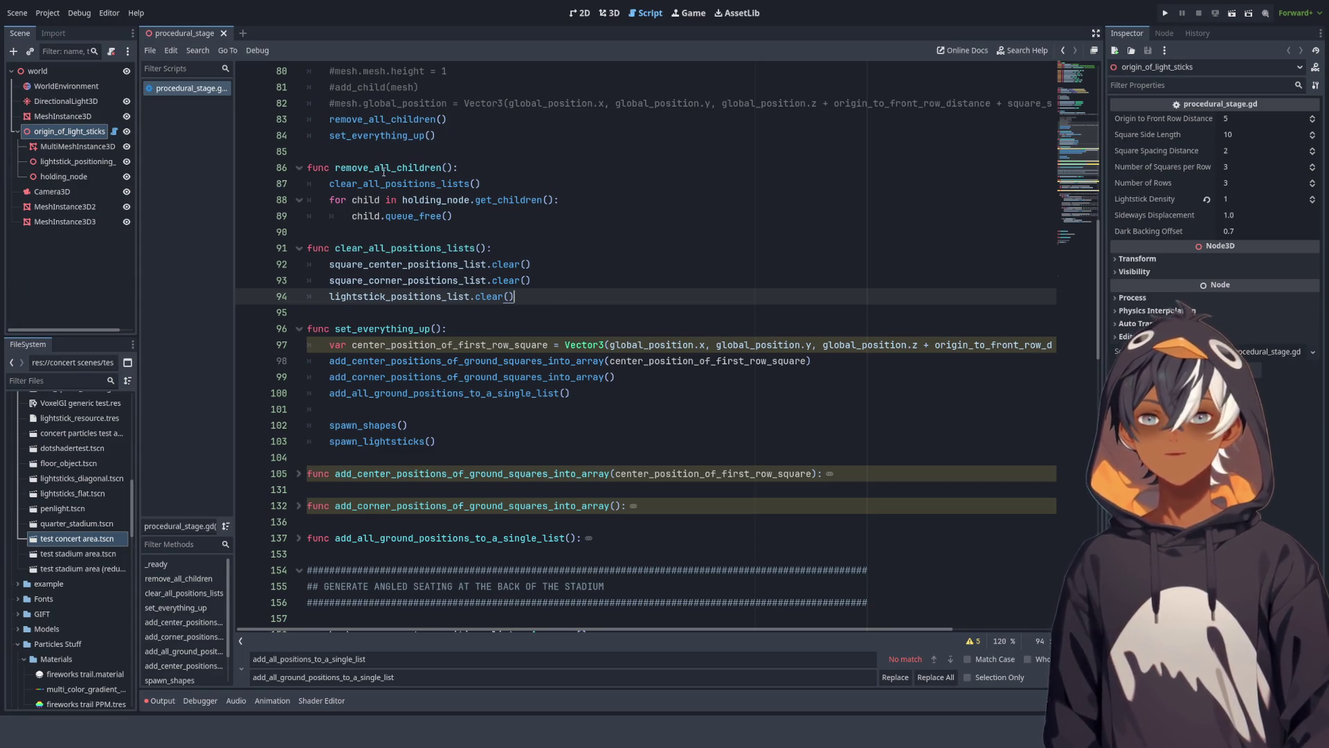
left_click_drag(335, 248, 544, 247)
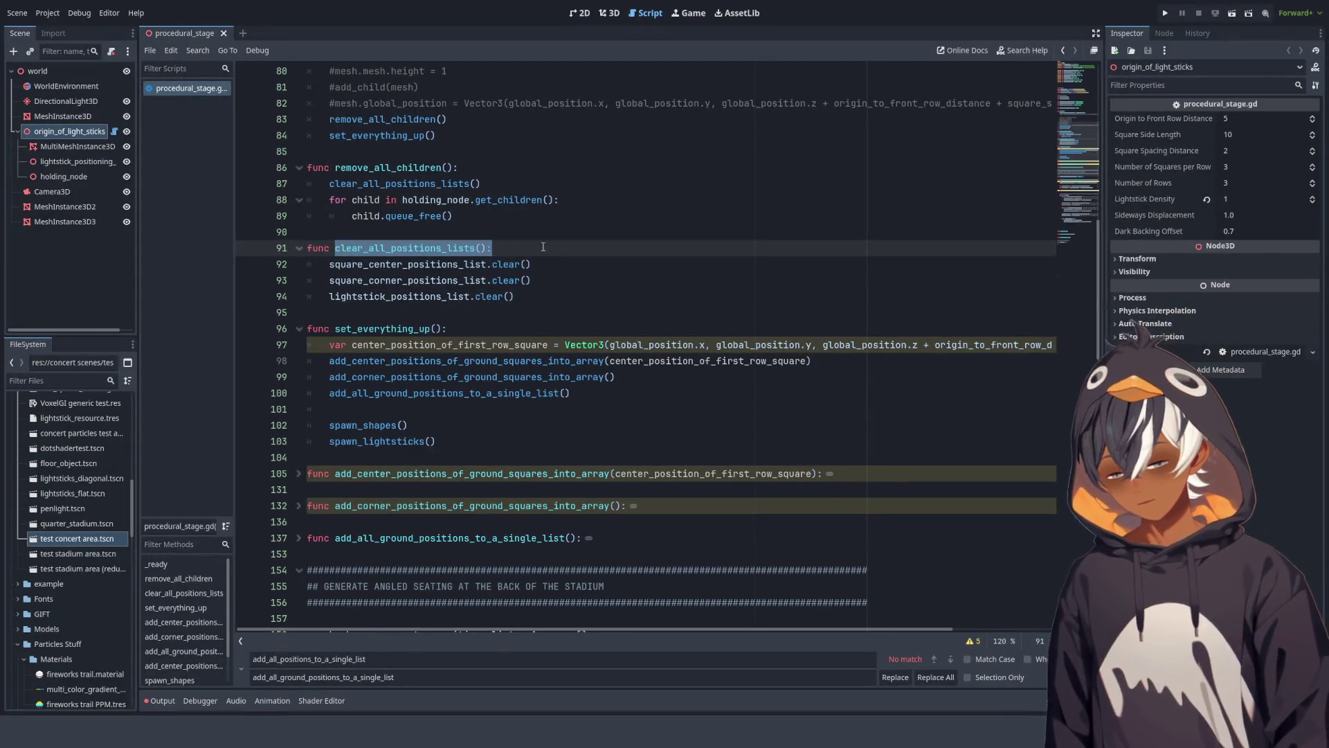
Step: Add a clear_all_positions_lists() call below the ground-position calls in set_everything_up
scroll(413, 291, "down", 2)
left_click(451, 316)
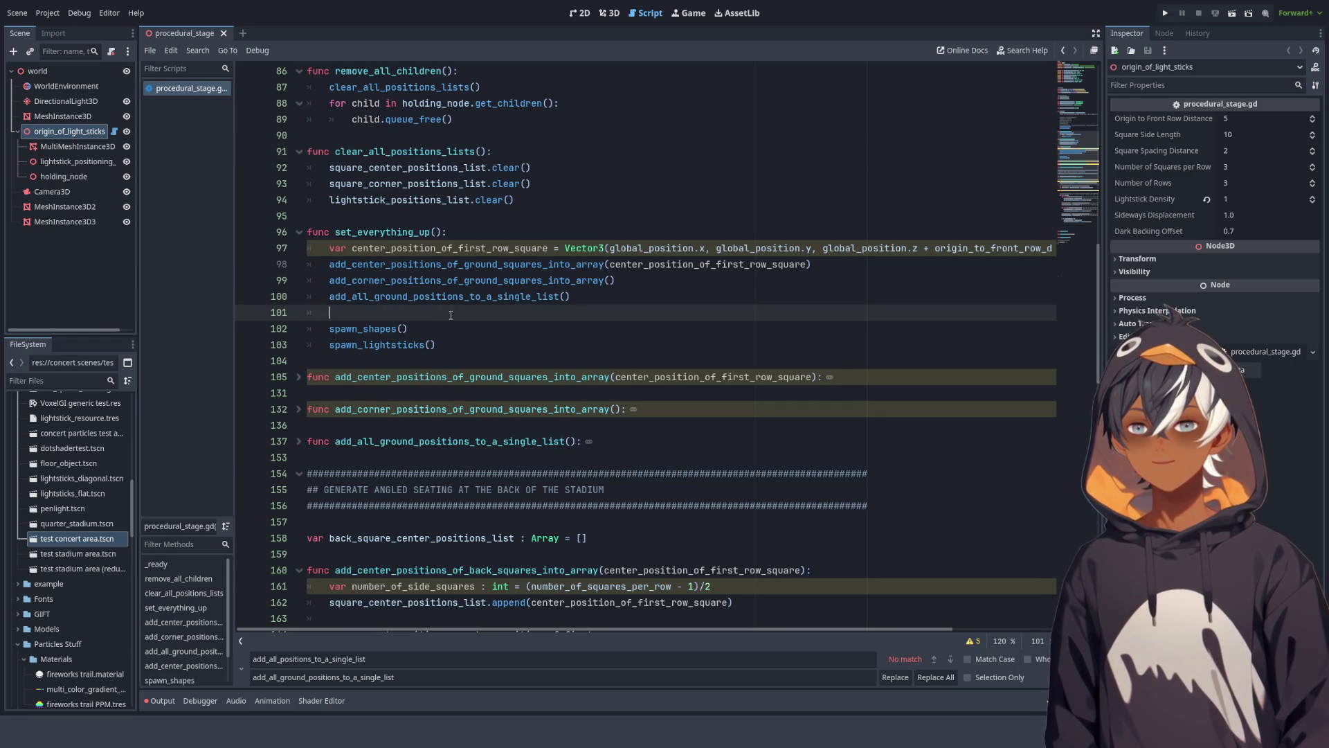
key("Return")
key("Return")
key("Up")
key("ctrl+v")
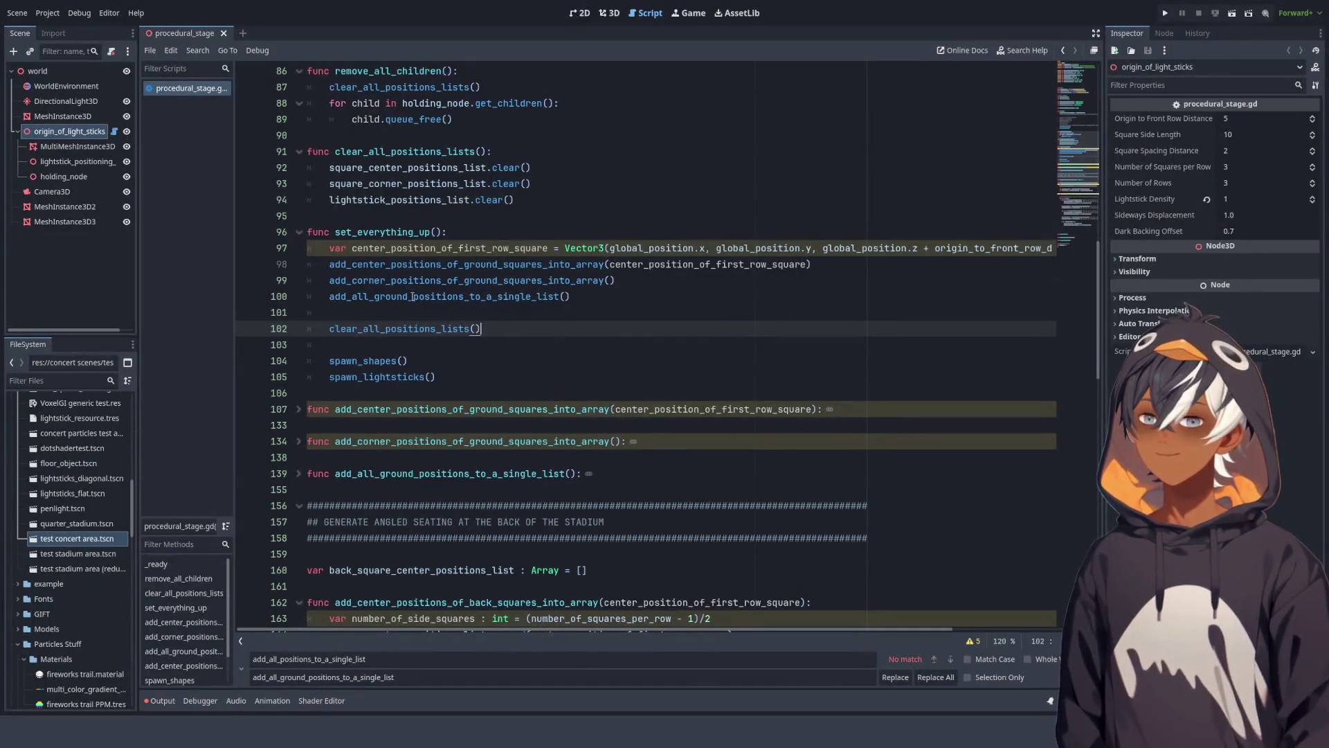
Step: Add add_center_positions_of_back_squares_into_array(center_position_of_first_row_square) right after the clear-lists call
scroll(400, 295, "down", 7)
scroll(366, 230, "down", 2)
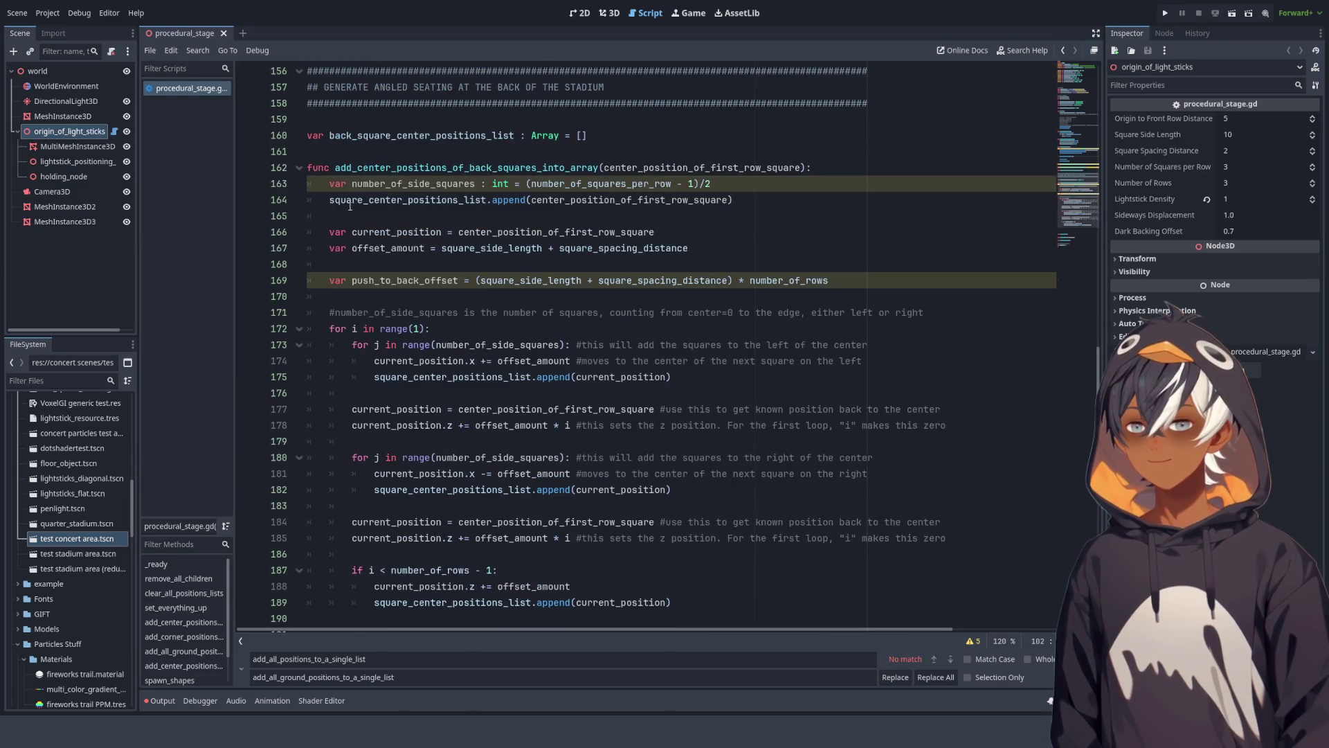
left_click_drag(335, 168, 807, 167)
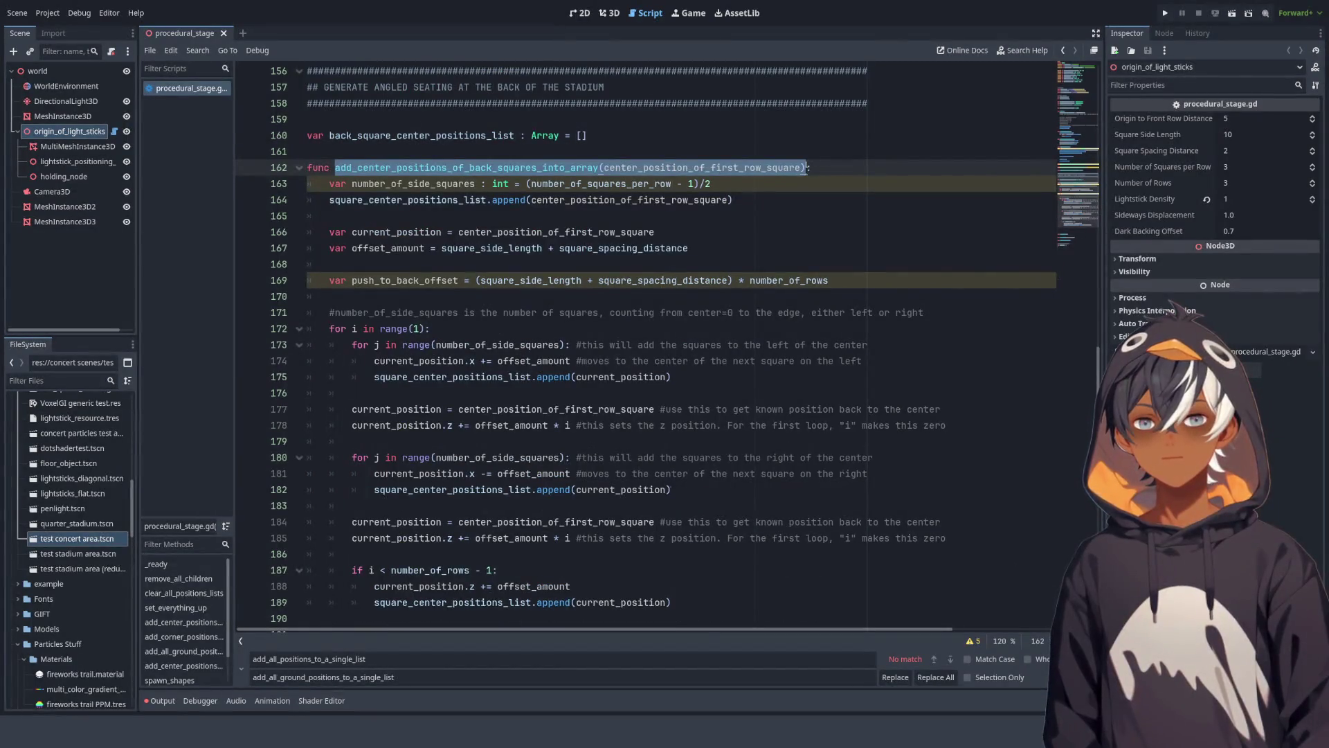
scroll(673, 141, "up", 20)
left_click(492, 186)
key("Return")
key("ctrl+v")
left_click_drag(336, 235, 480, 247)
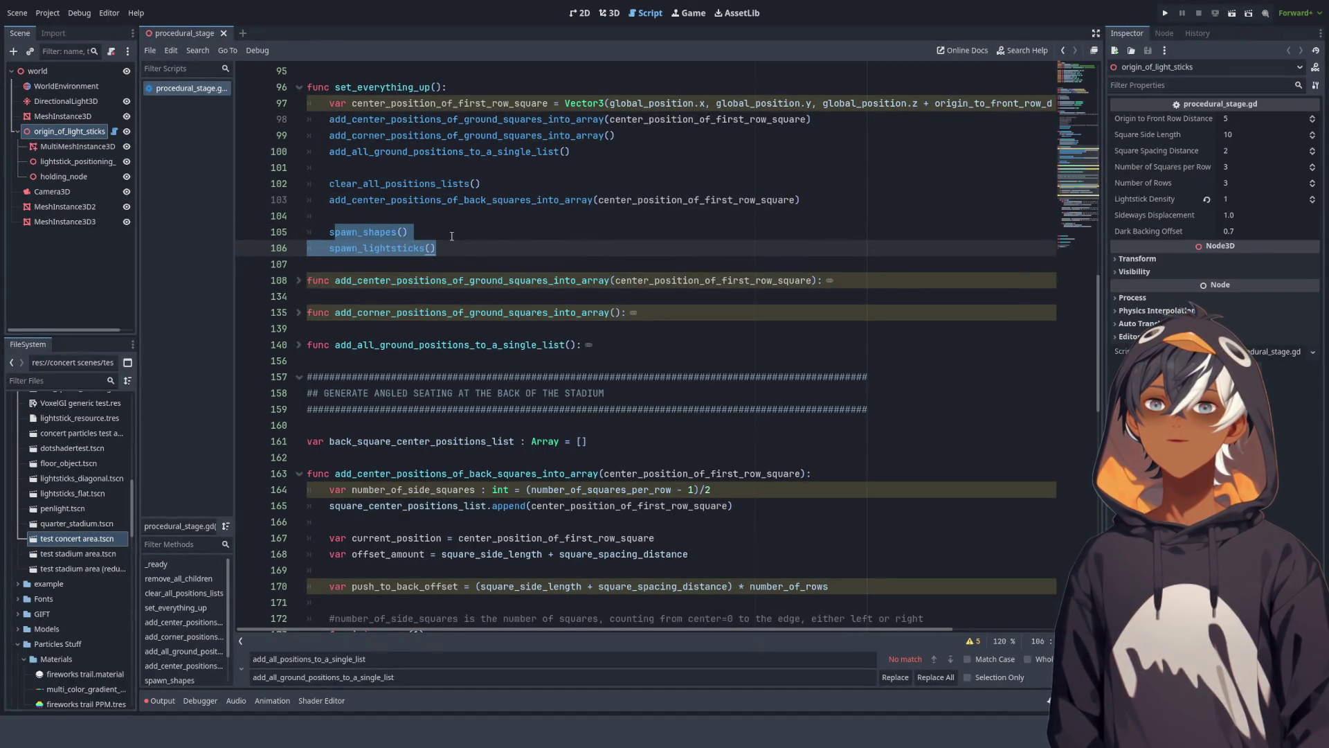
mouse_move(437, 247)
left_mouse_down()
mouse_move(330, 248)
mouse_move(327, 233)
left_mouse_up()
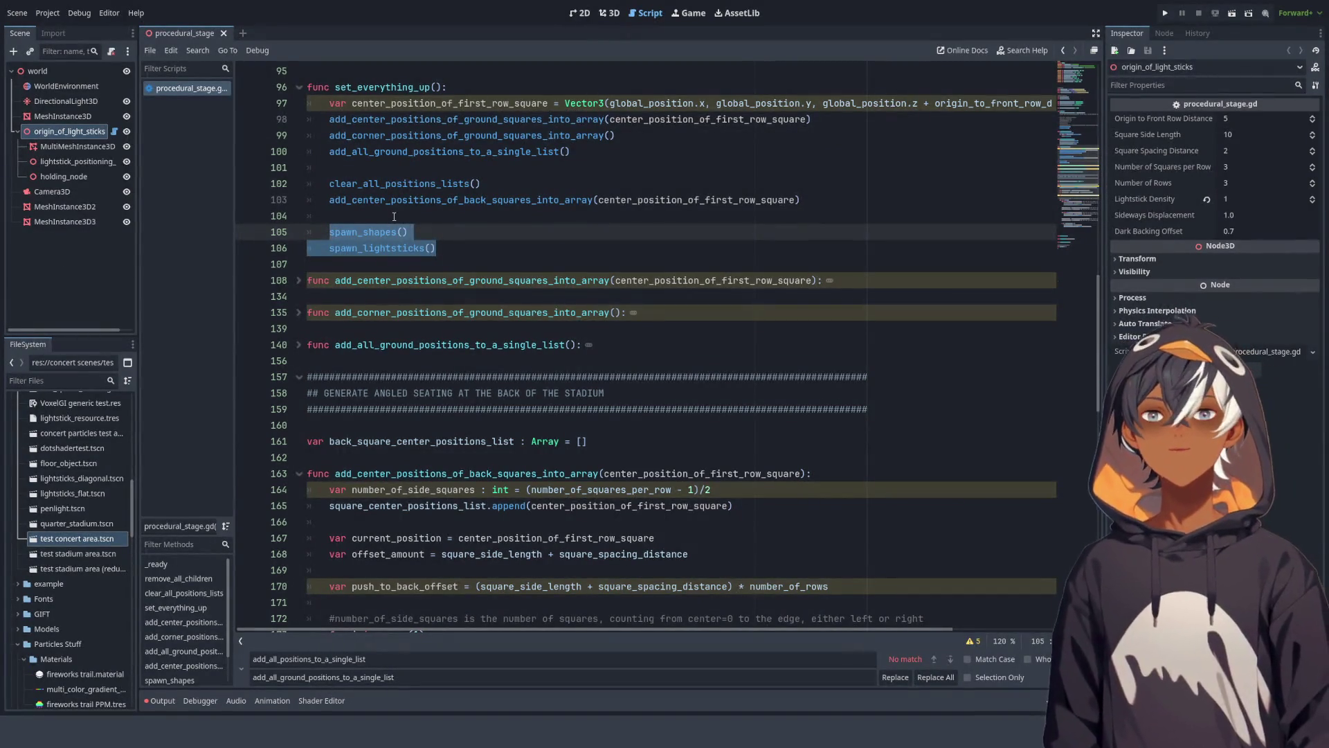
scroll(393, 218, "down", 15)
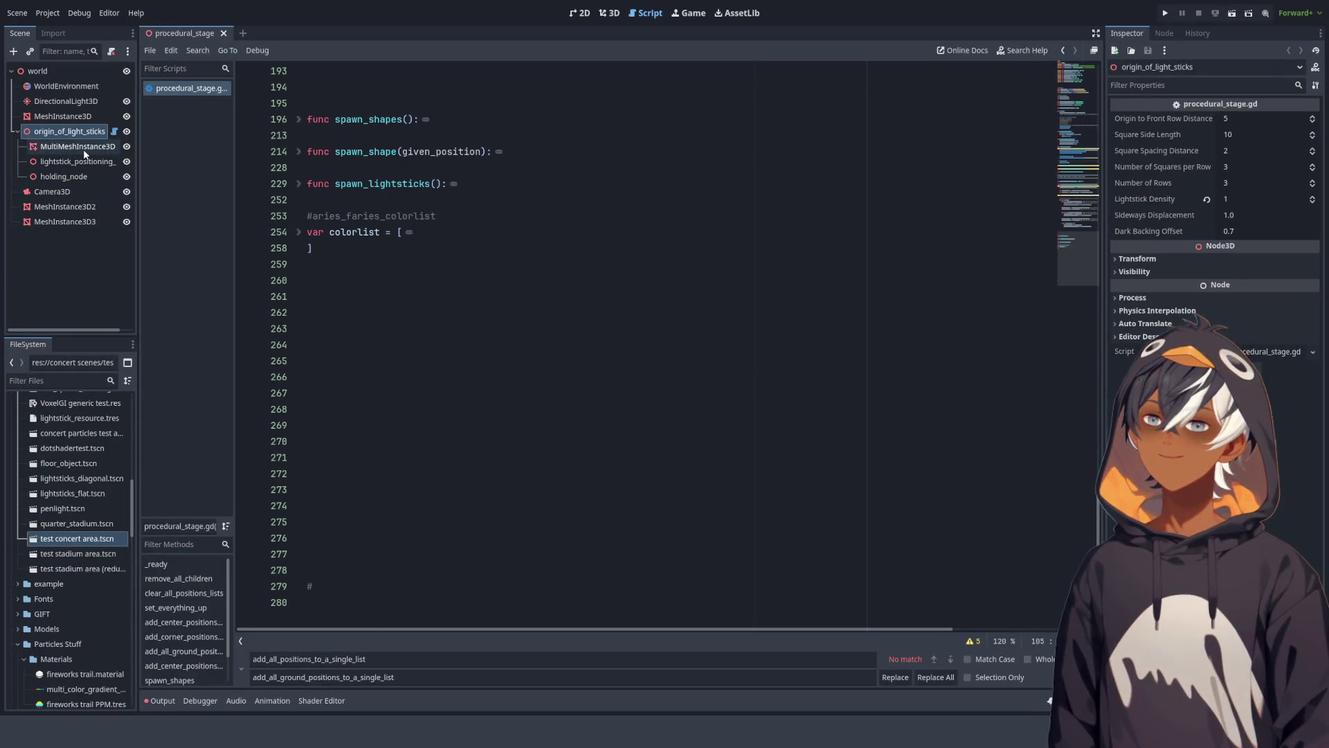
Step: Rename the MultiMeshInstance3D node to ground_multimesh and update the $ path on line 5 to match
scroll(482, 174, "up", 15)
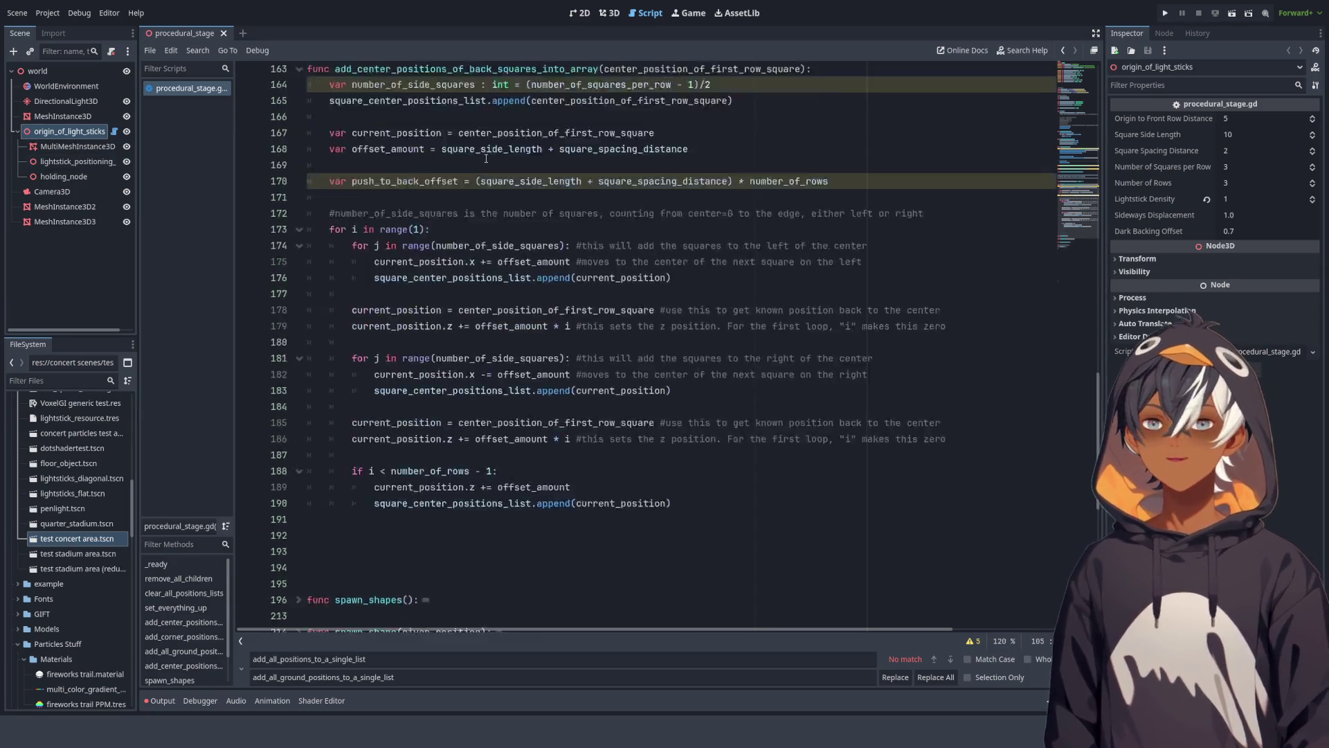
scroll(482, 173, "up", 3)
scroll(400, 170, "up", 5)
scroll(400, 170, "down", 5)
scroll(401, 169, "up", 12)
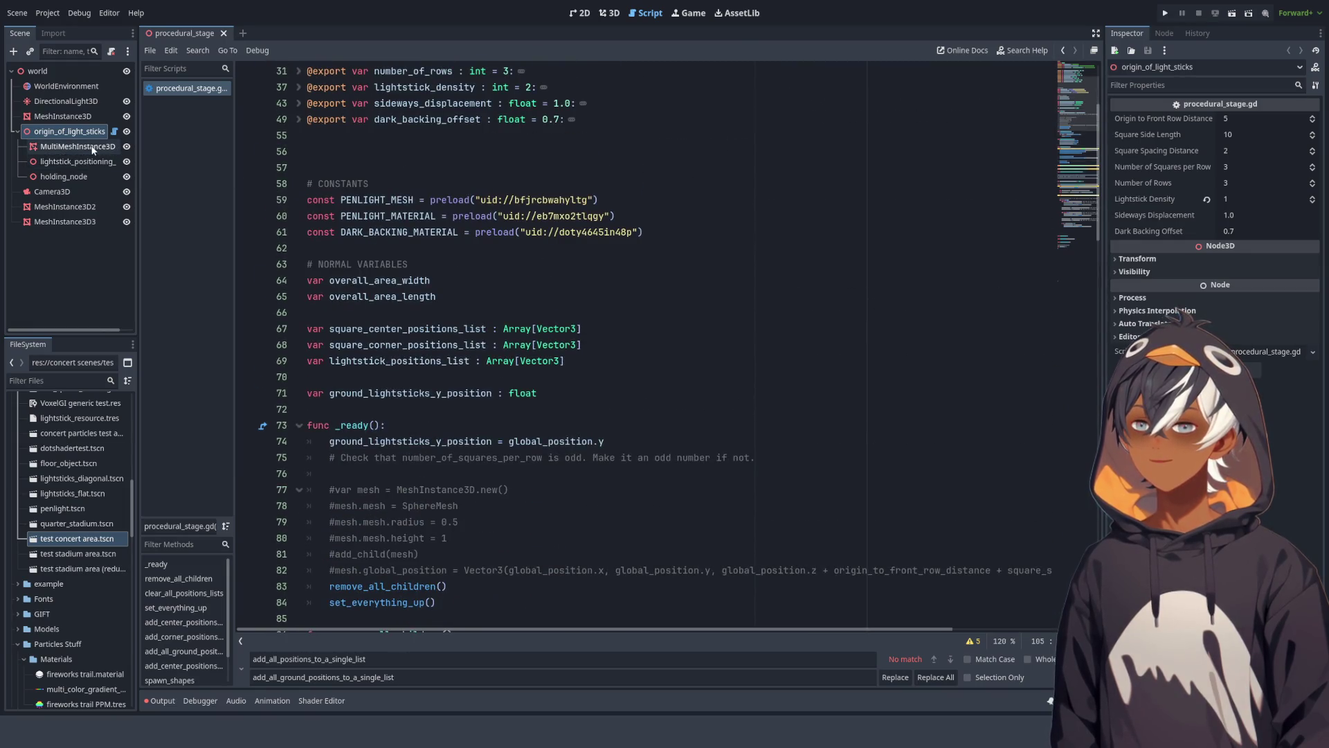
scroll(275, 188, "up", 4)
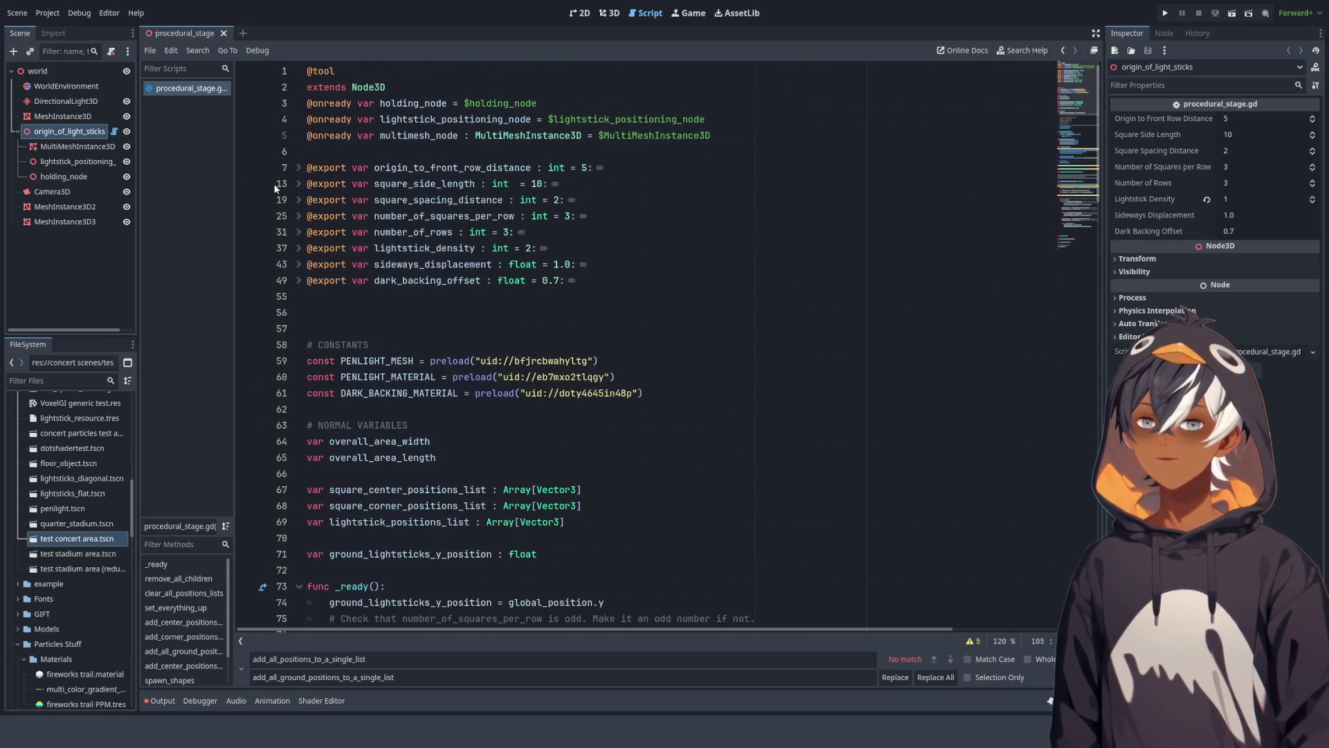
left_click(82, 148)
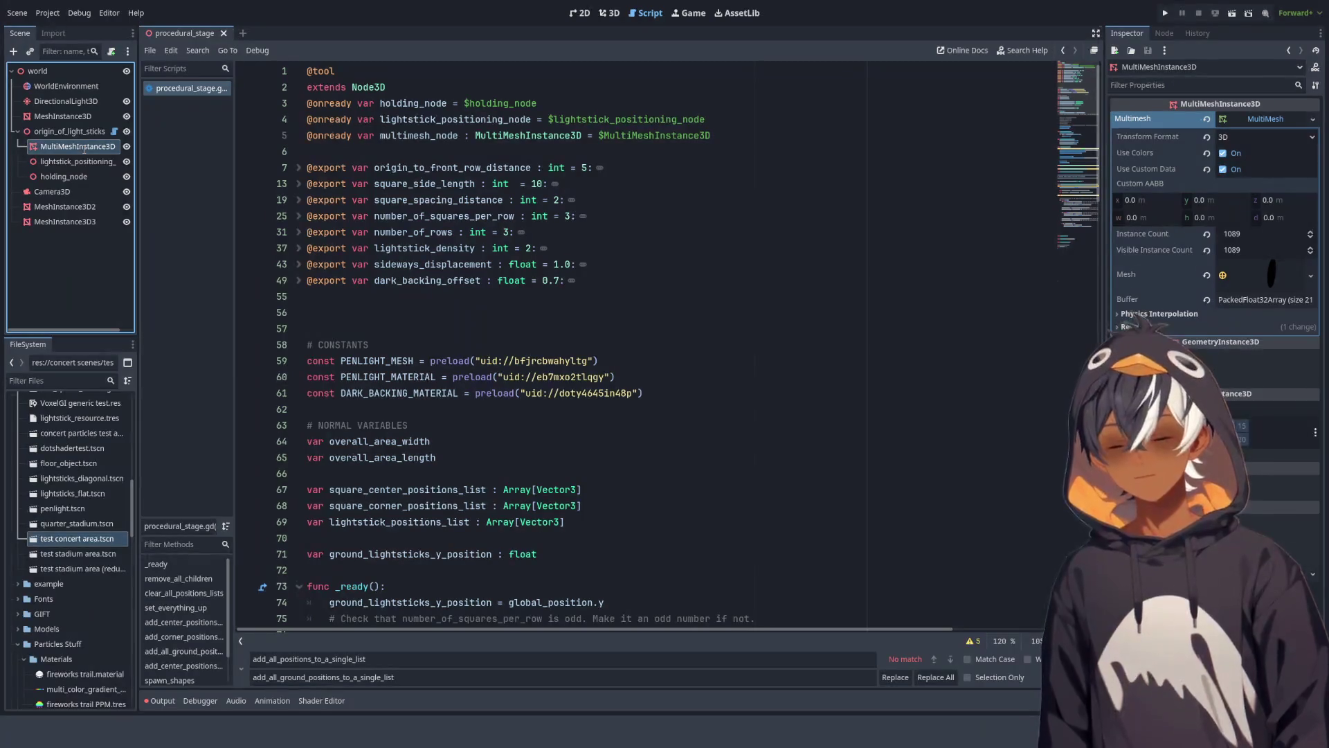
double_click(82, 147)
type("ground_multimesh")
key("Return")
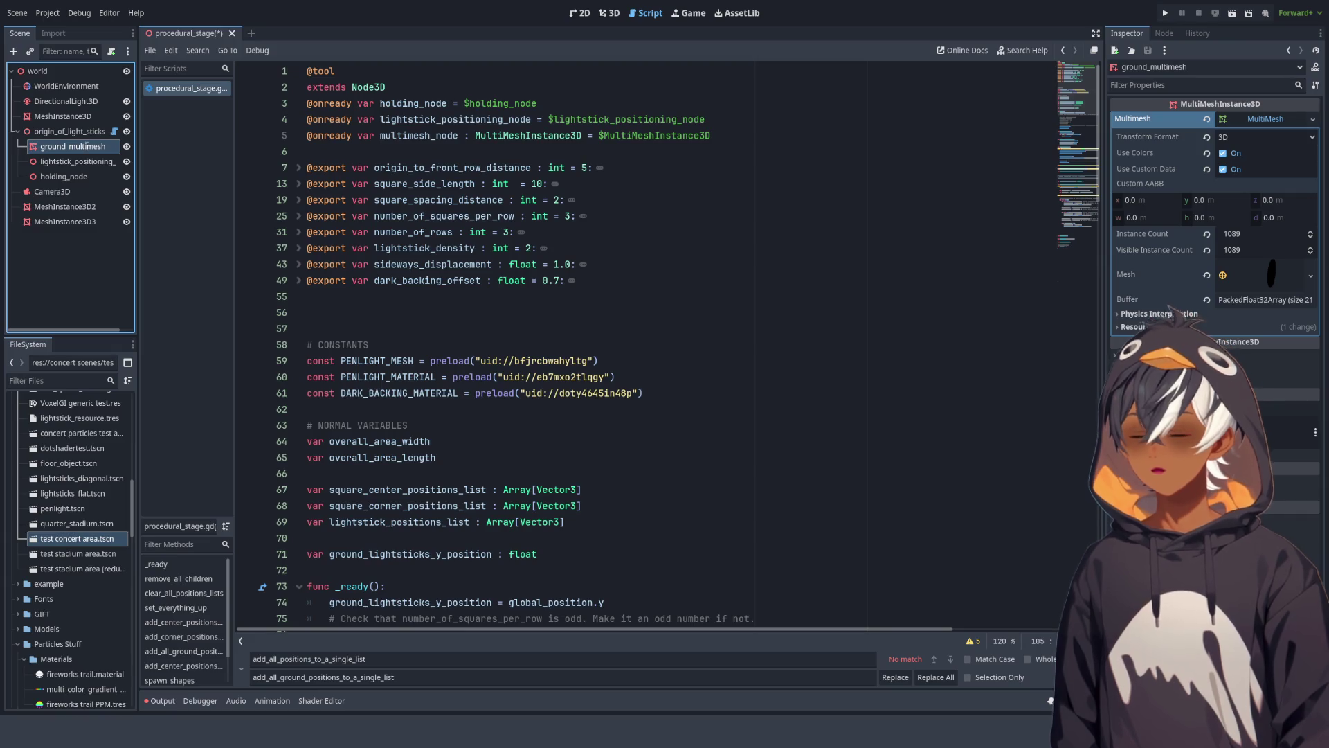
mouse_move(629, 137)
left_mouse_down()
mouse_move(623, 623)
mouse_move(629, 136)
left_mouse_up()
double_click(629, 136)
type("ground_multimesh")
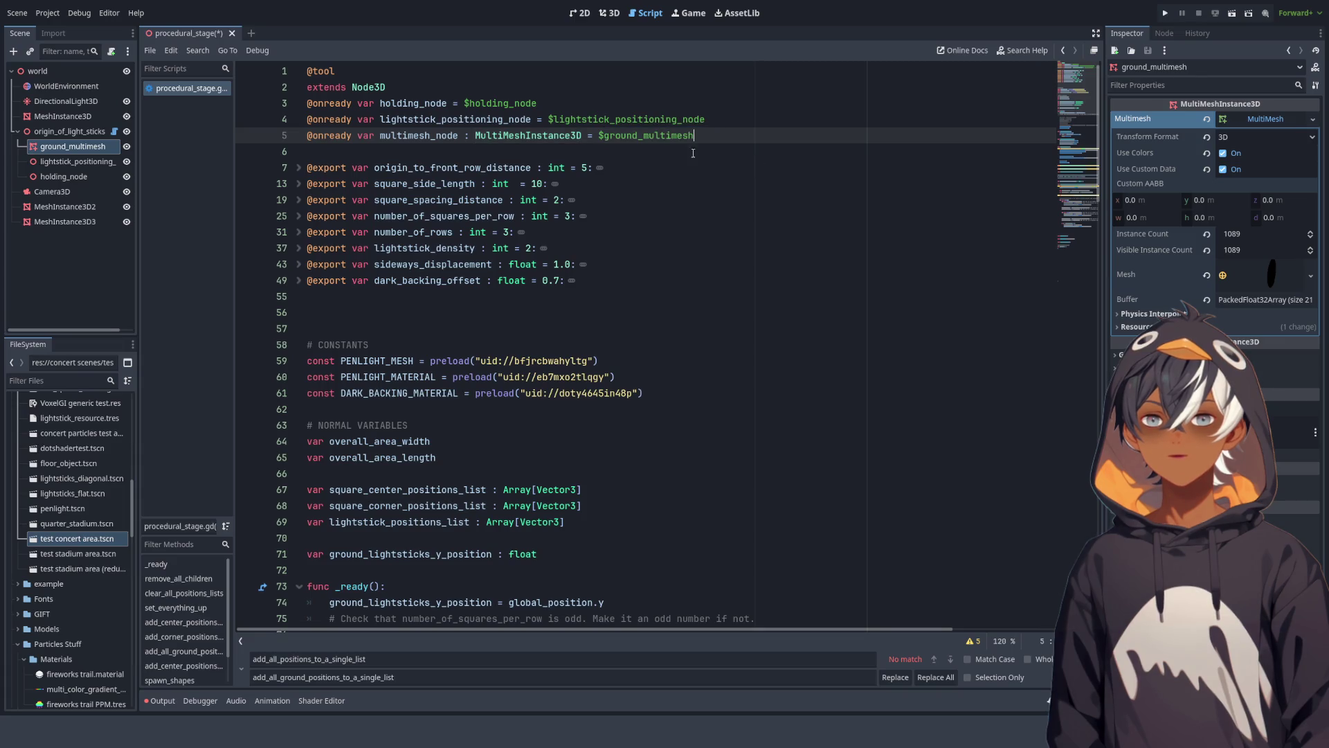
Step: Duplicate ground_multimesh and drag the copy into the script as a back_multimesh reference
left_click(71, 153)
key("ctrl+d")
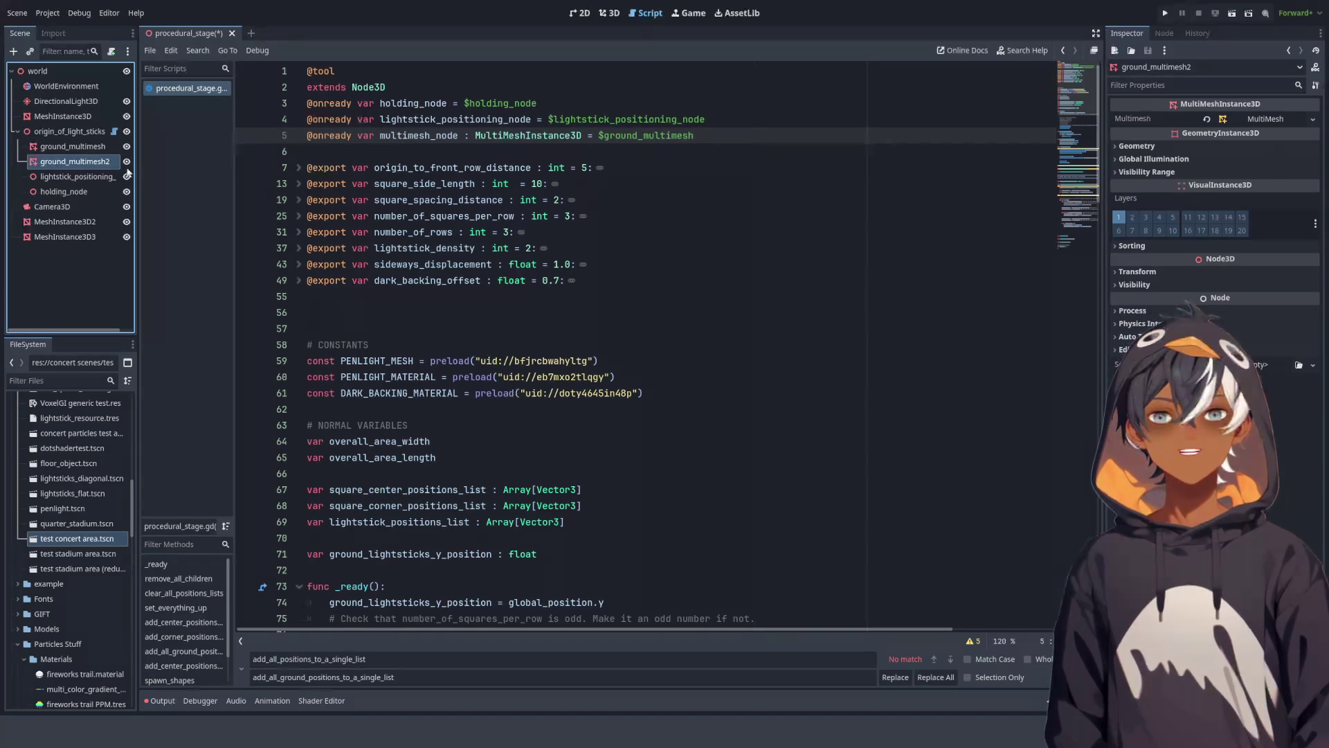
left_click_drag(62, 161, 385, 155)
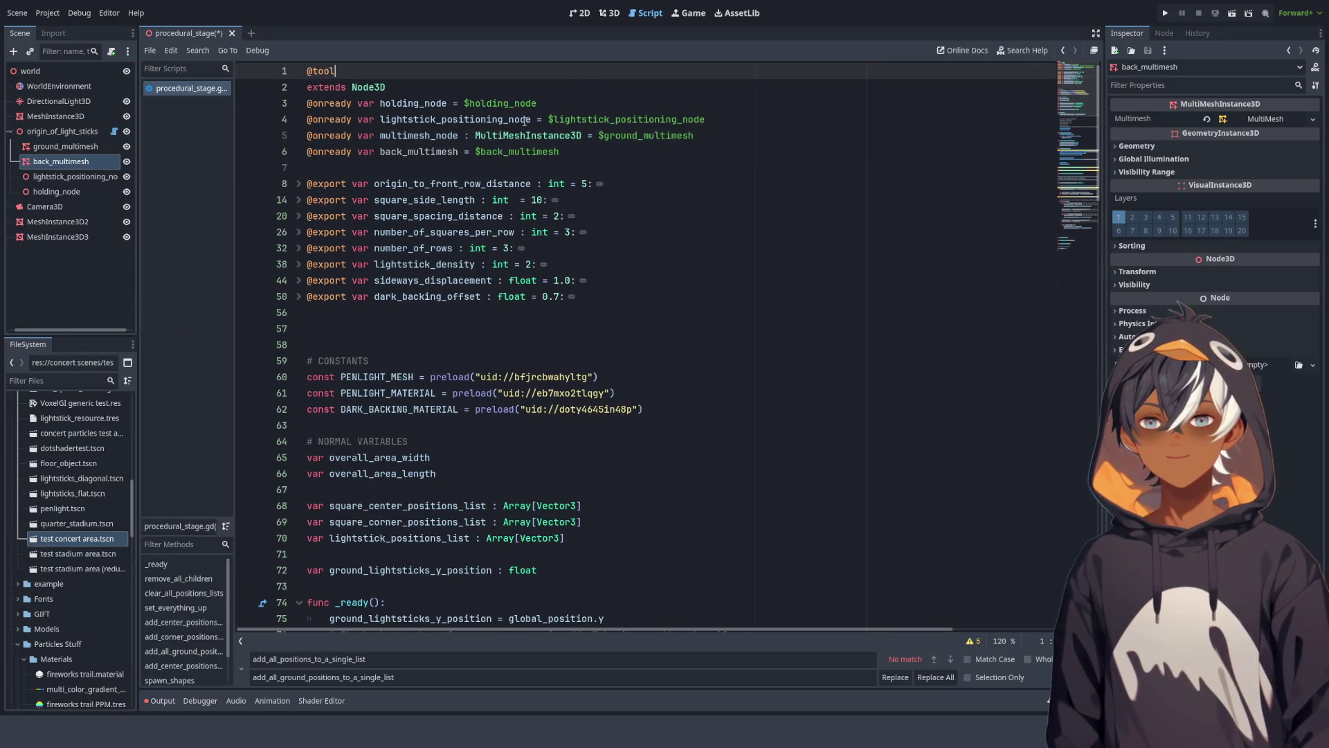
Step: Move the spawn_shapes() and spawn_lightsticks() calls up under the ground-position calls
double_click(419, 152)
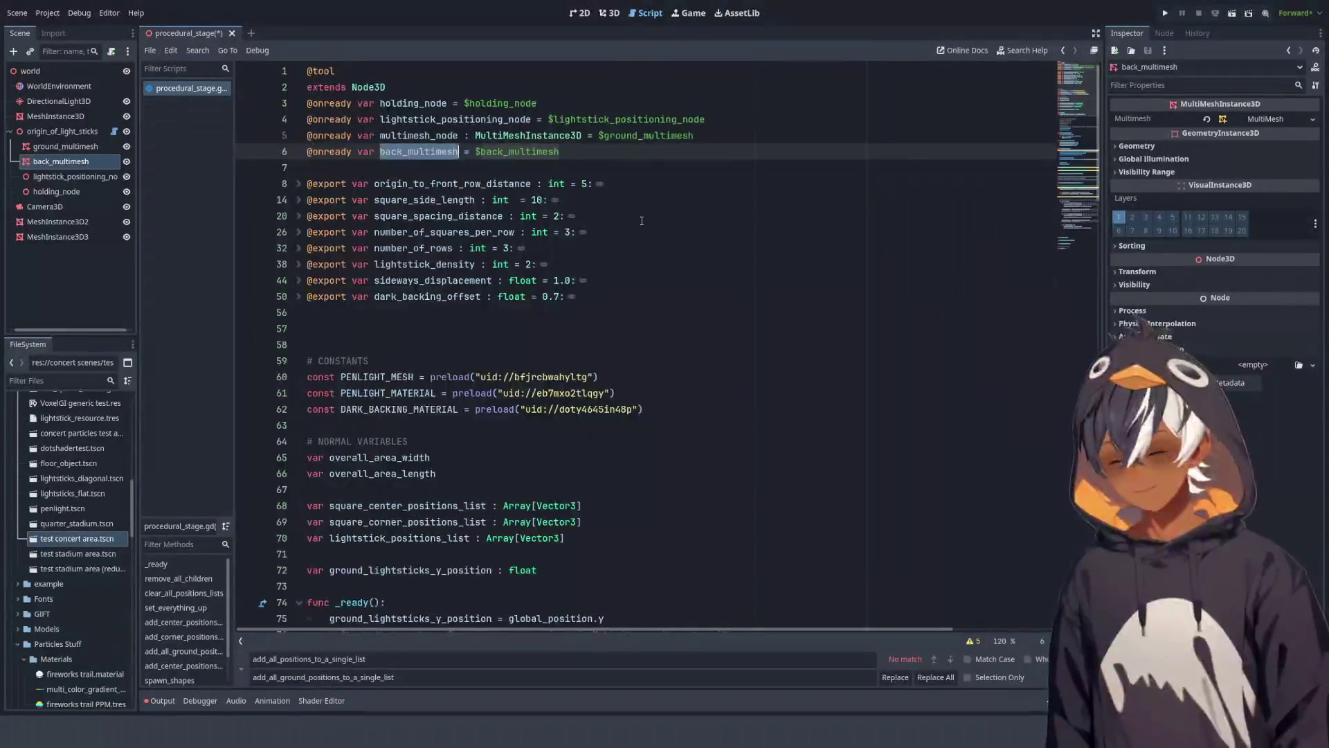
scroll(632, 219, "down", 20)
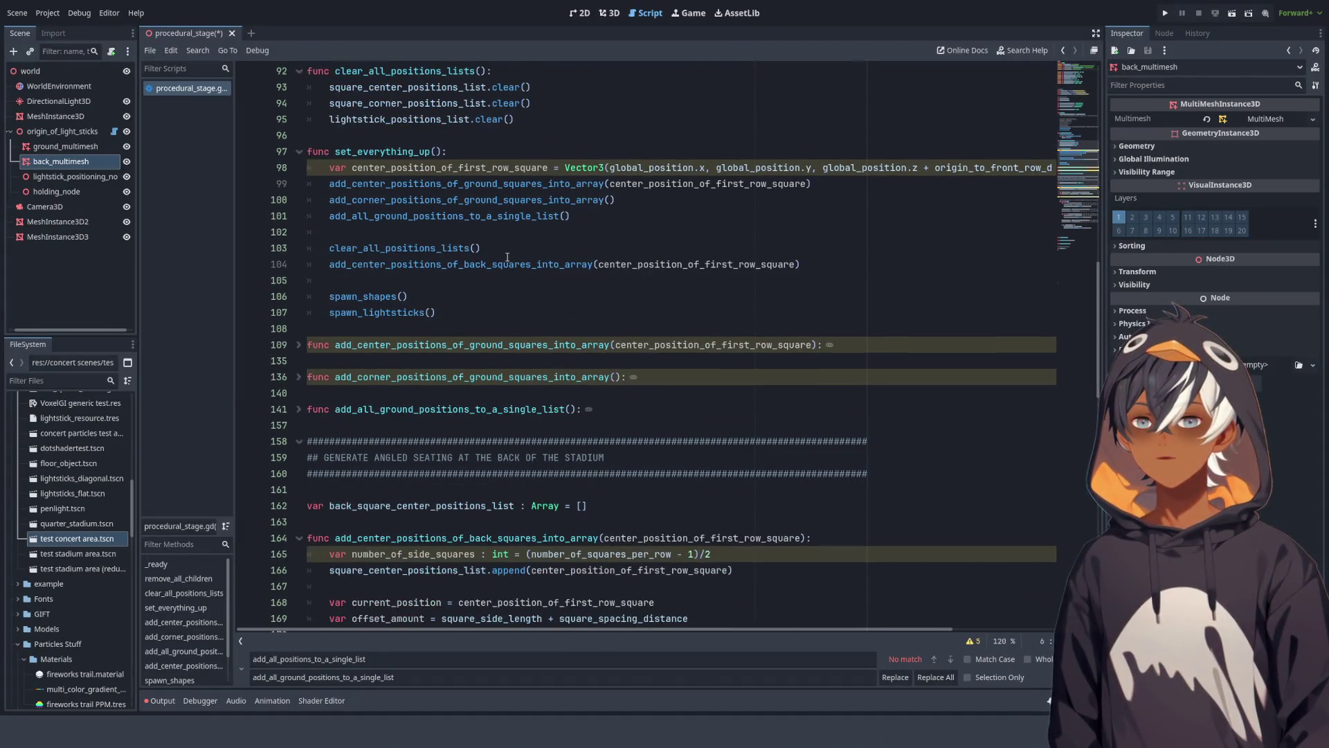
left_click_drag(437, 312, 330, 296)
key("ctrl+c")
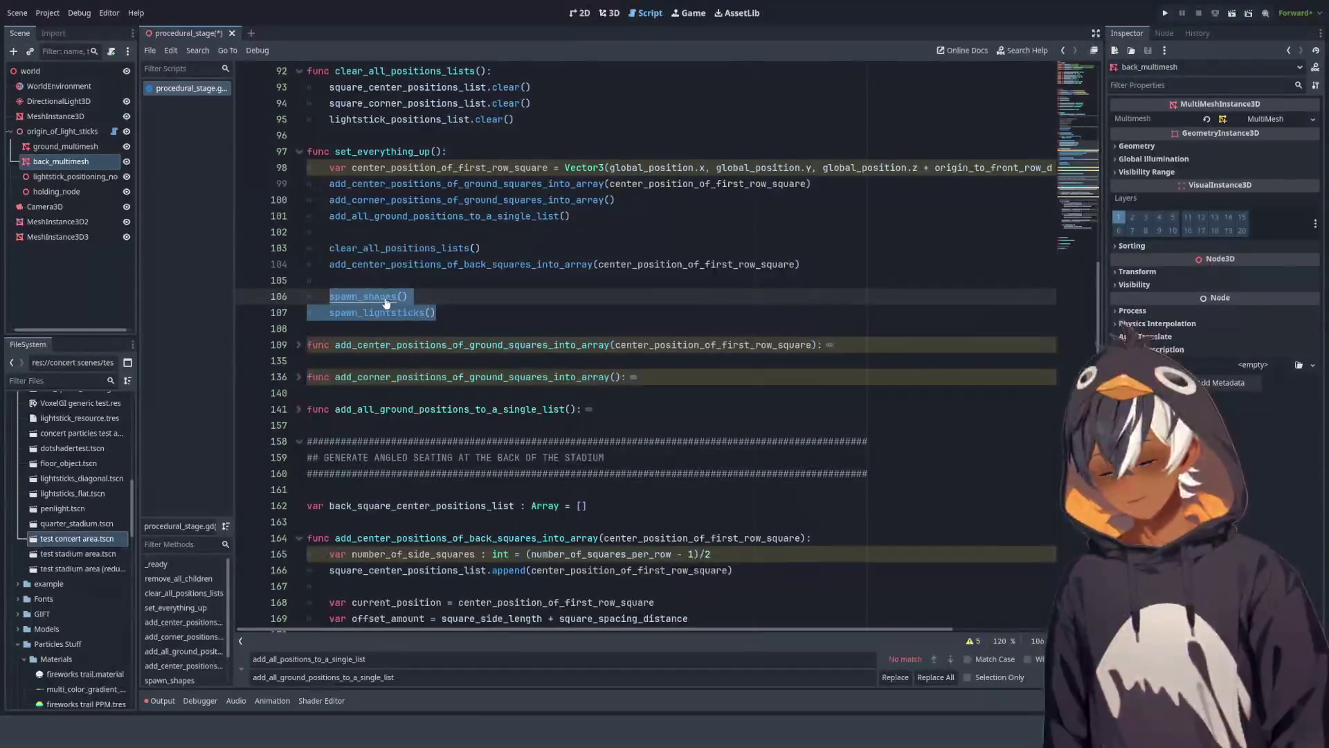
left_click(441, 299, "shift")
left_click(440, 287, "shift")
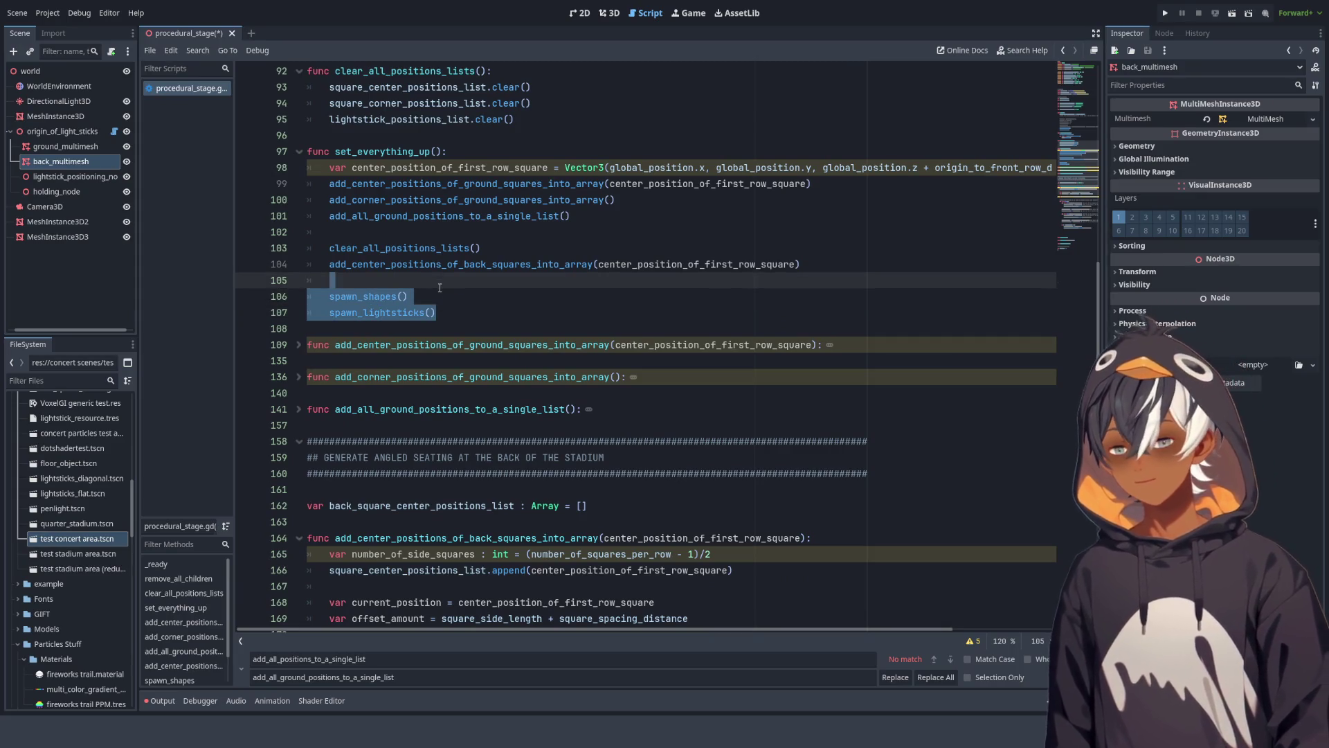
key("BackSpace")
left_click(589, 230)
key("ctrl+v")
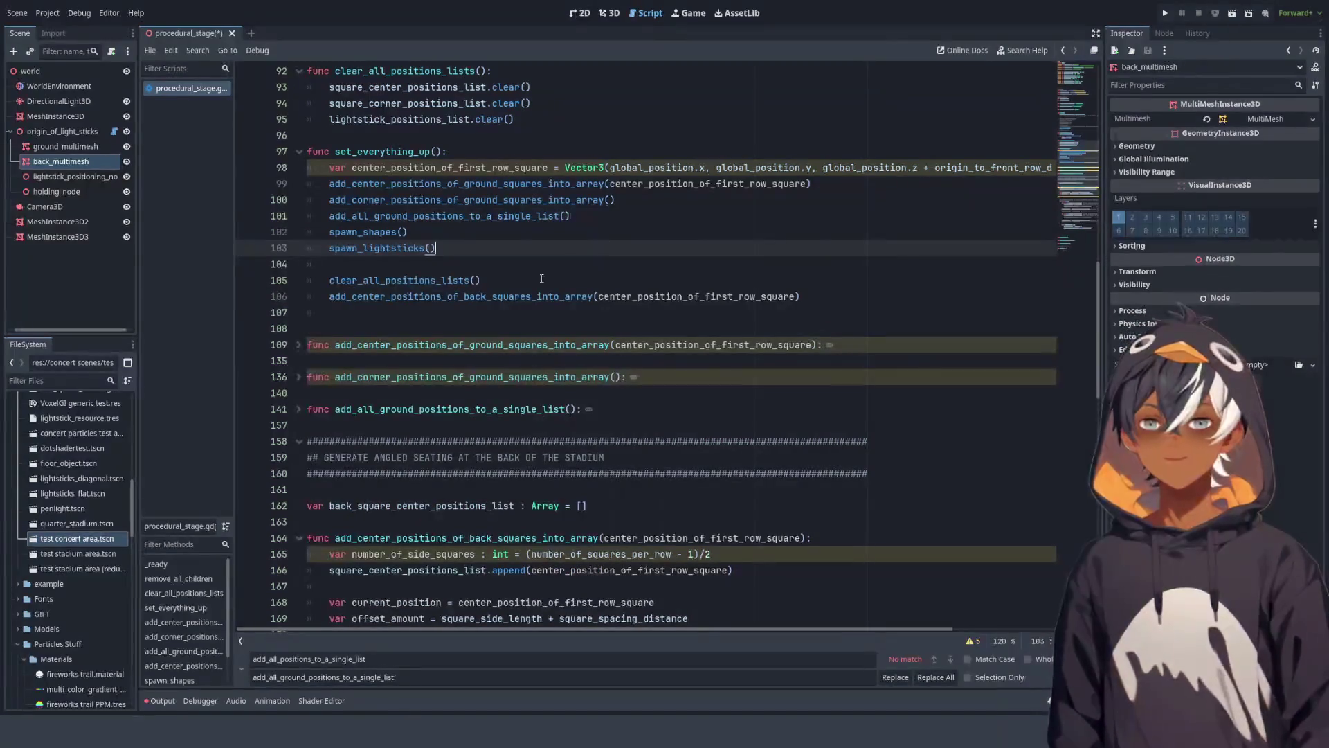
Step: Try moving the spawn calls after the back-squares call, then undo to keep them under the ground calls
left_click(672, 215, "shift")
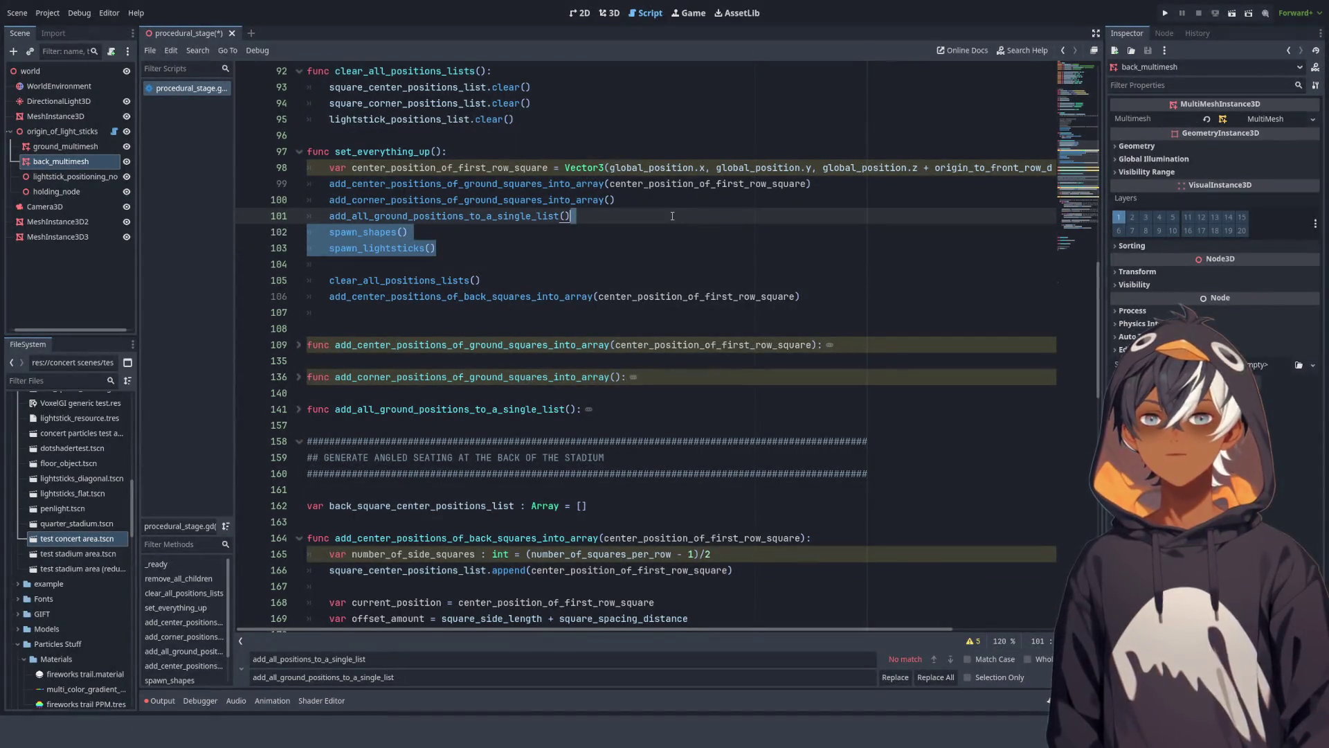
key("ctrl+x")
left_click(847, 267)
key("ctrl+v")
left_click(847, 267)
key("Return")
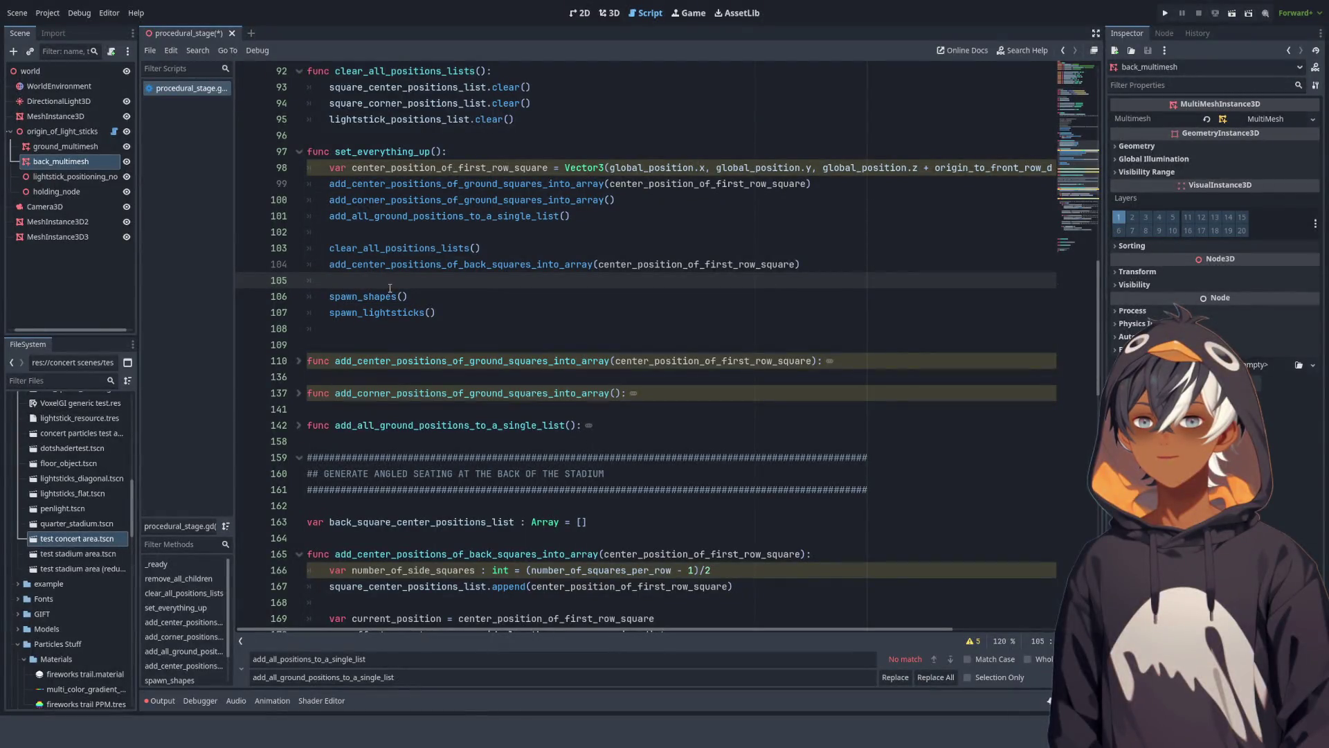
key("BackSpace")
key("shift+Down")
key("shift+Down")
key("BackSpace")
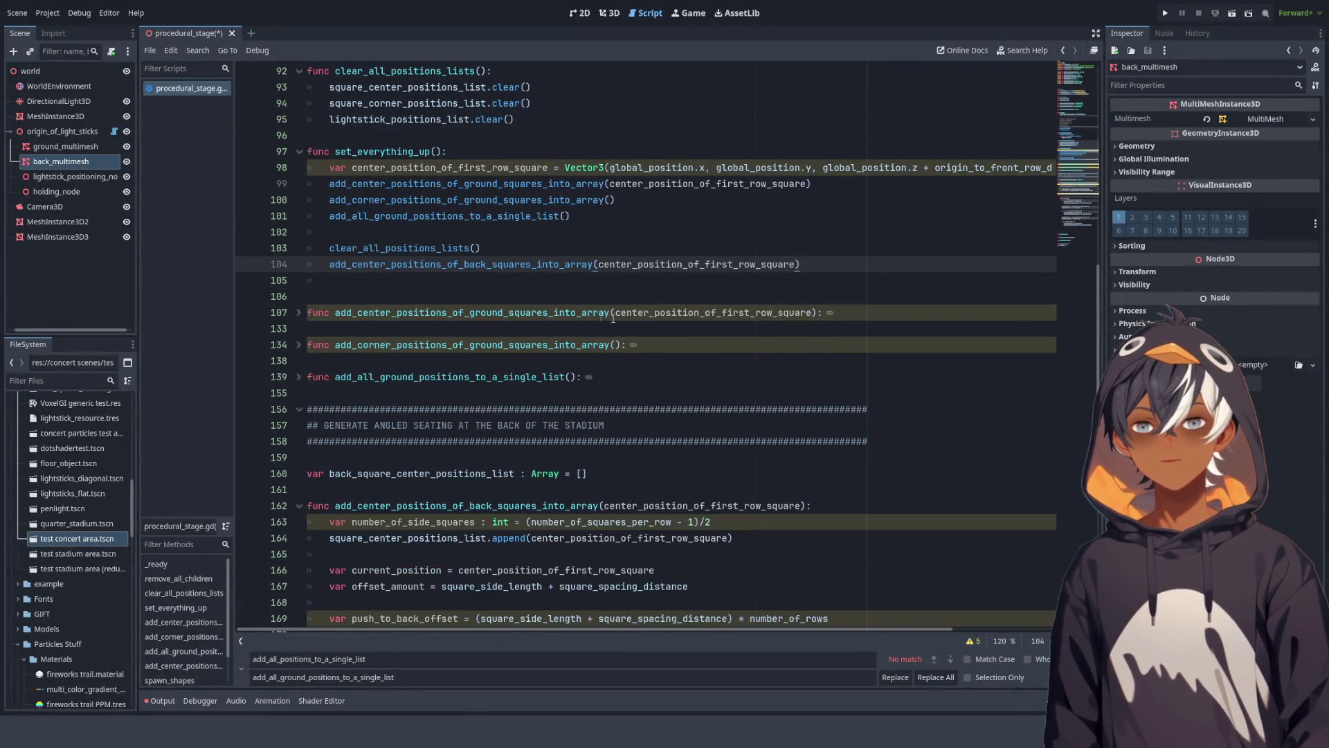
key("ctrl+z")
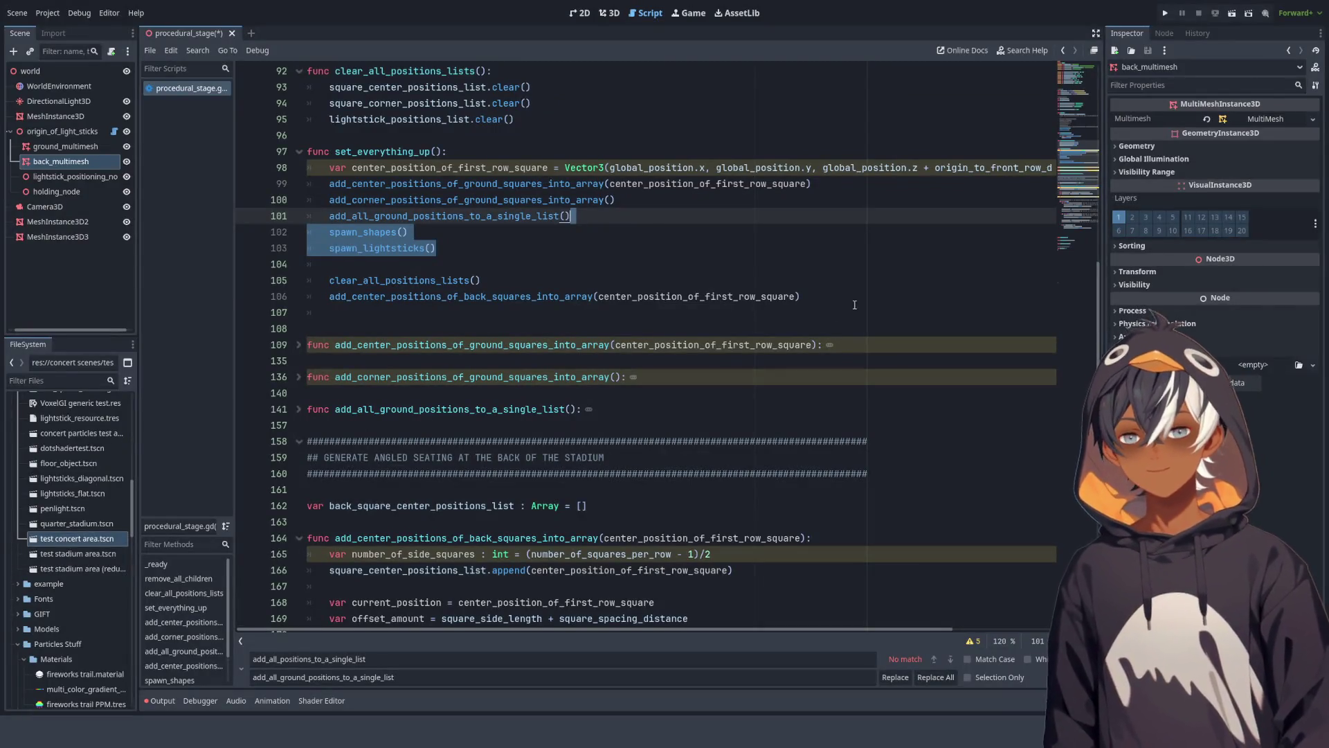
Step: Paste copies of the spawn calls after the back-squares call and comment out that spawn_lightsticks() with #
key("ctrl+c")
left_click(855, 304)
key("ctrl+v")
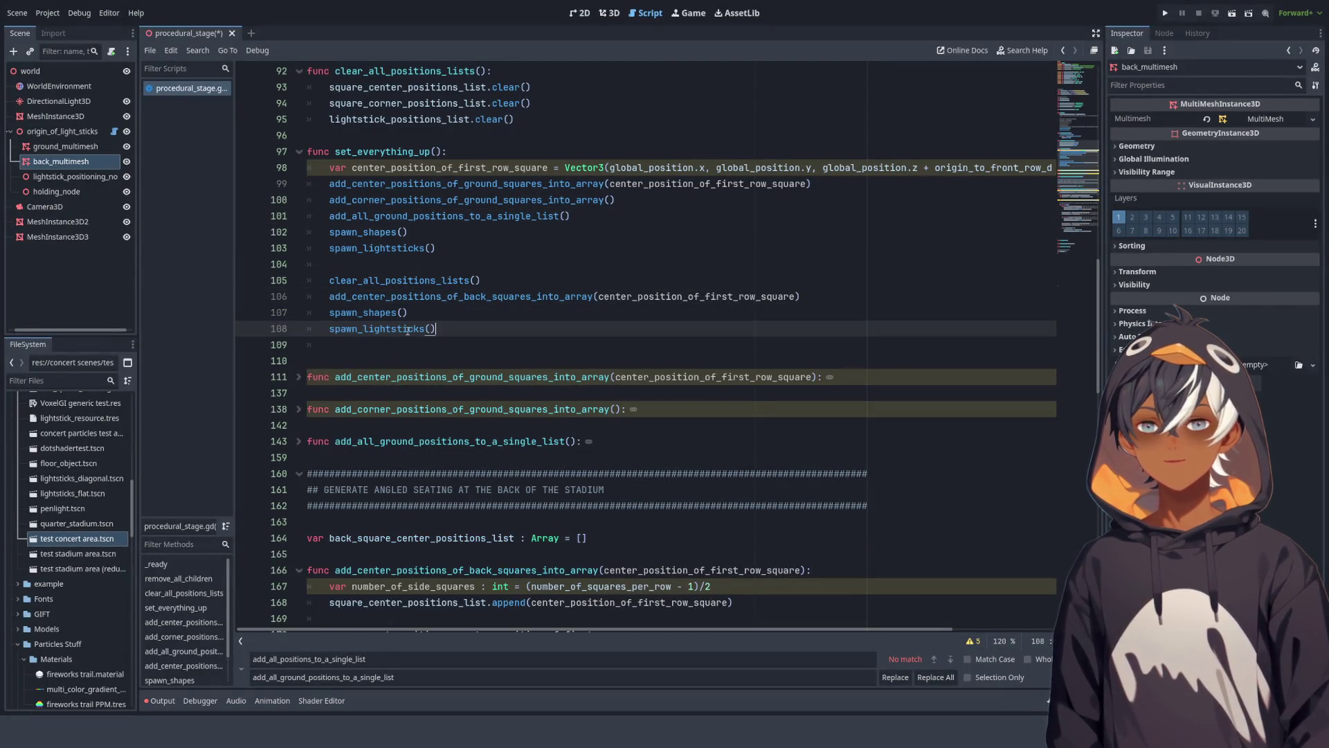
key("Home")
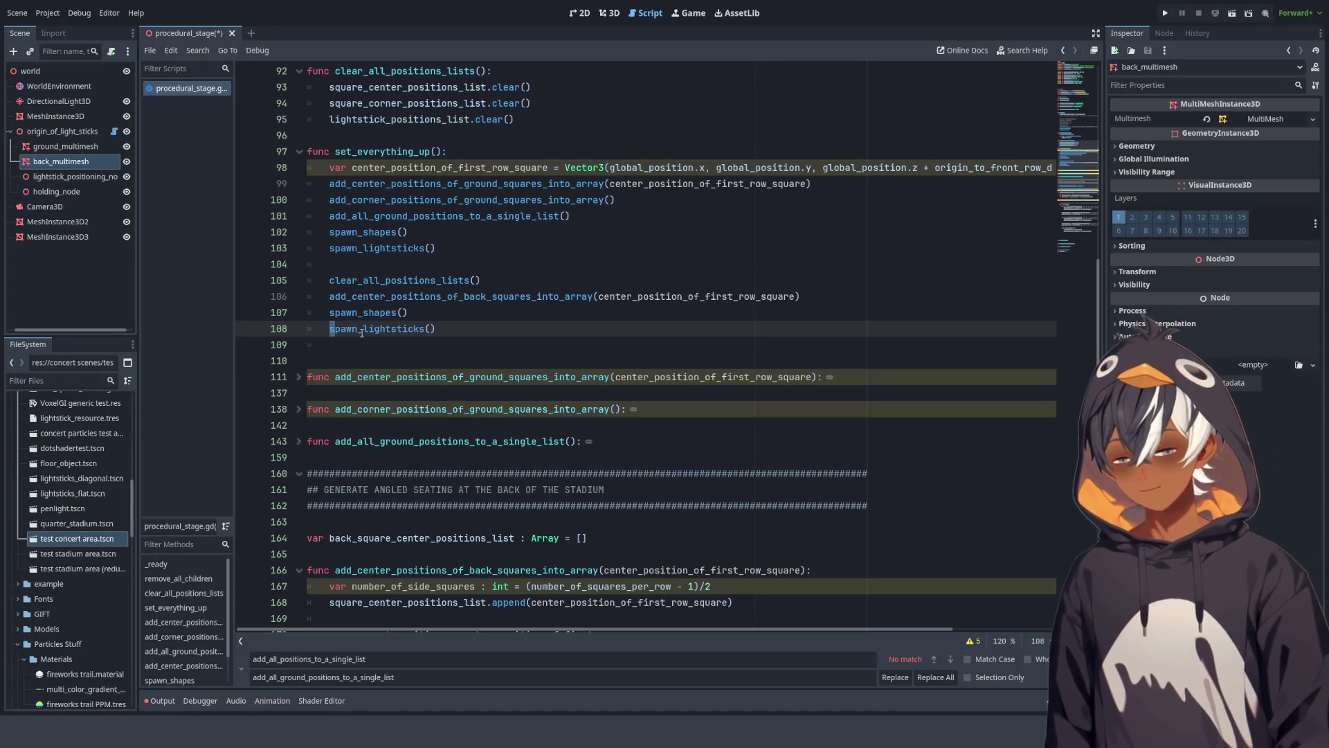
type("#")
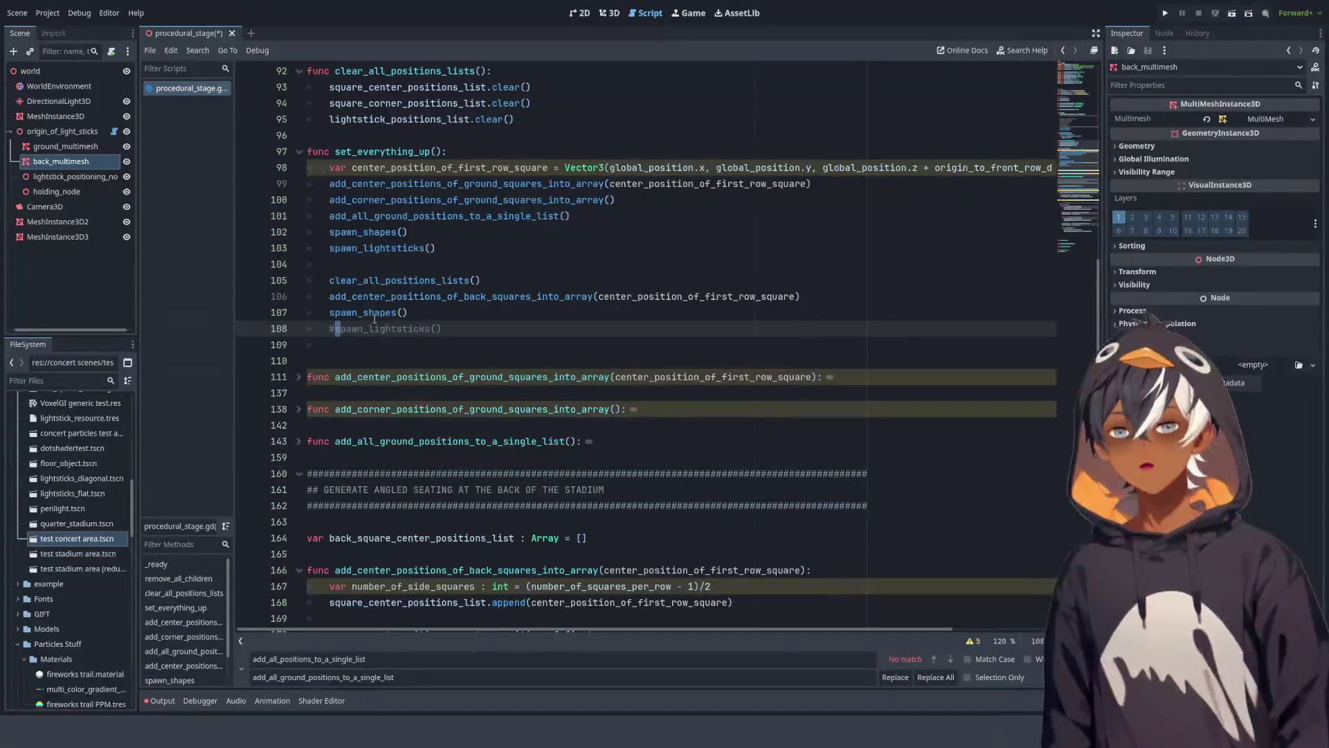
key("Up")
key("Up")
left_click(390, 314)
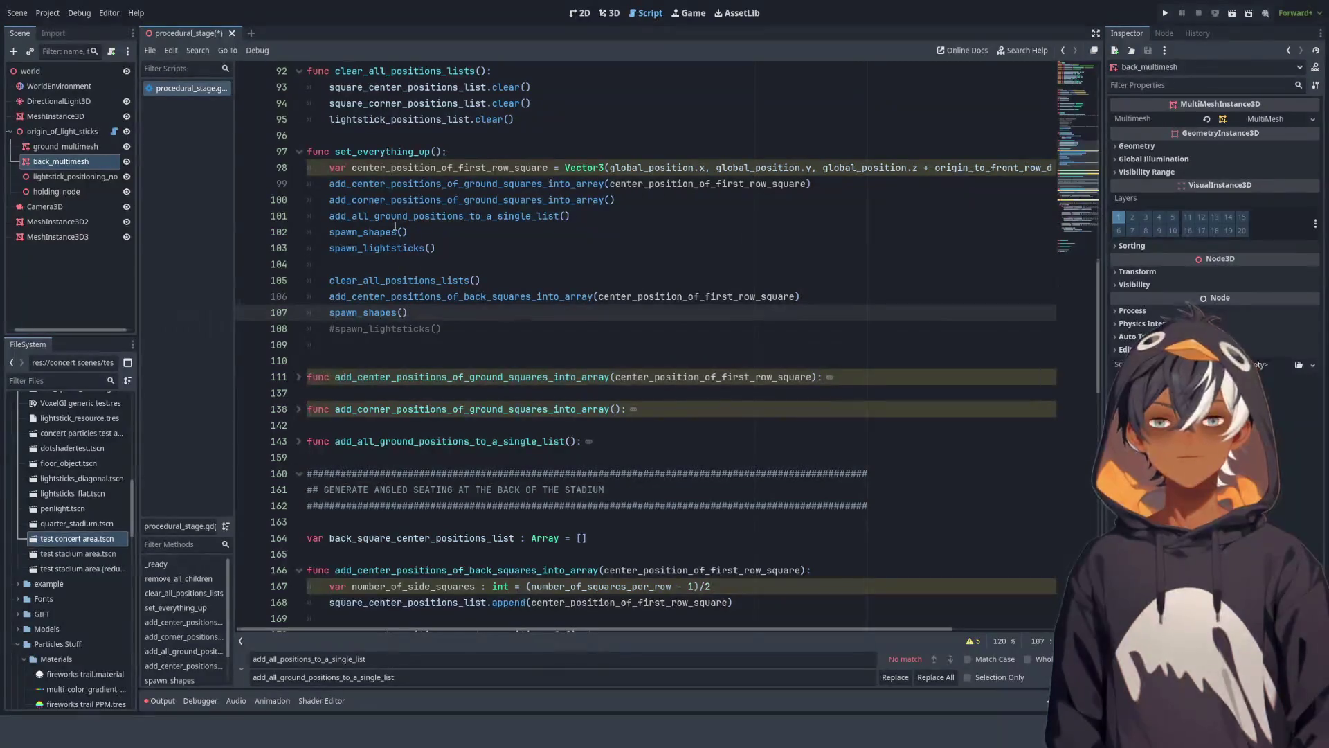
scroll(488, 222, "down", 10)
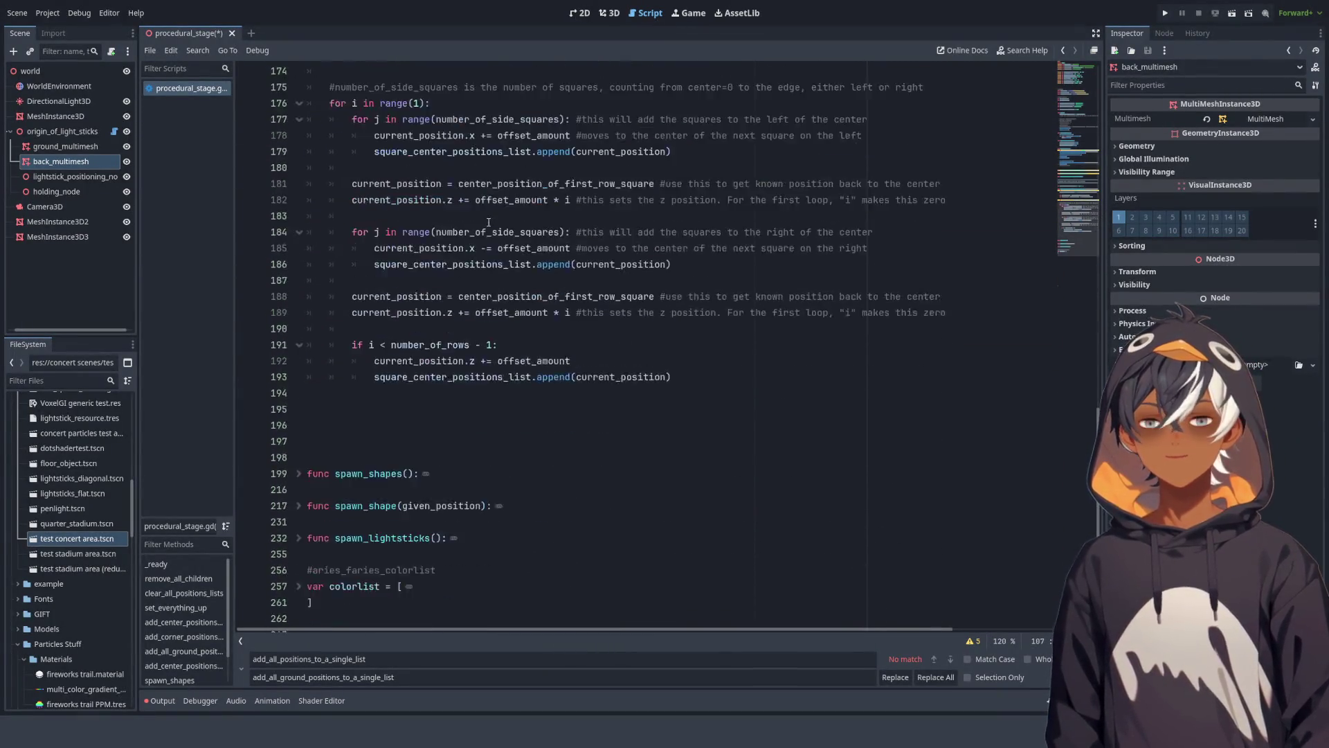
Step: Expand spawn_lightsticks and review its body, including the lightstick_positions_list.size() instance count
scroll(489, 222, "down", 5)
scroll(375, 178, "up", 4)
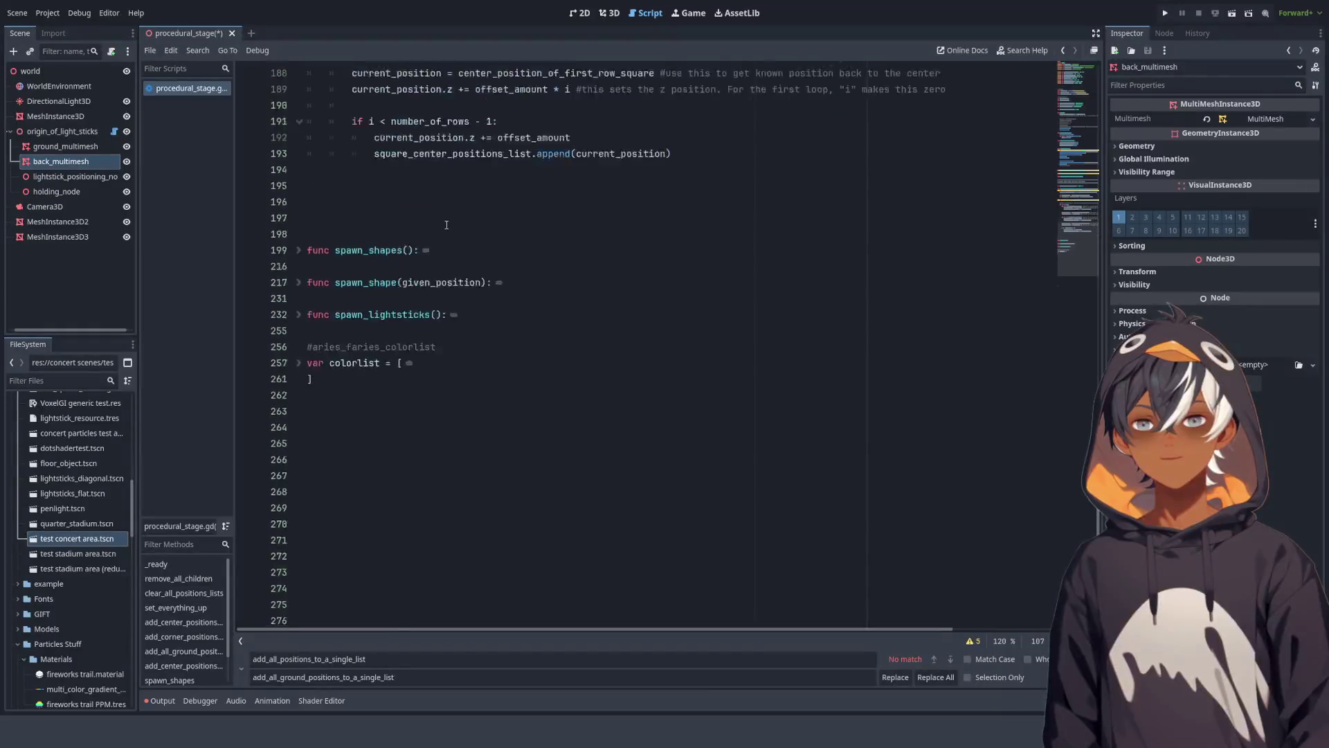
scroll(442, 213, "down", 4)
scroll(381, 229, "up", 1)
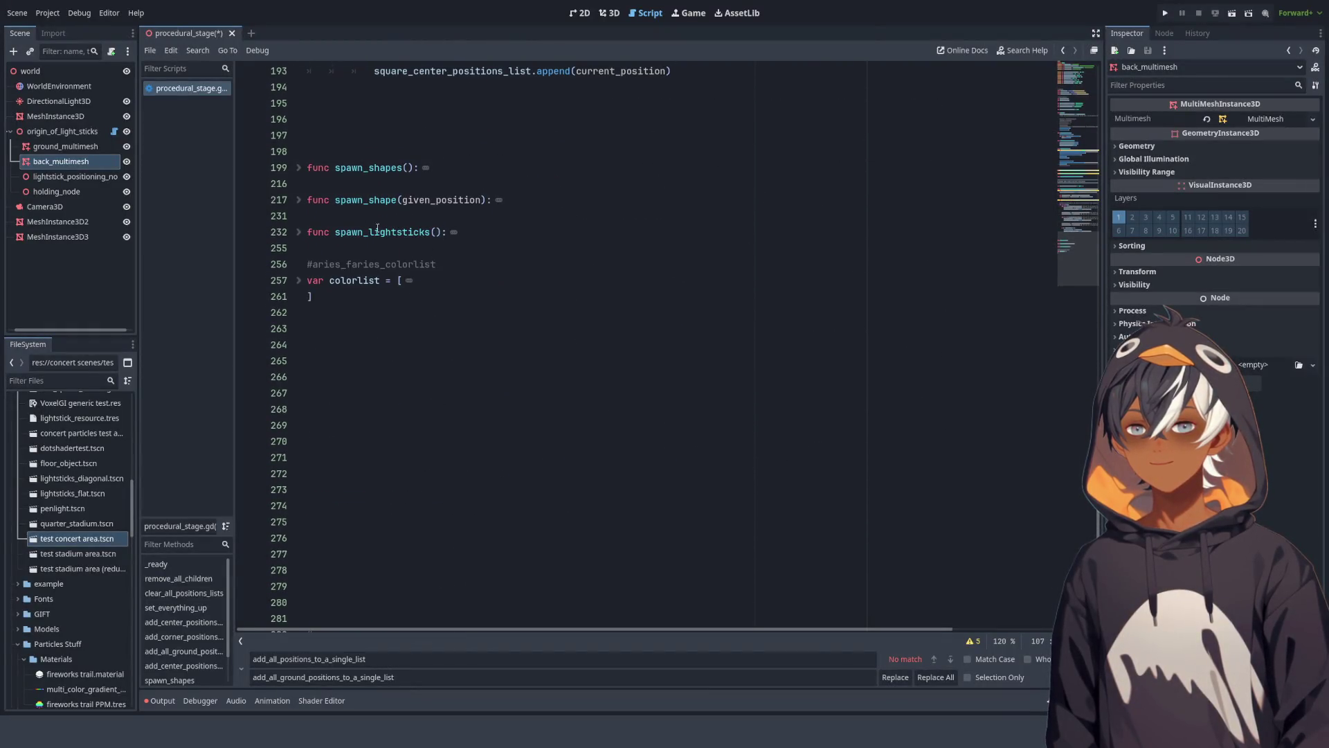
left_click(299, 232)
left_click(675, 263)
scroll(676, 250, "down", 9)
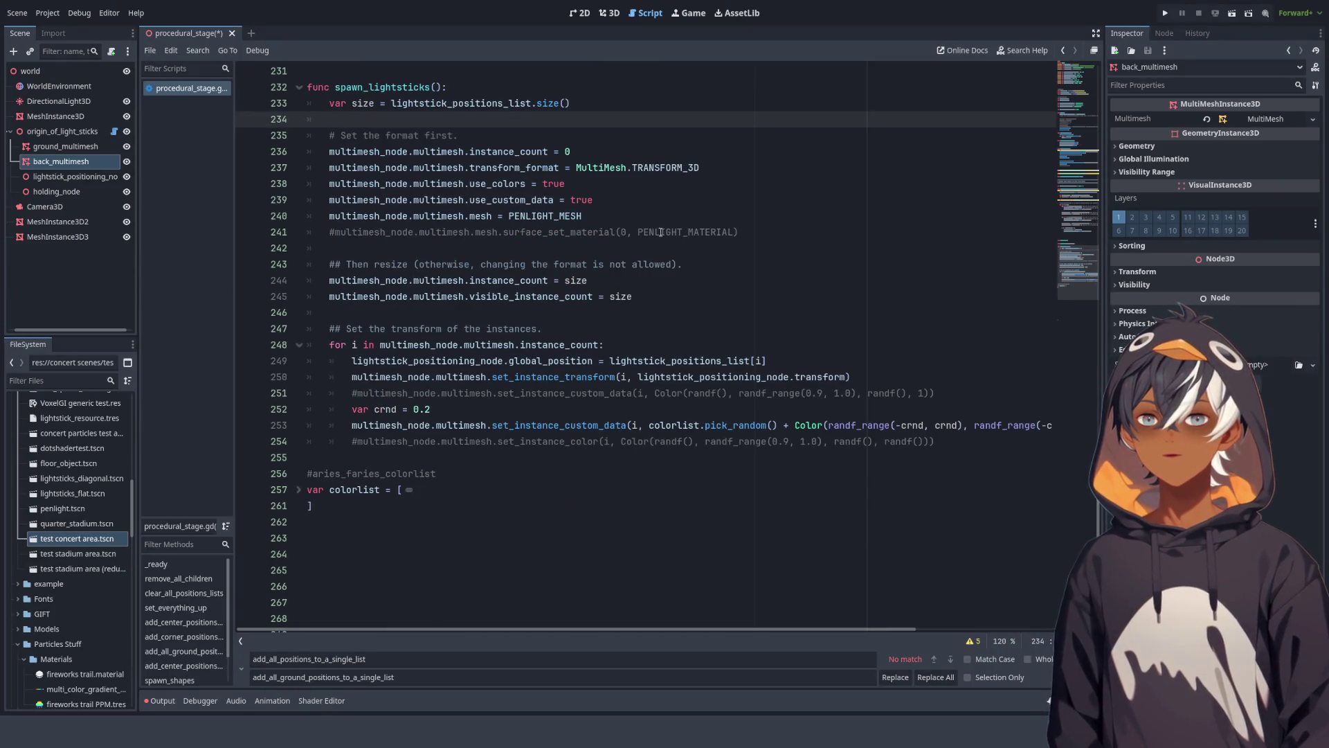
left_click_drag(391, 103, 608, 111)
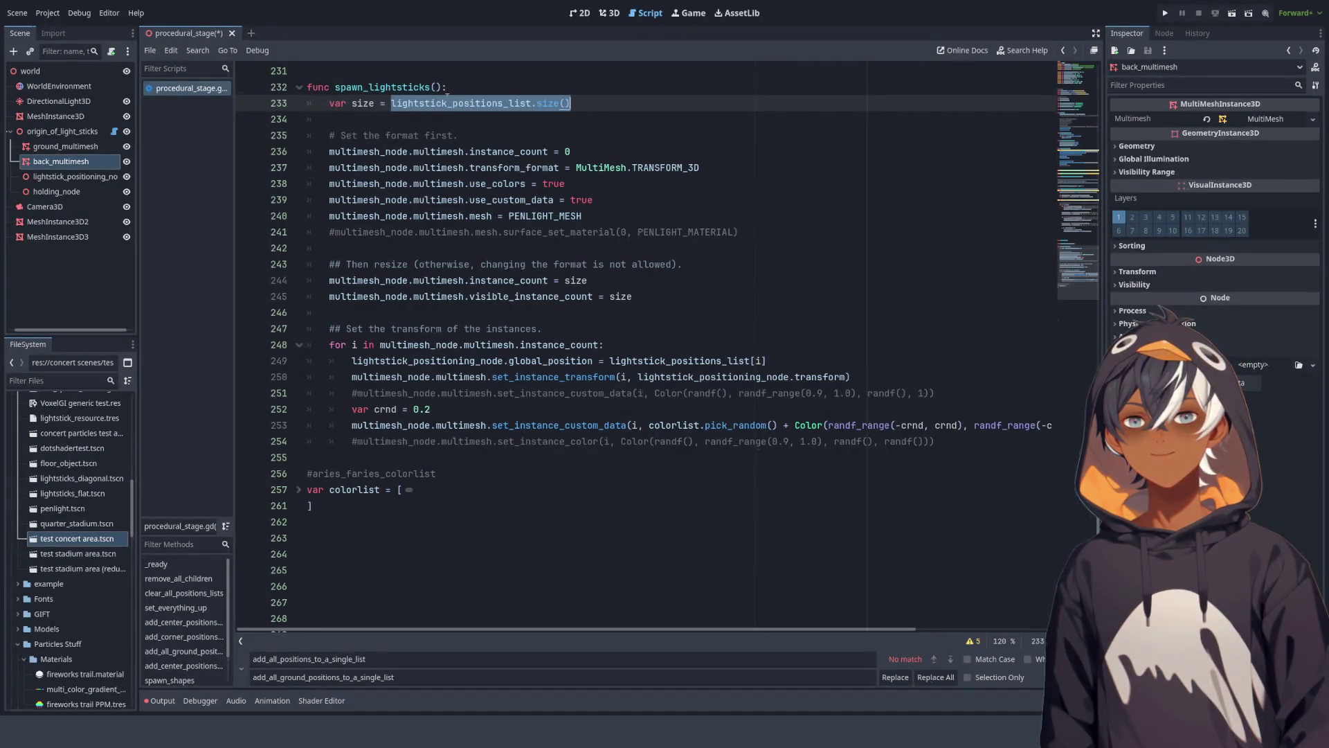
left_click(428, 118)
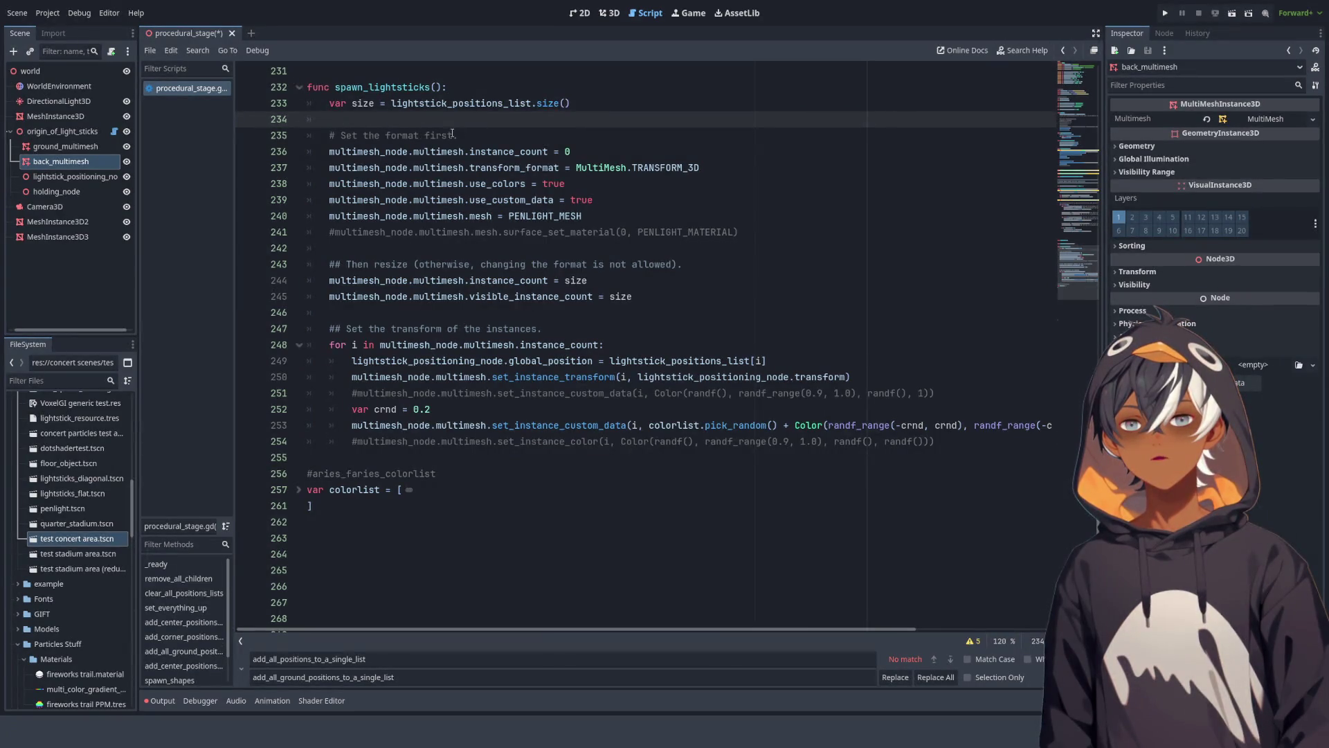
scroll(462, 130, "up", 20)
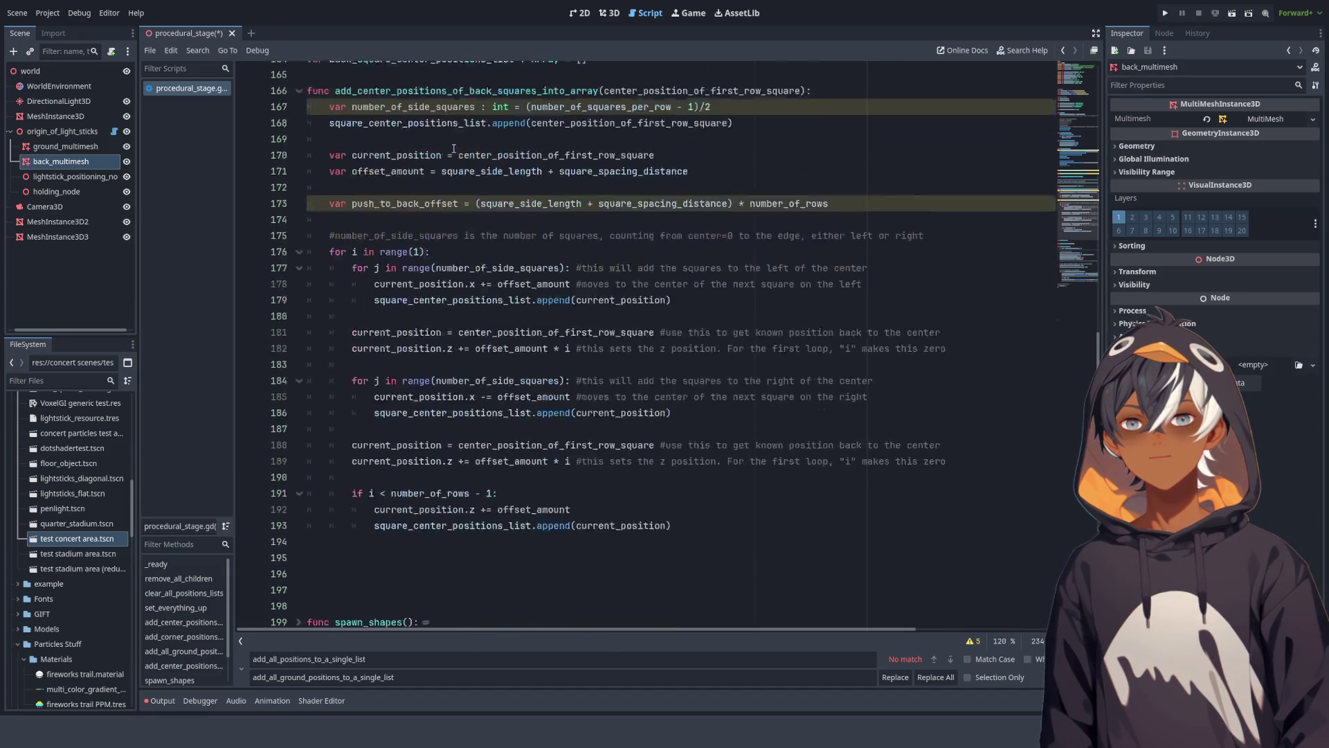
scroll(457, 149, "down", 11)
scroll(468, 151, "up", 12)
scroll(478, 154, "down", 9)
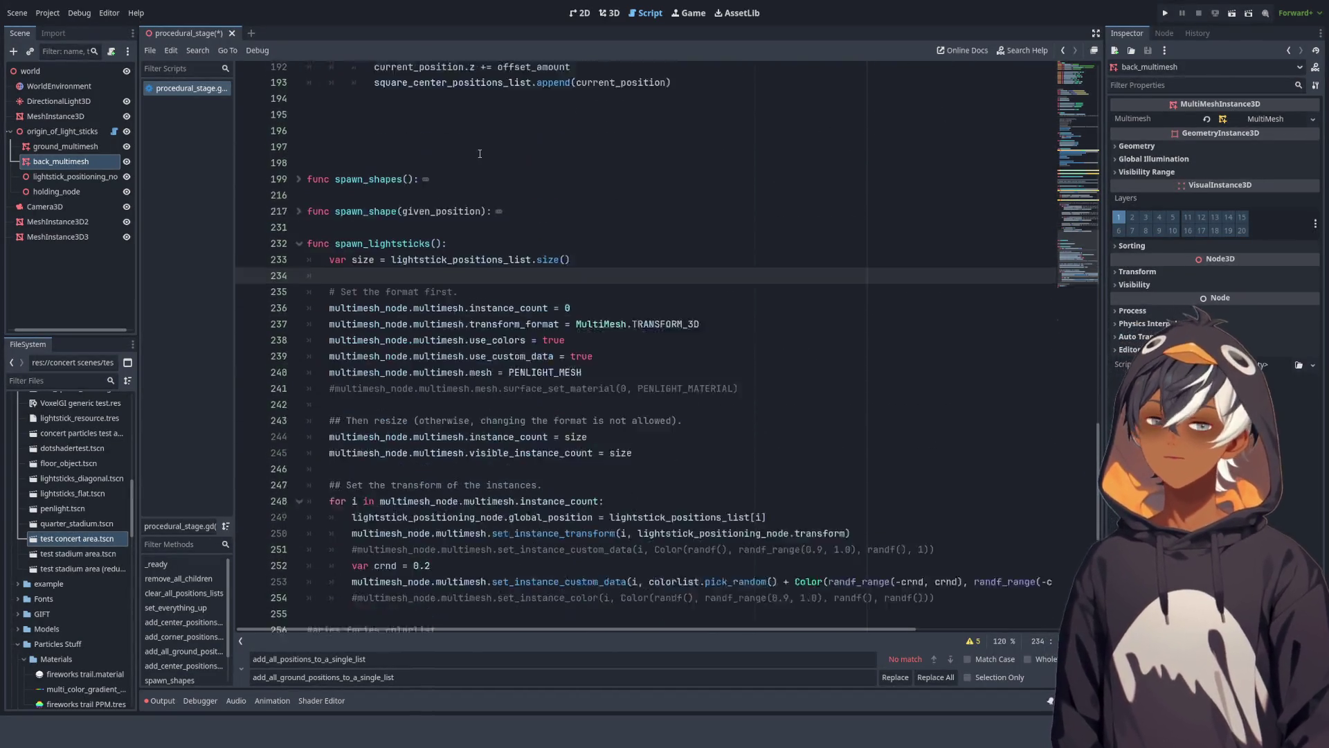
scroll(479, 154, "down", 1)
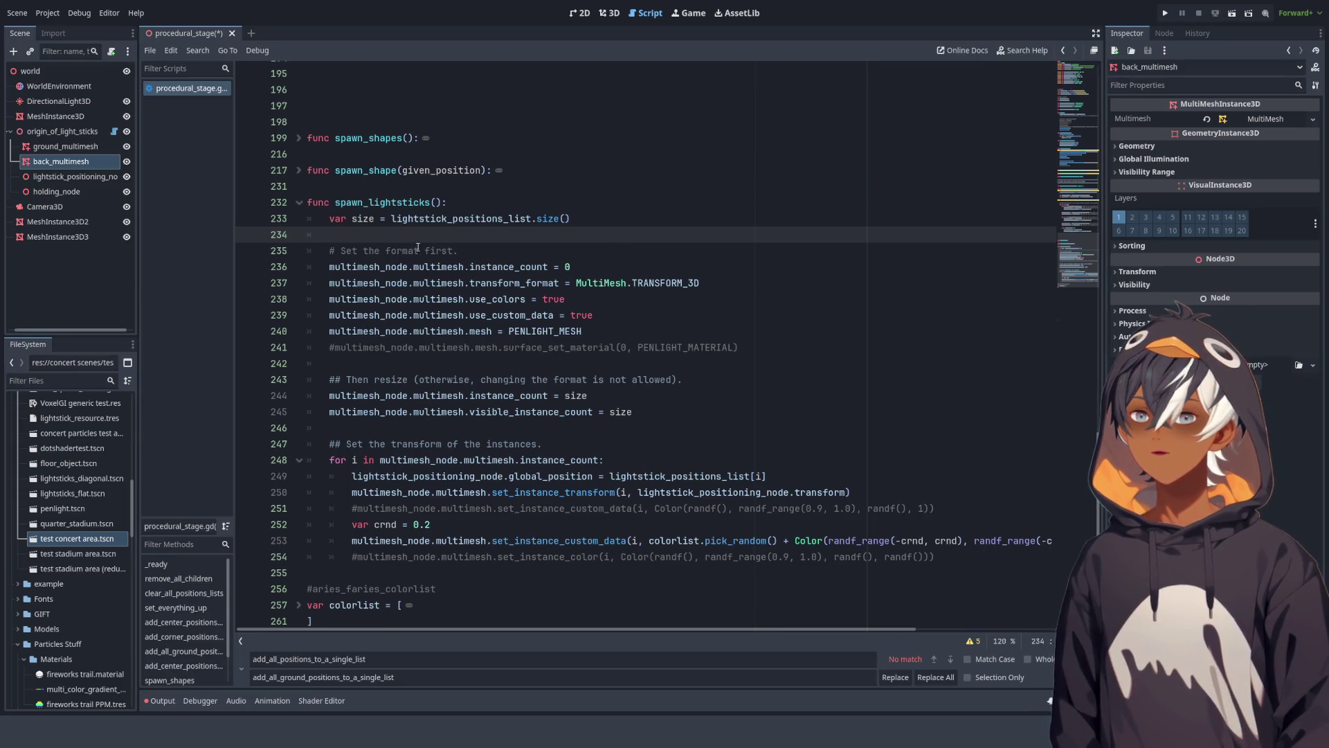
Step: Give spawn_lightsticks() a multimesh_node parameter, copied from the name on line 236
left_click(436, 202)
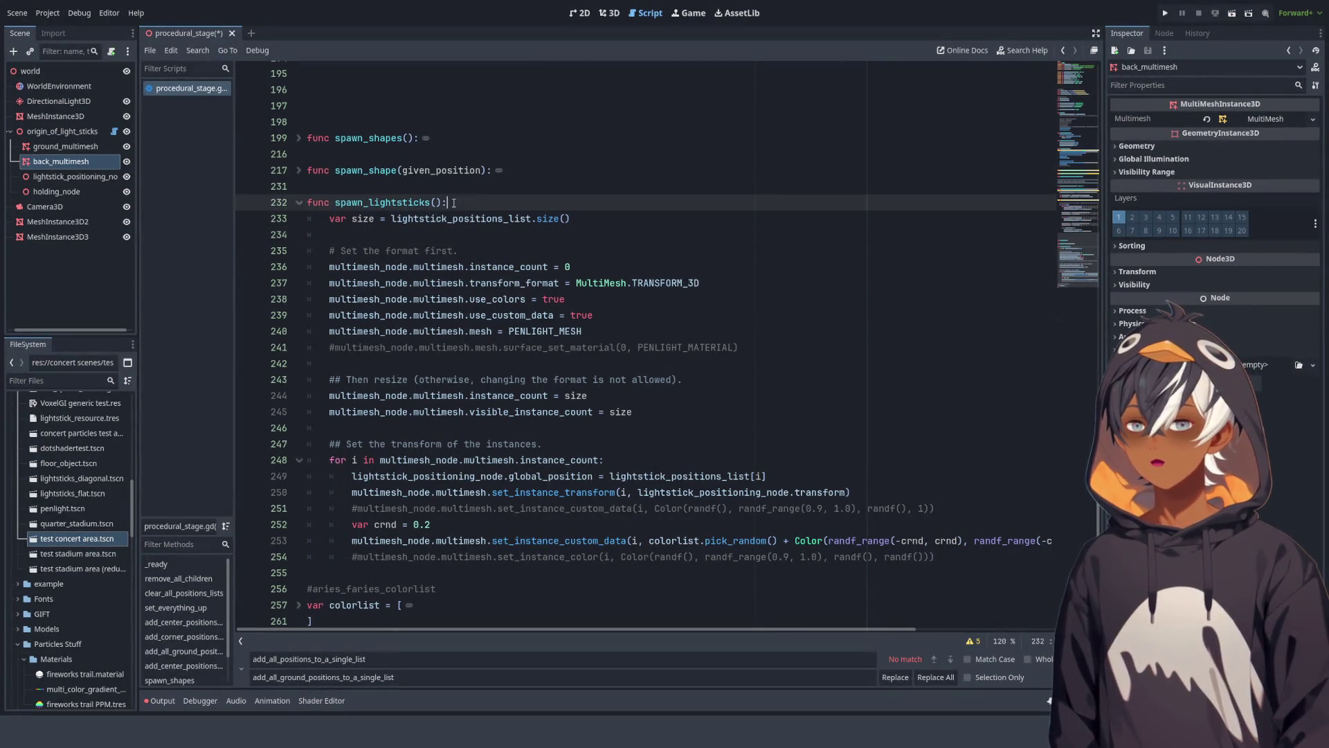
double_click(373, 267)
key("ctrl+c")
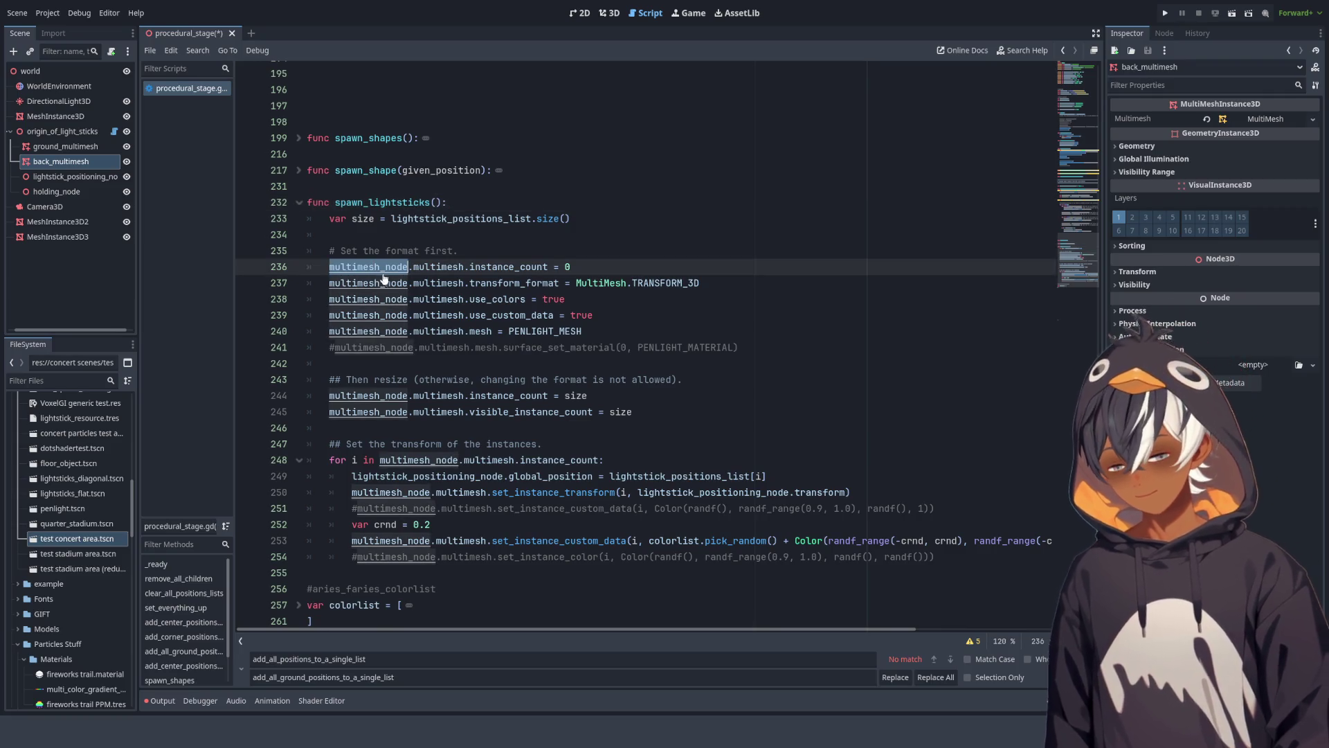
left_click(435, 202)
key("ctrl+v")
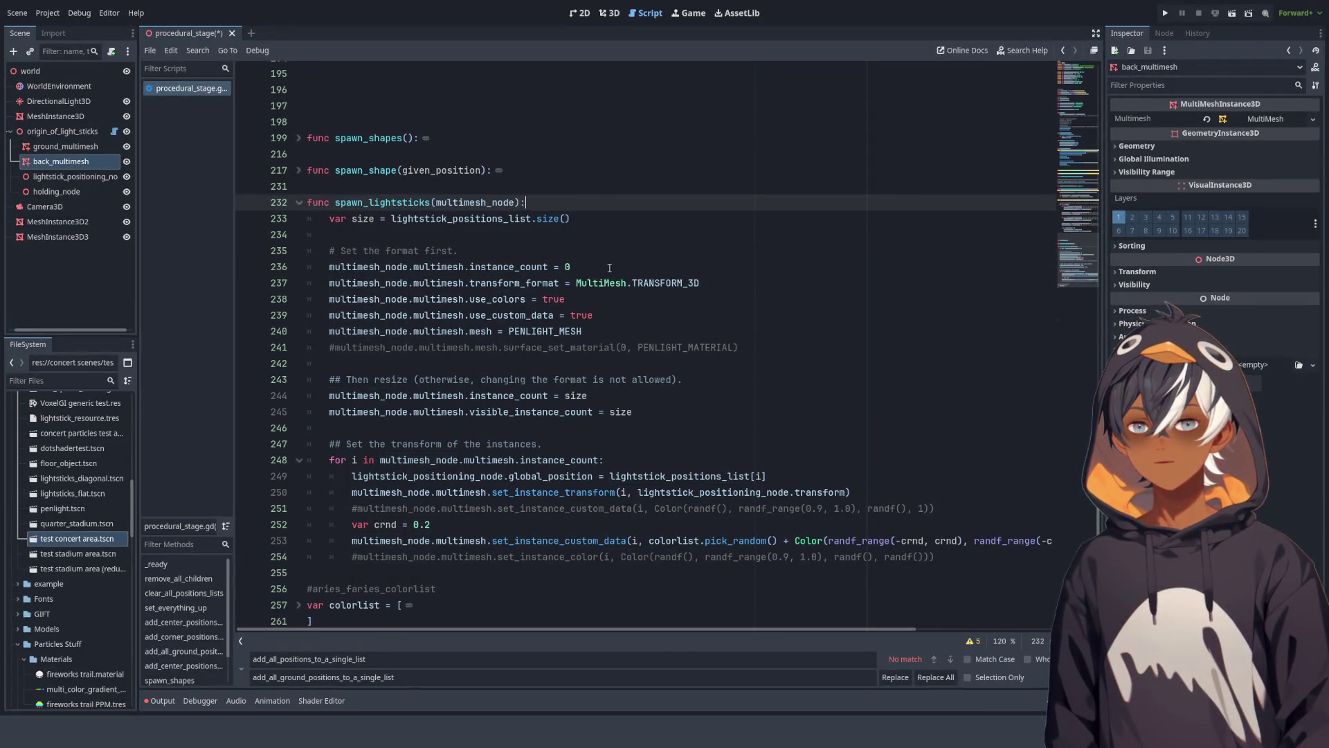
left_click(417, 235)
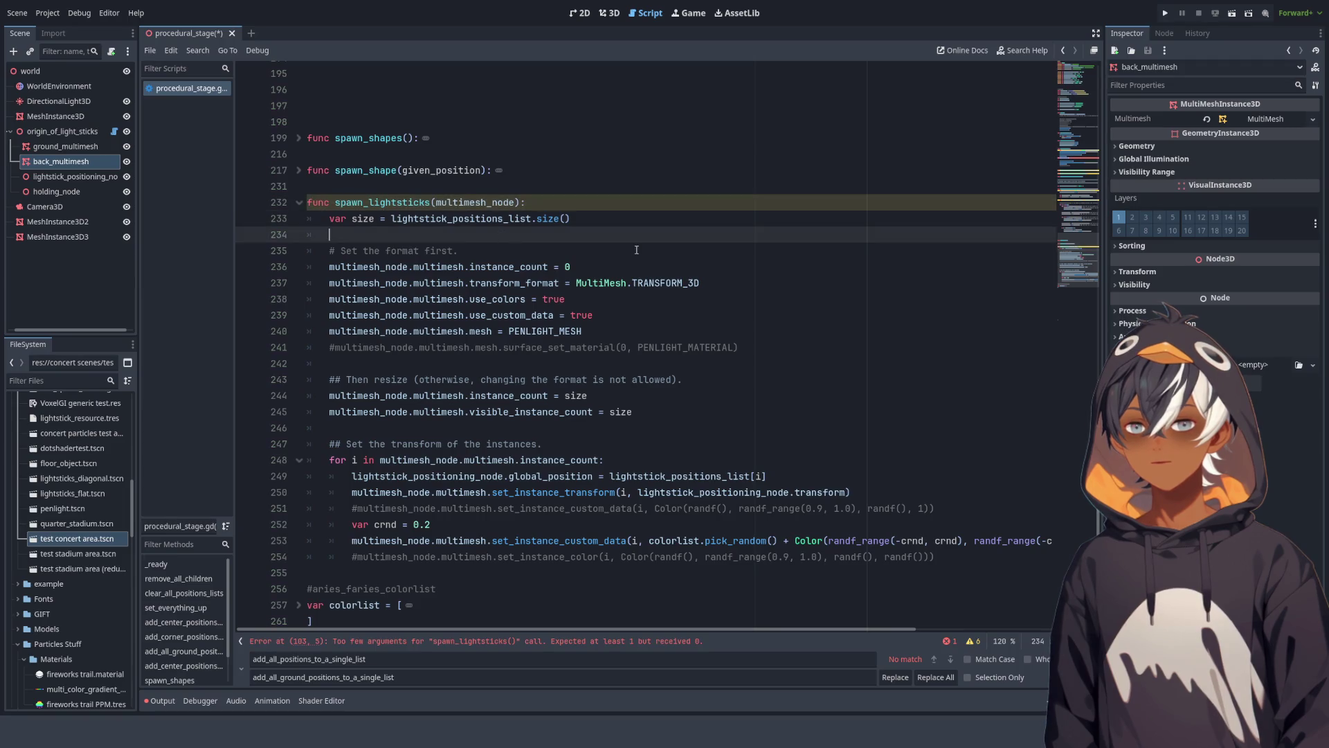
scroll(554, 277, "up", 15)
scroll(624, 244, "up", 20)
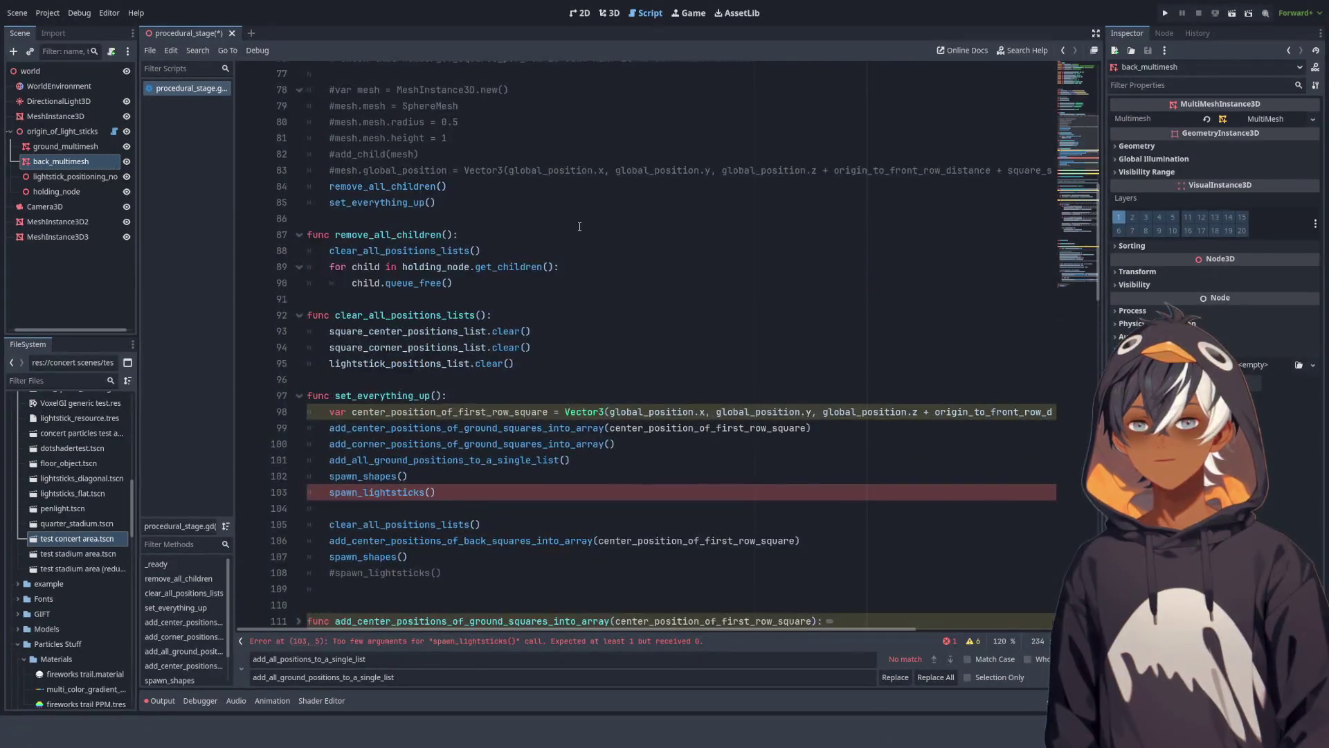
double_click(419, 135)
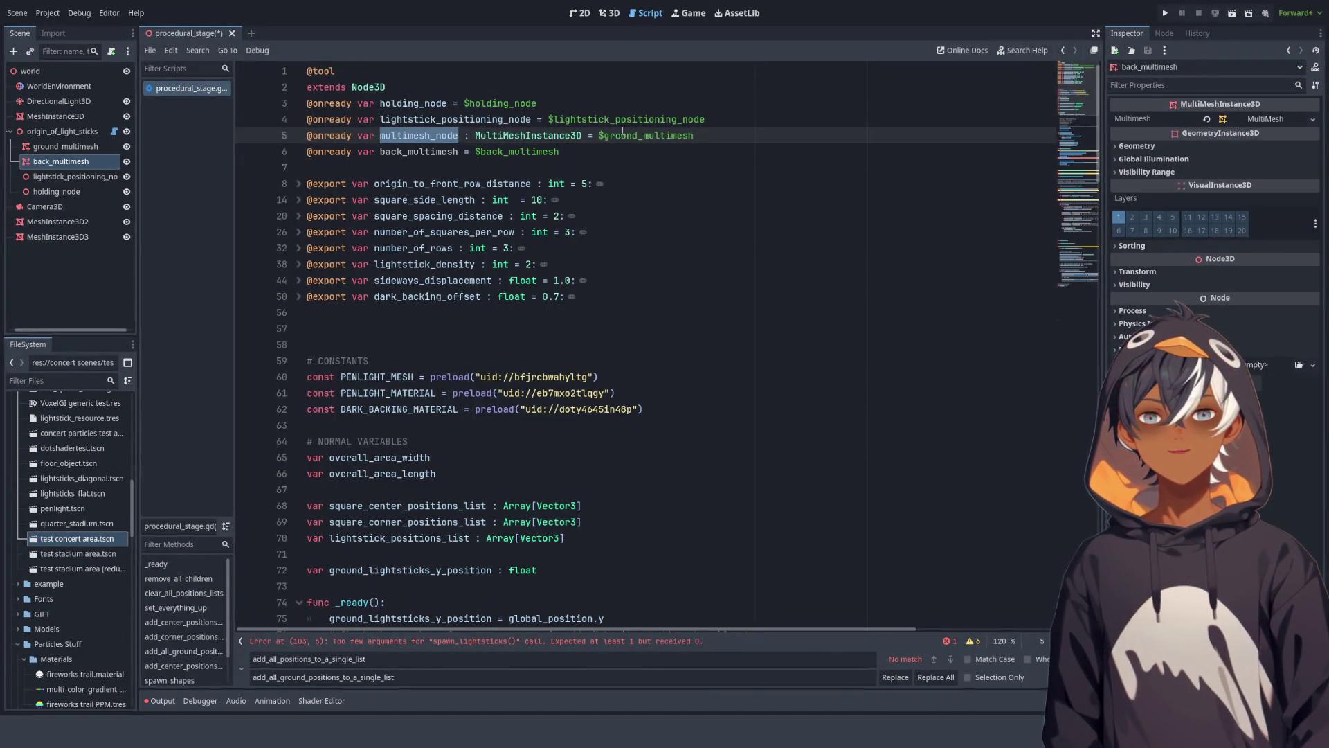
Step: Rename the line-5 variable multimesh_node to ground_multimesh
double_click(648, 135)
key("ctrl+c")
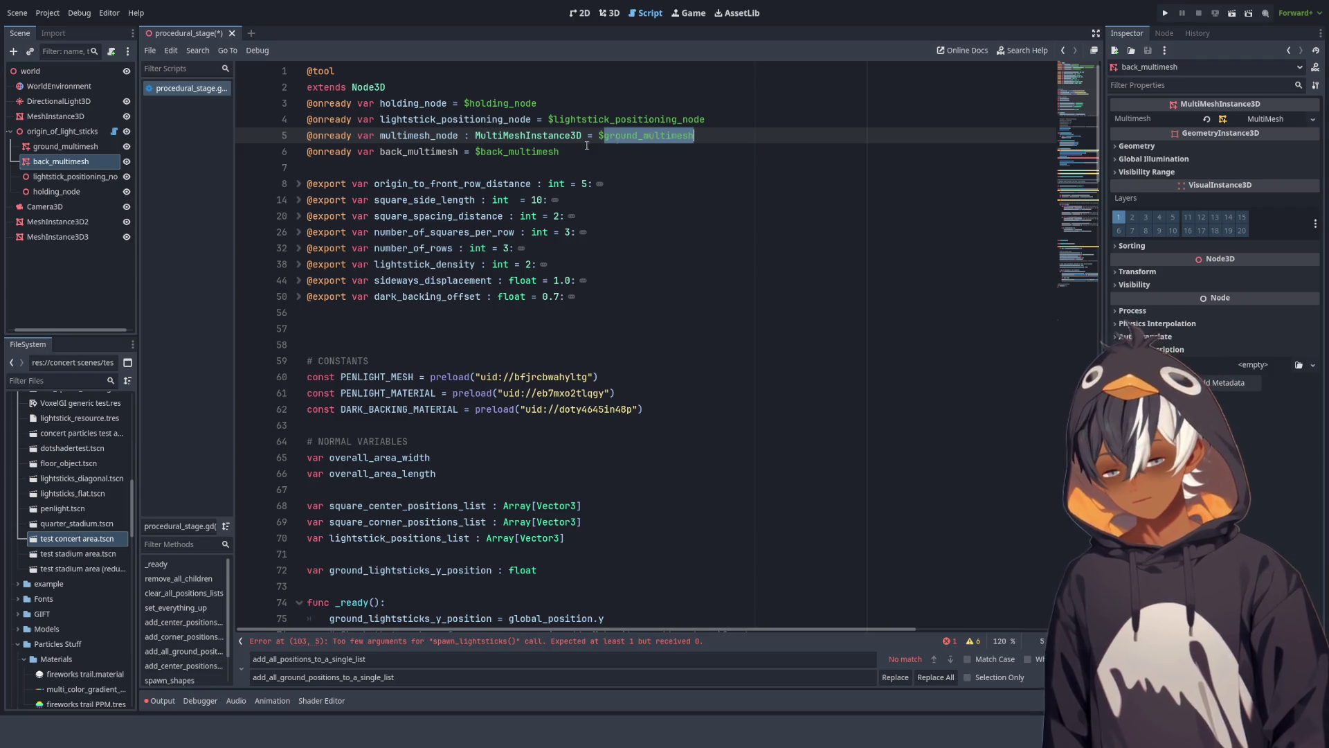
double_click(419, 135)
key("ctrl+v")
Step: Copy the ' : MultiMeshInstance3D' type annotation onto back_multimesh on line 6
left_click_drag(475, 135, 594, 135)
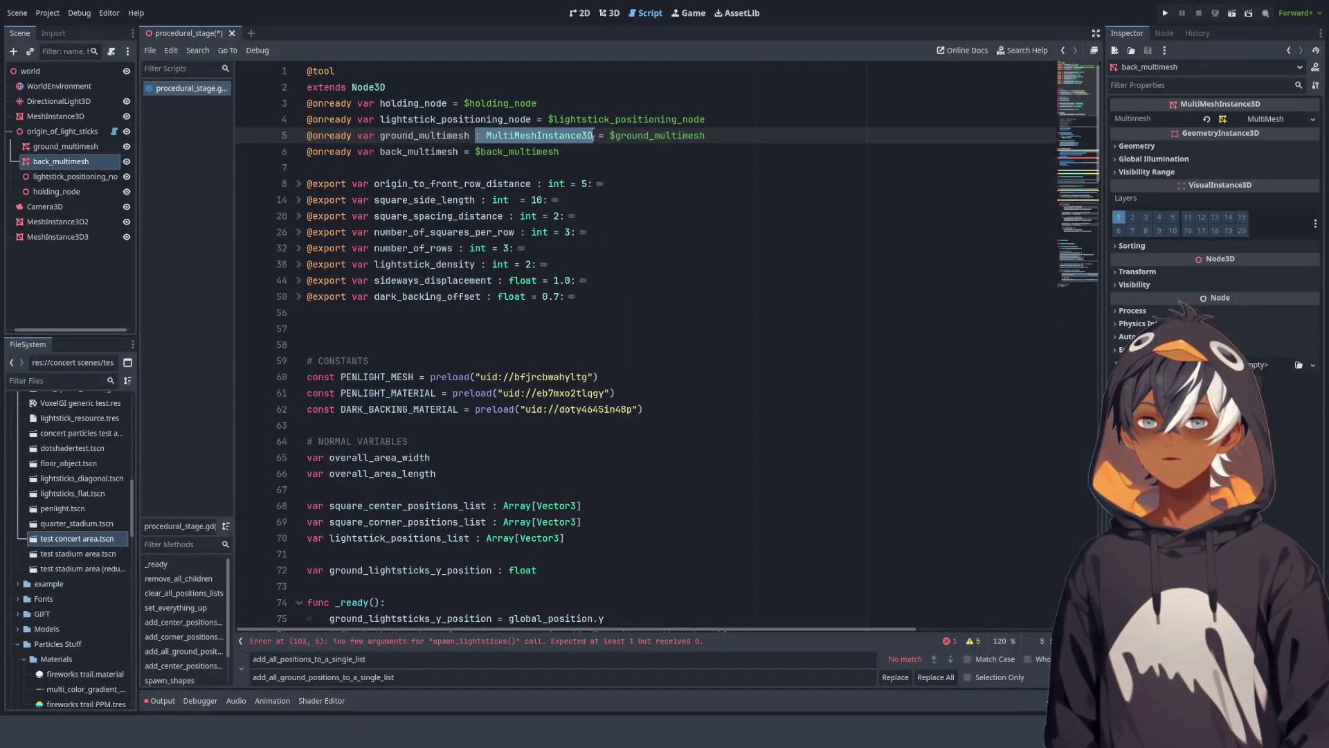
left_click(470, 135)
mouse_move(471, 135)
left_mouse_down()
mouse_move(579, 119)
mouse_move(594, 135)
left_mouse_up()
key("ctrl+c")
left_click(458, 151)
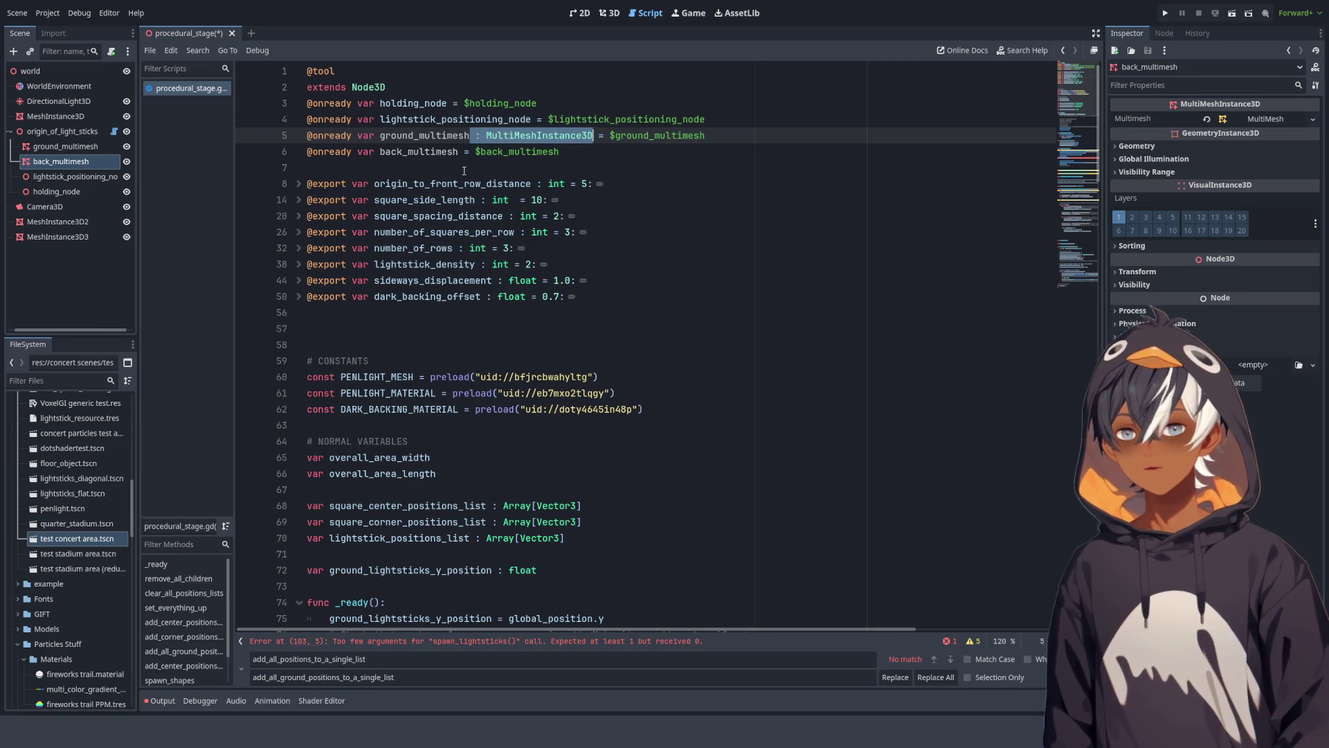
key("ctrl+v")
double_click(425, 135)
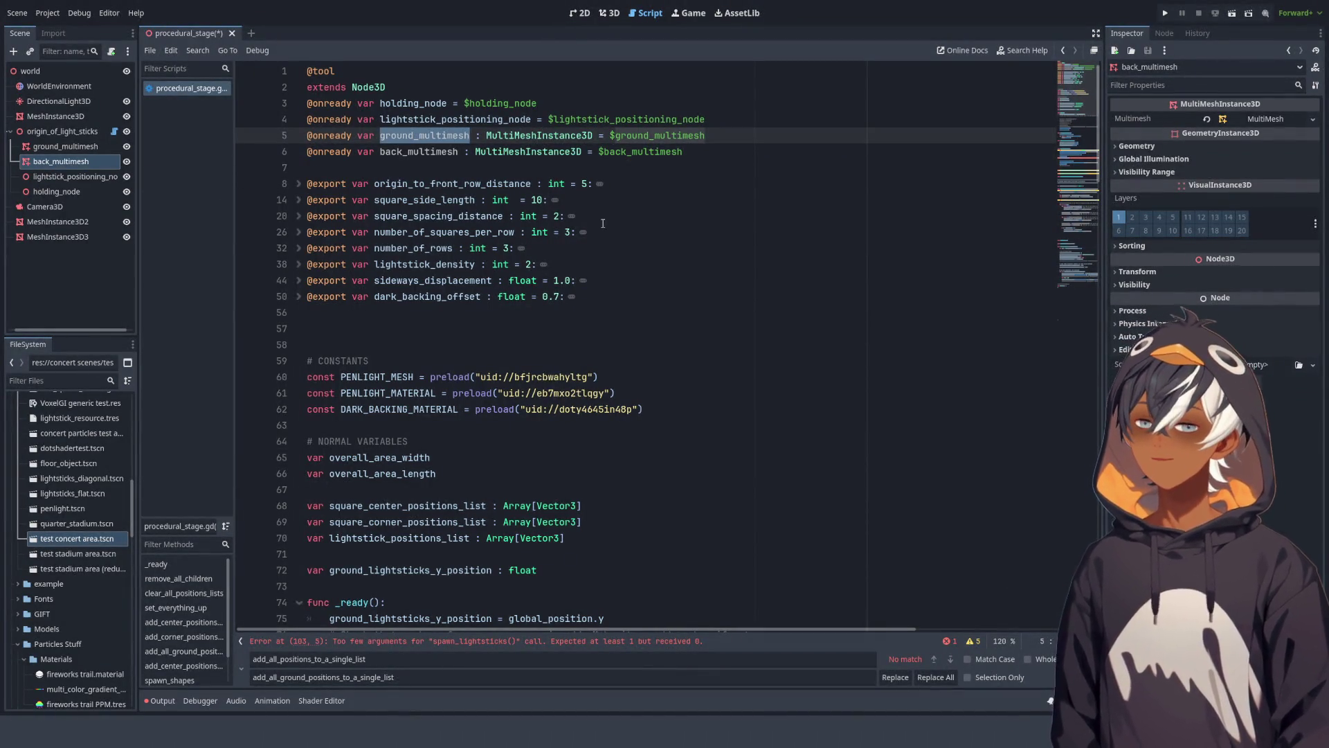
scroll(602, 224, "down", 8)
scroll(493, 151, "up", 8)
left_click(504, 282)
scroll(504, 281, "down", 10)
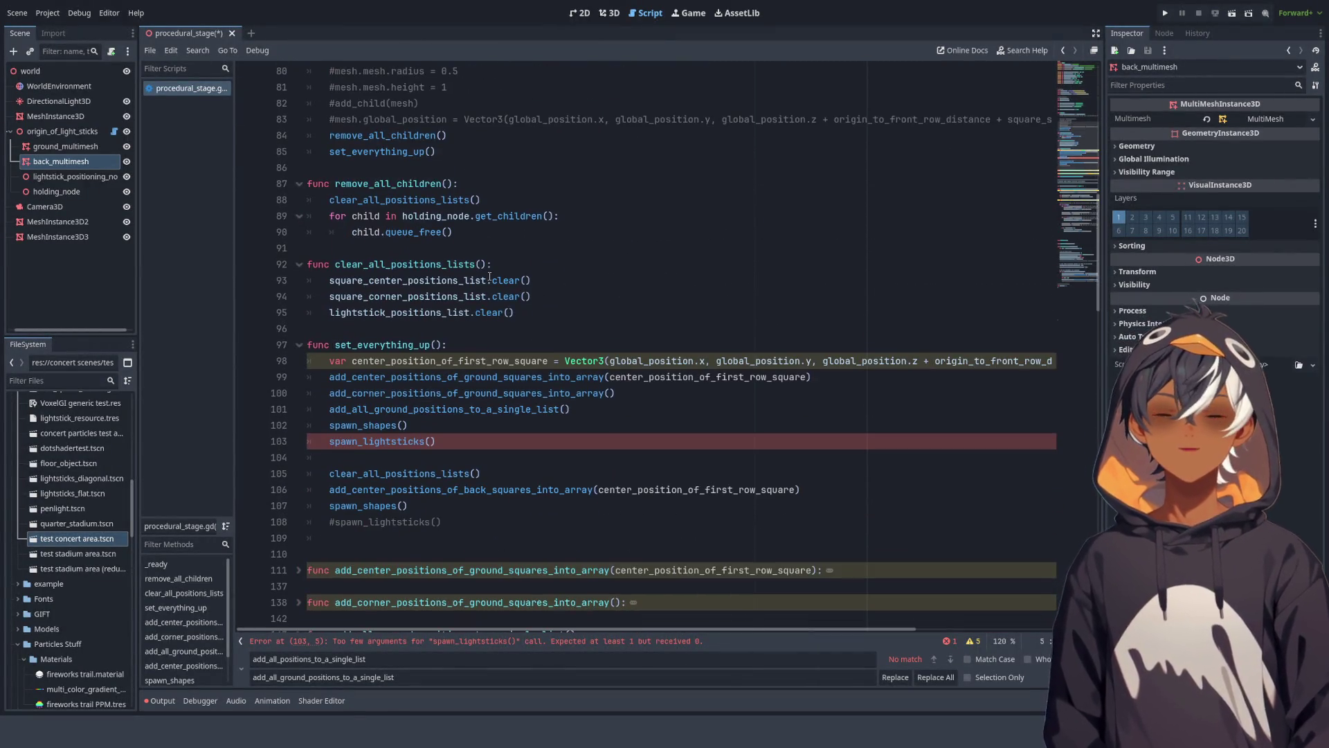
Step: Pass ground_multimesh into the spawn_lightsticks() call on line 103
scroll(505, 282, "up", 3)
scroll(396, 344, "down", 5)
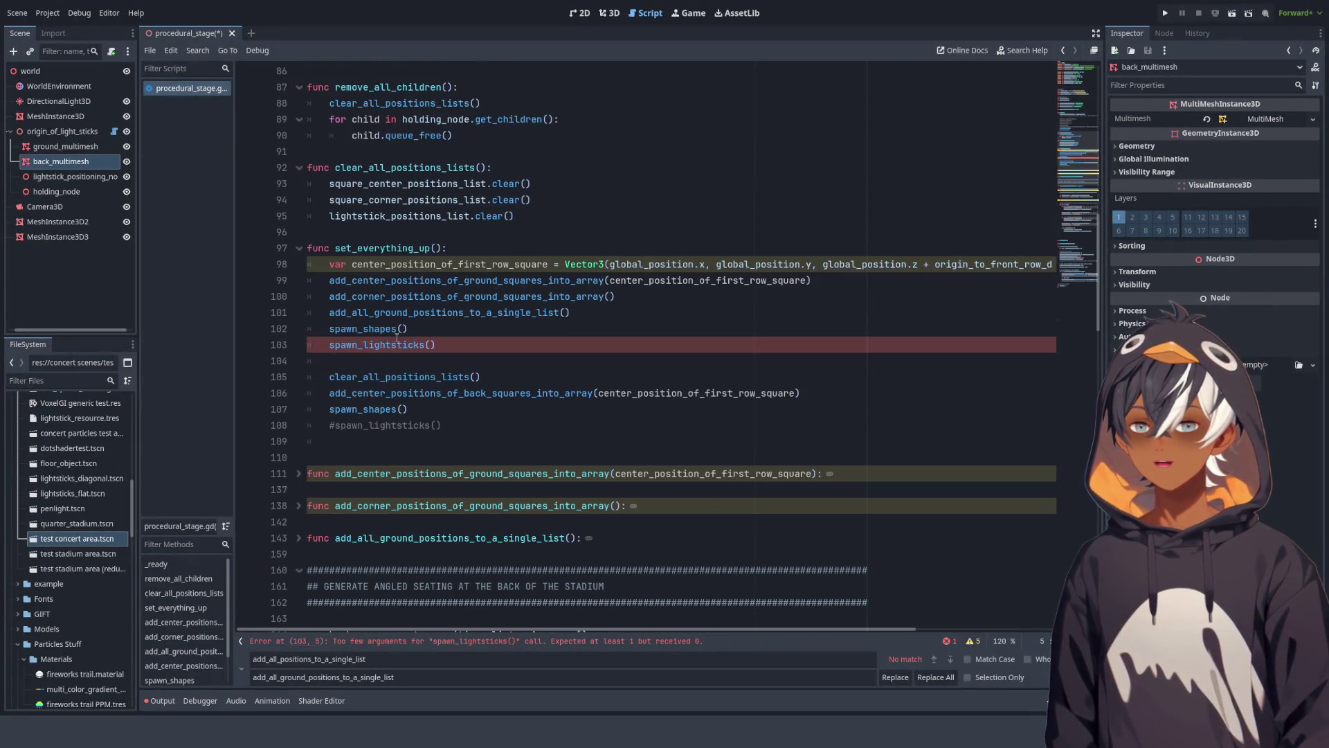
left_click(430, 345)
type("ground_multimesh")
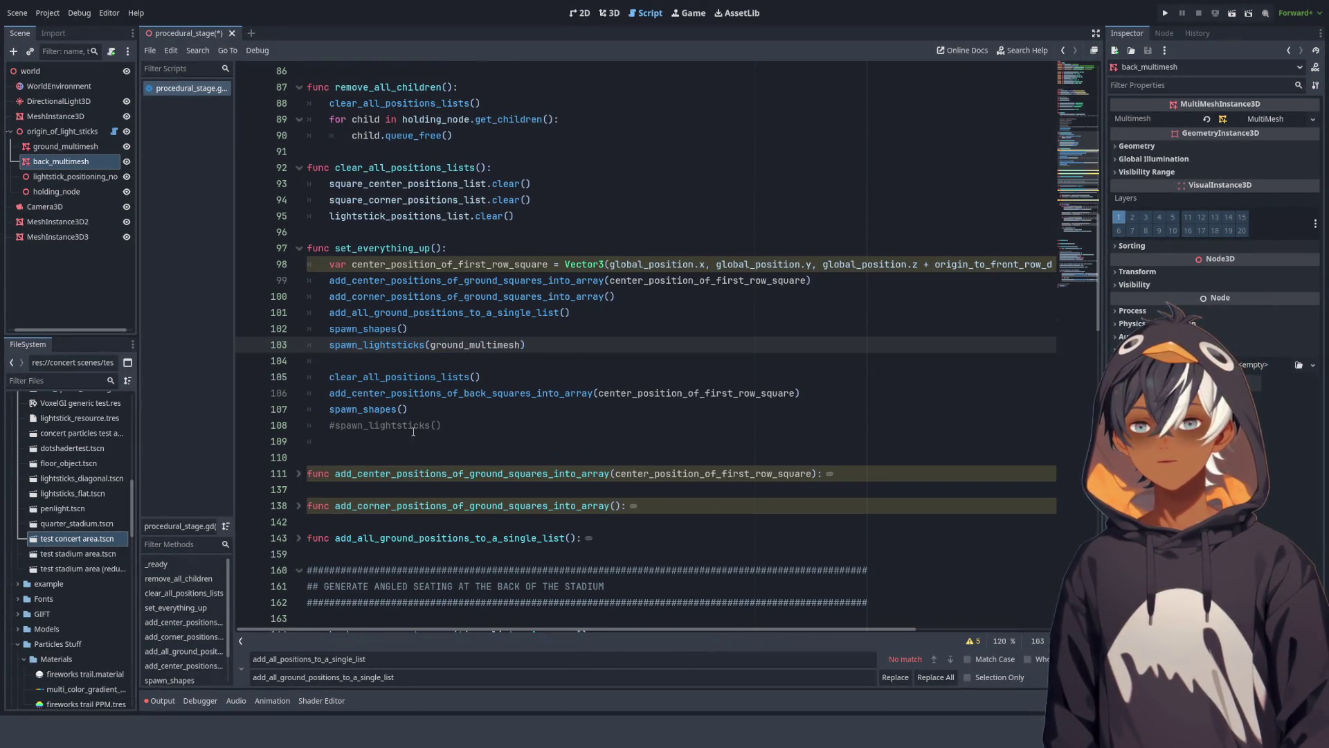
Step: Put back_multimesh from line 6 into the commented #spawn_lightsticks() call on line 108
left_click(437, 425)
scroll(592, 206, "up", 15)
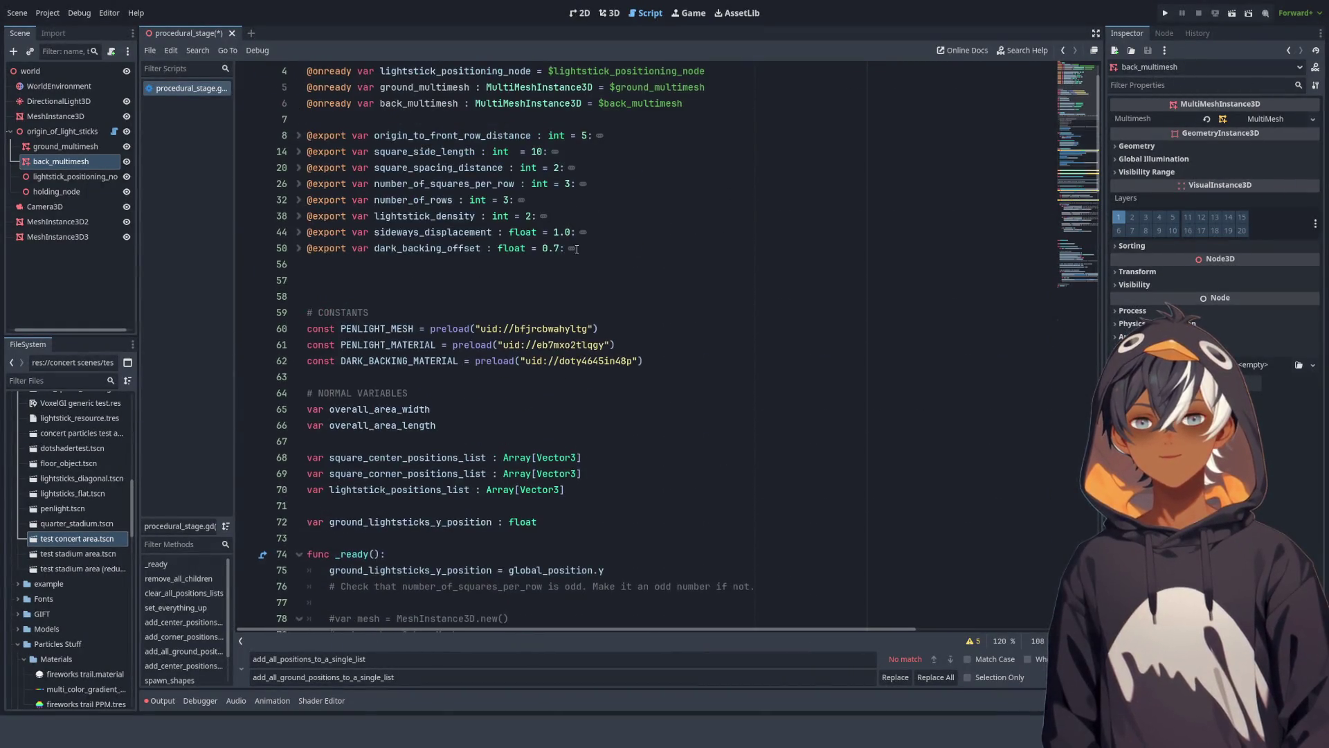
left_click(637, 151)
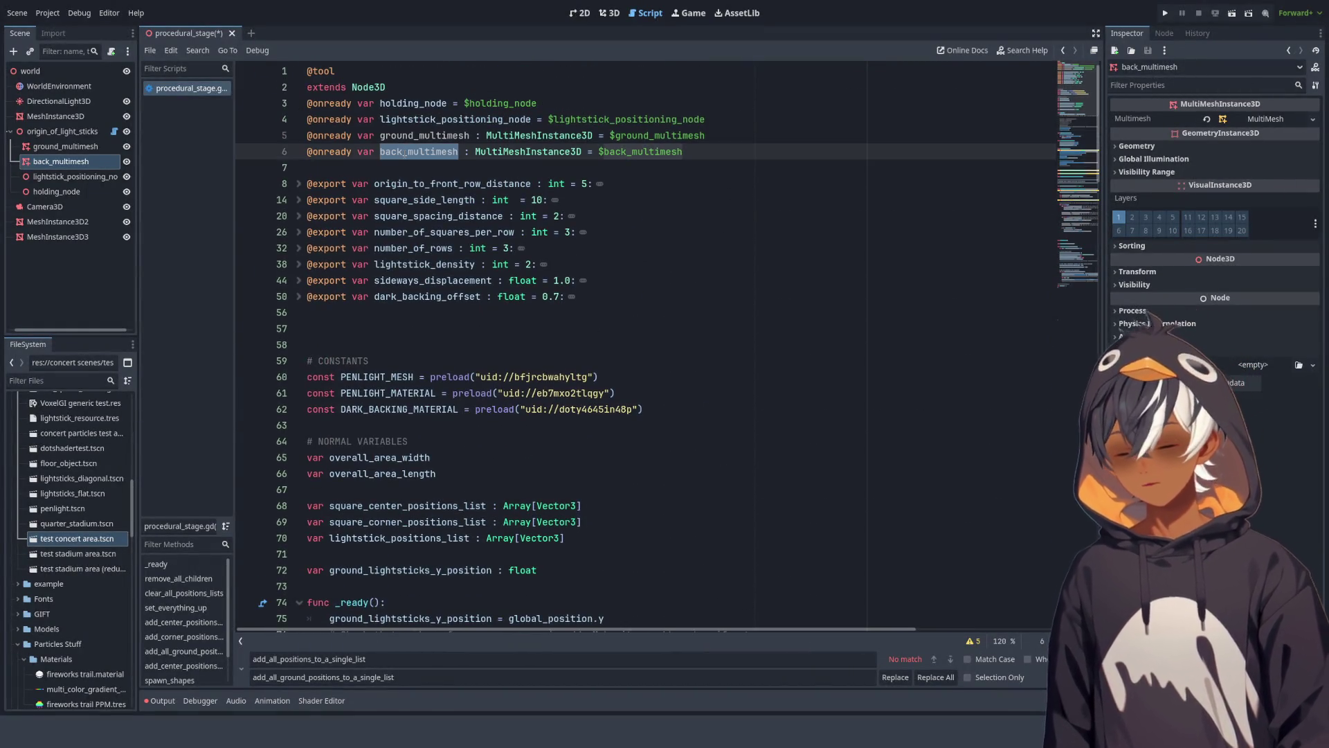
scroll(629, 327, "down", 3)
scroll(629, 327, "down", 20)
left_click(516, 377)
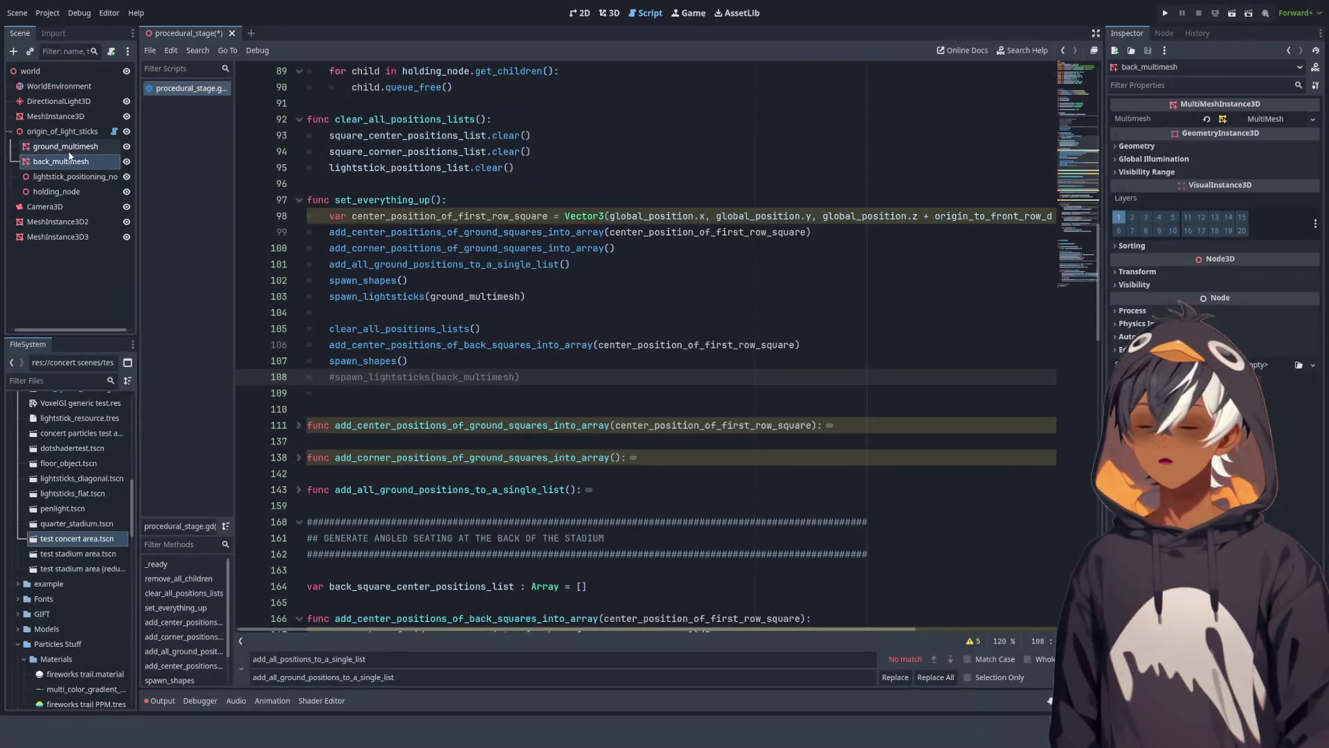
Step: Review the spawn_lightsticks and spawn_shapes calls in set_everything_up
left_click(524, 296)
scroll(436, 243, "down", 2)
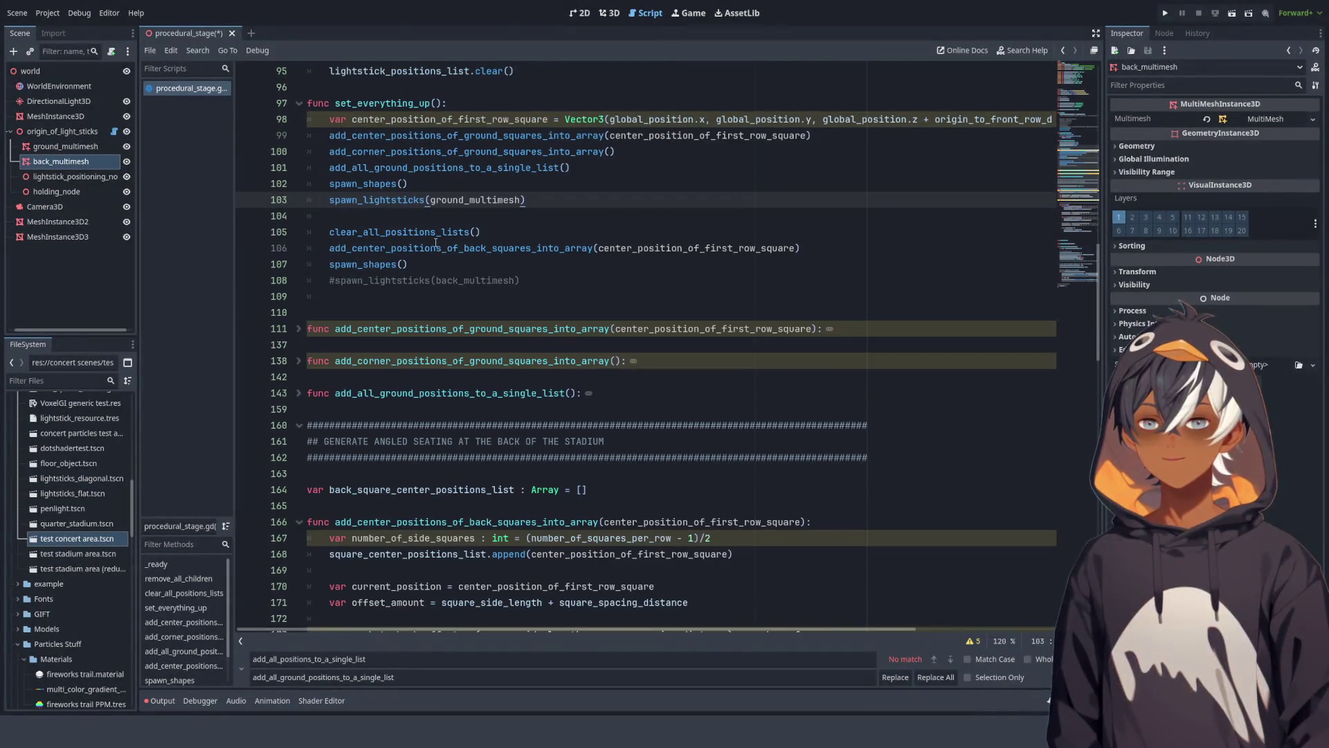
double_click(373, 198)
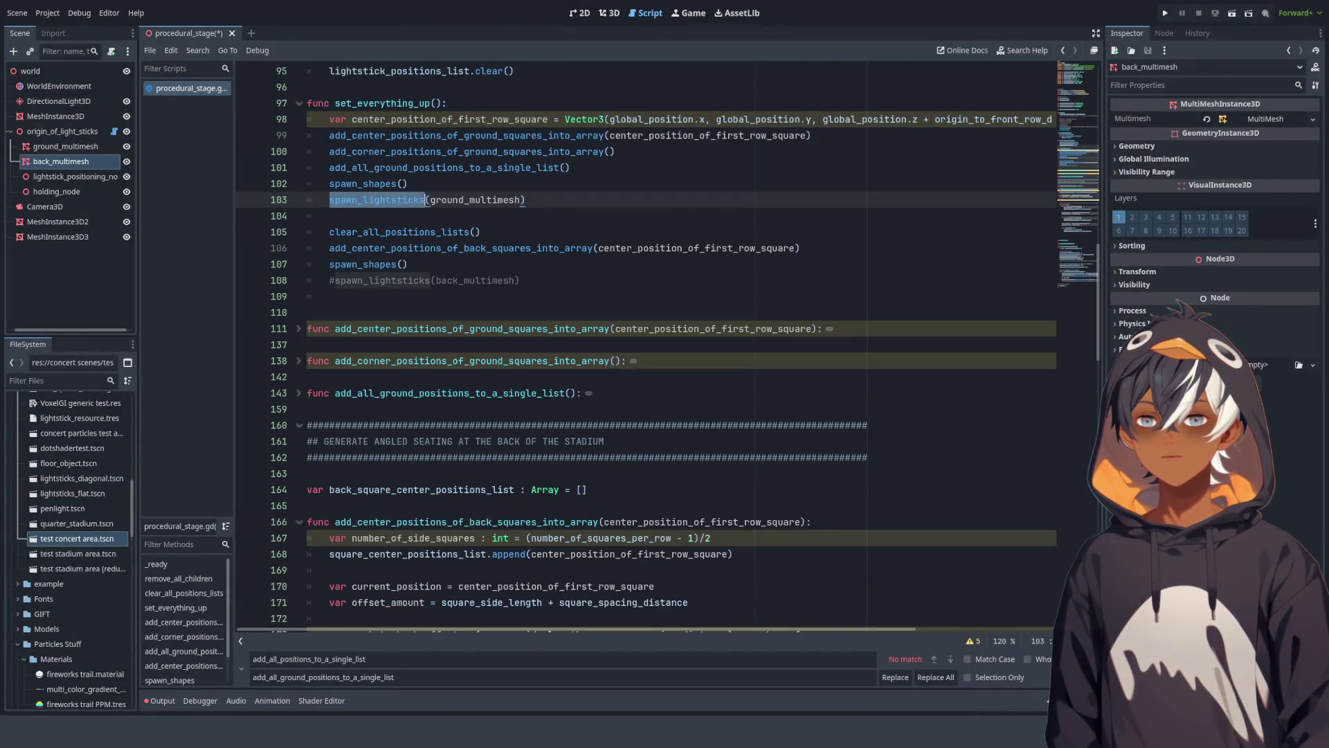
double_click(396, 264)
left_click(396, 264)
scroll(433, 224, "down", 20)
scroll(433, 224, "down", 6)
scroll(305, 190, "up", 8)
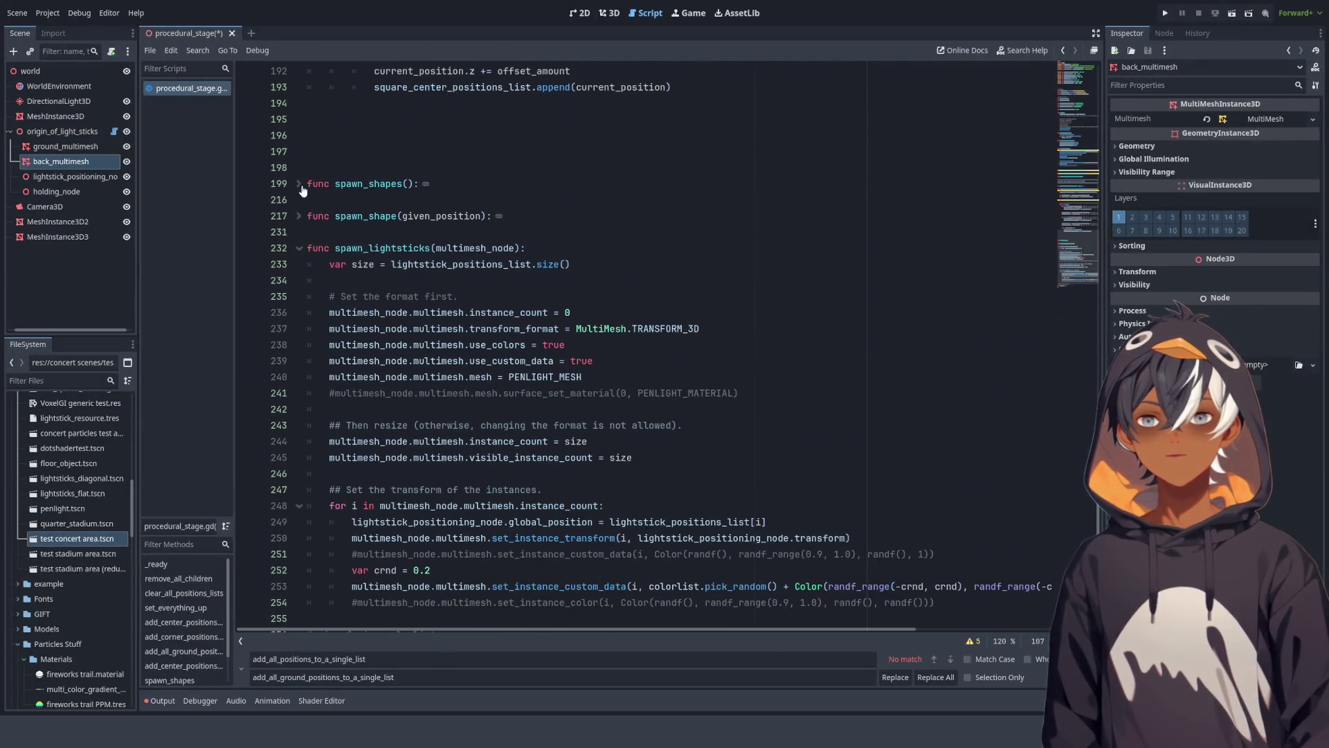
Step: Add a position_list parameter to func spawn_shapes
left_click(301, 186)
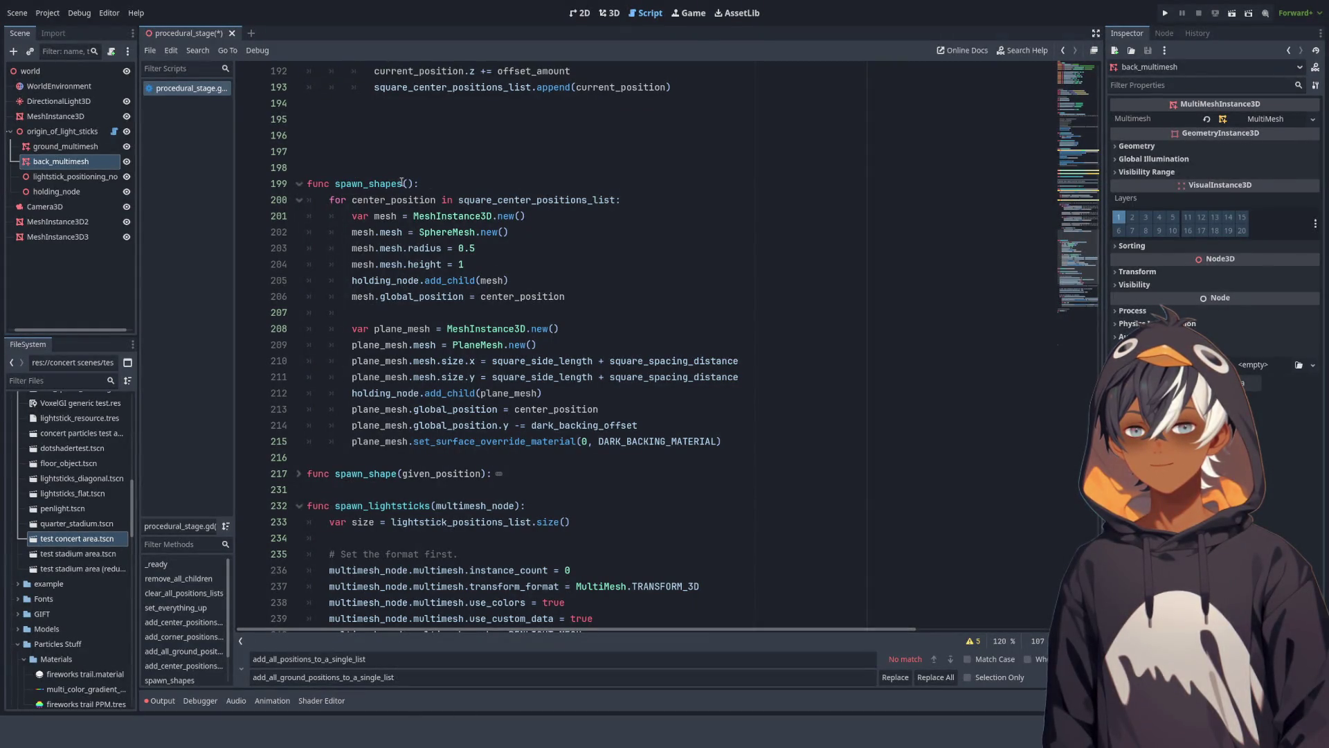
left_click(418, 183)
type("posi")
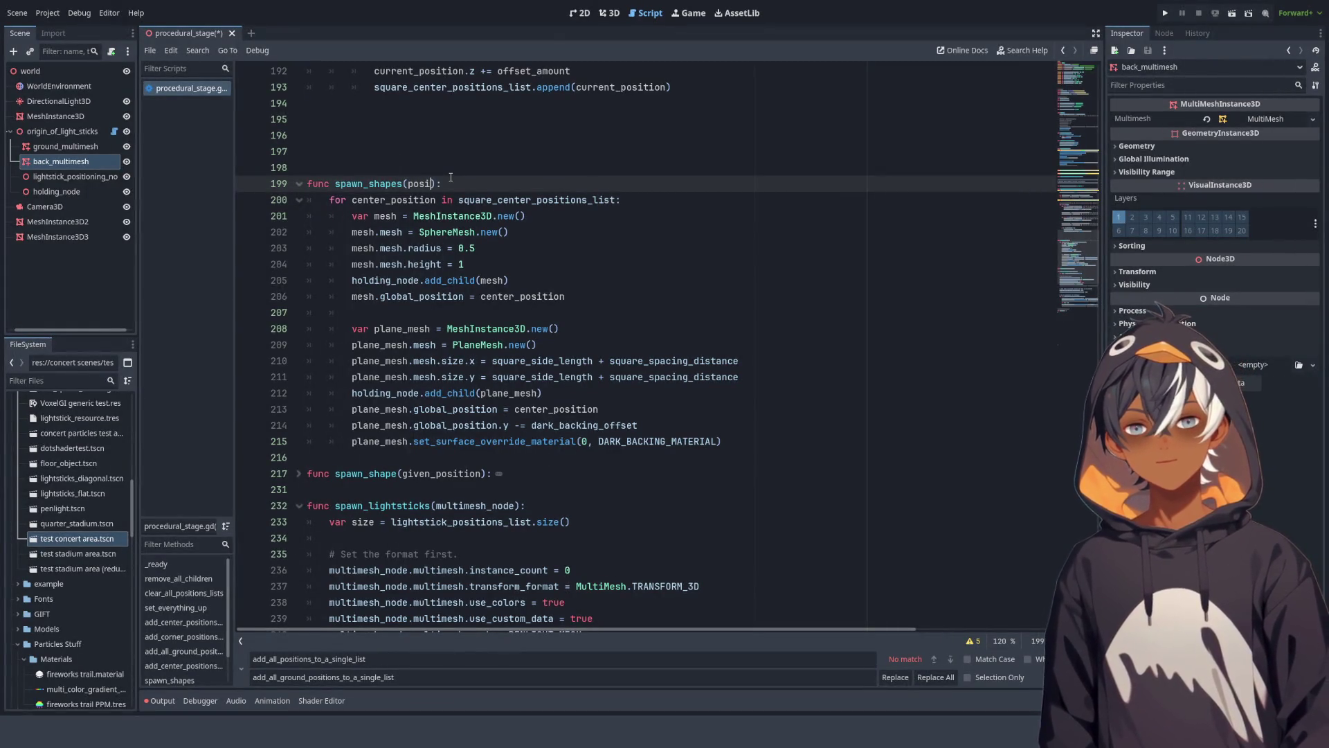
type("tion")
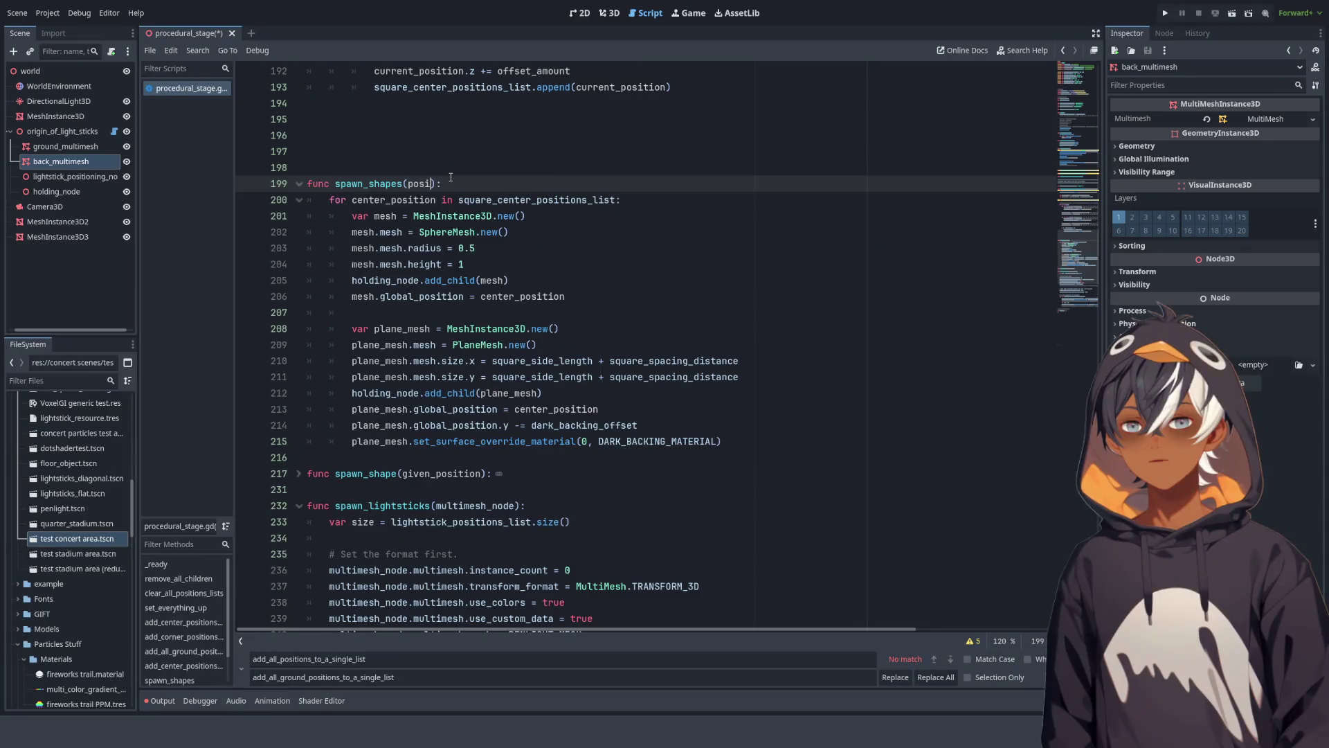
type("_list")
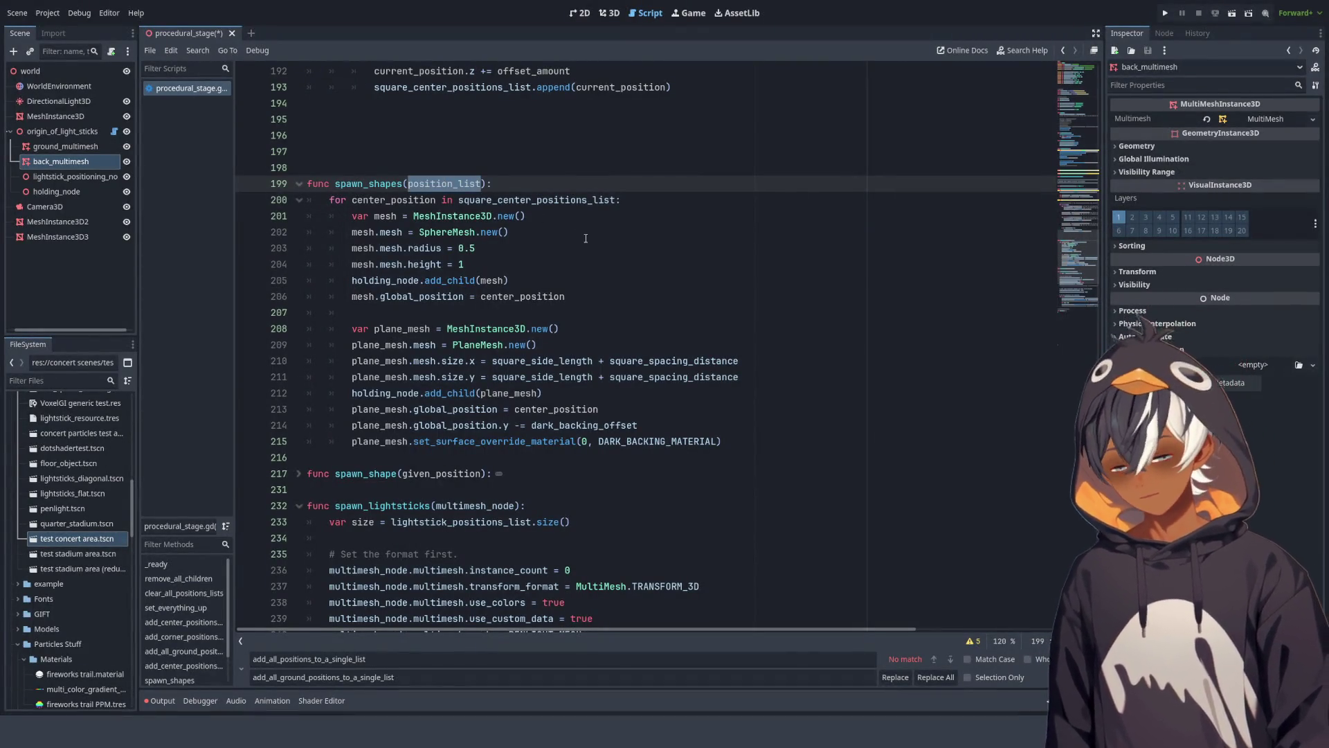
Step: Swap square_center_positions_list in the spawn_shapes for loop for position_list
double_click(563, 200)
type("position_list")
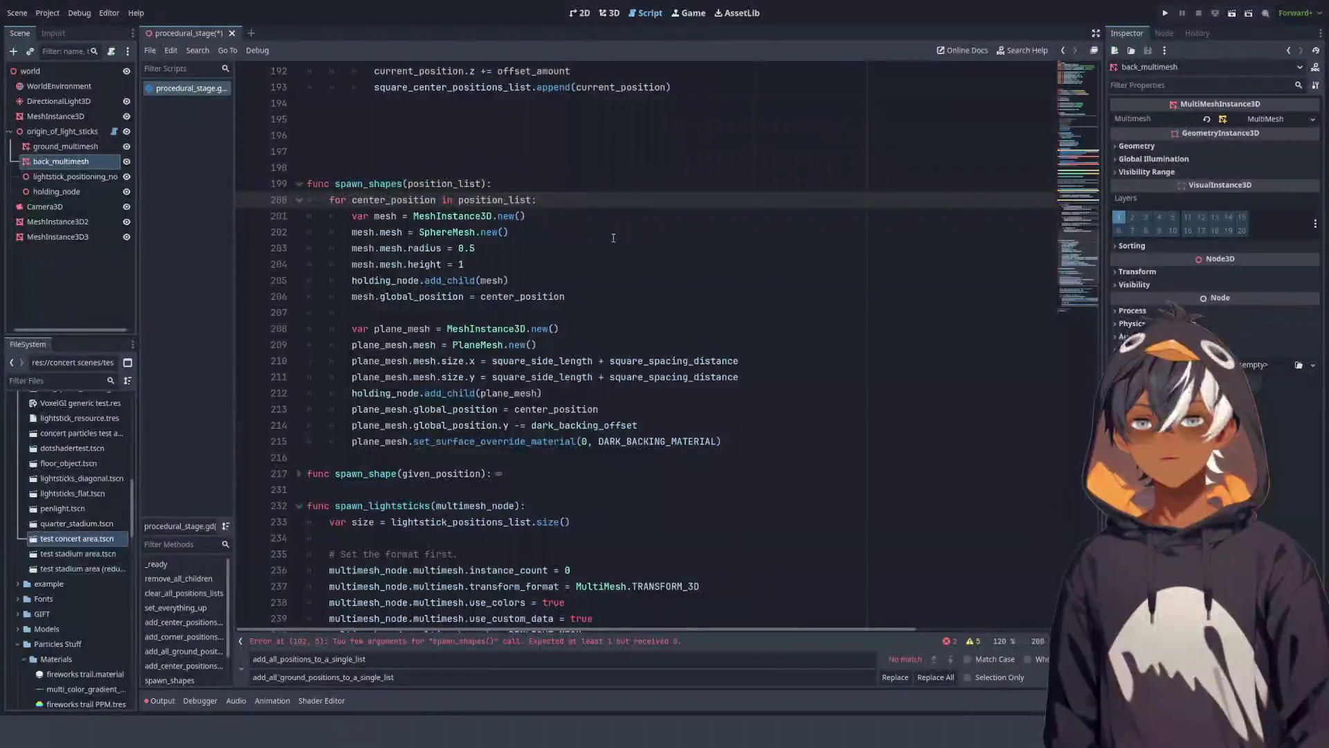
scroll(711, 175, "up", 1)
scroll(710, 175, "up", 8)
double_click(437, 475)
key("ctrl+c")
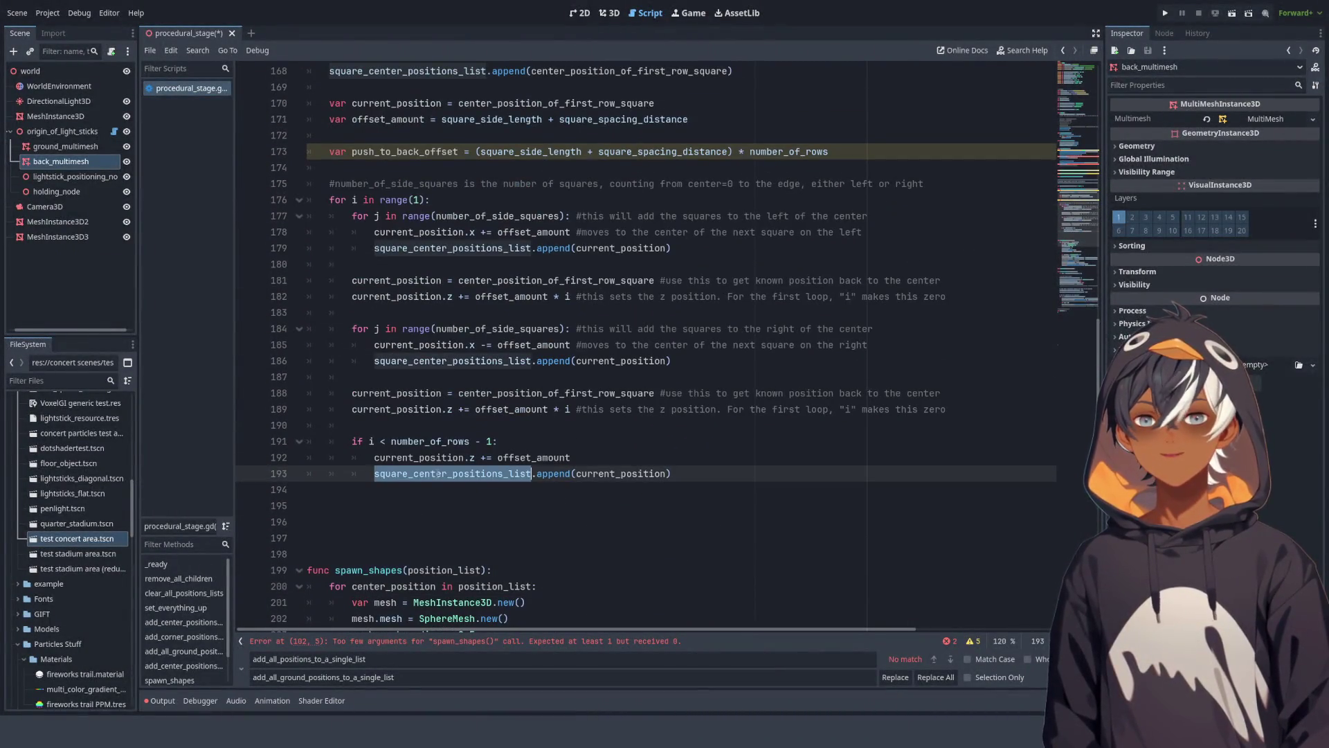
scroll(697, 240, "up", 1)
scroll(698, 240, "up", 20)
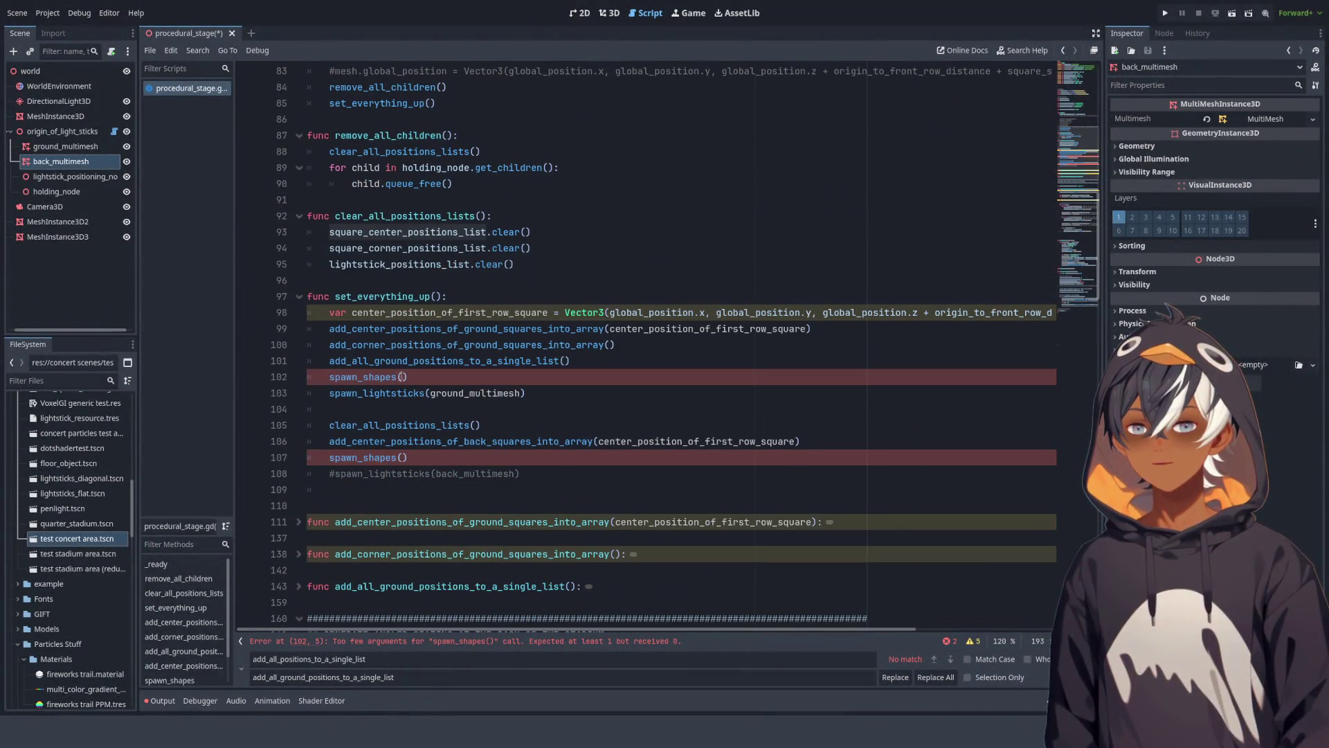
Step: Paste square_center_positions_list as the argument of the ground spawn_shapes() call
left_click(421, 378)
key("ctrl+v")
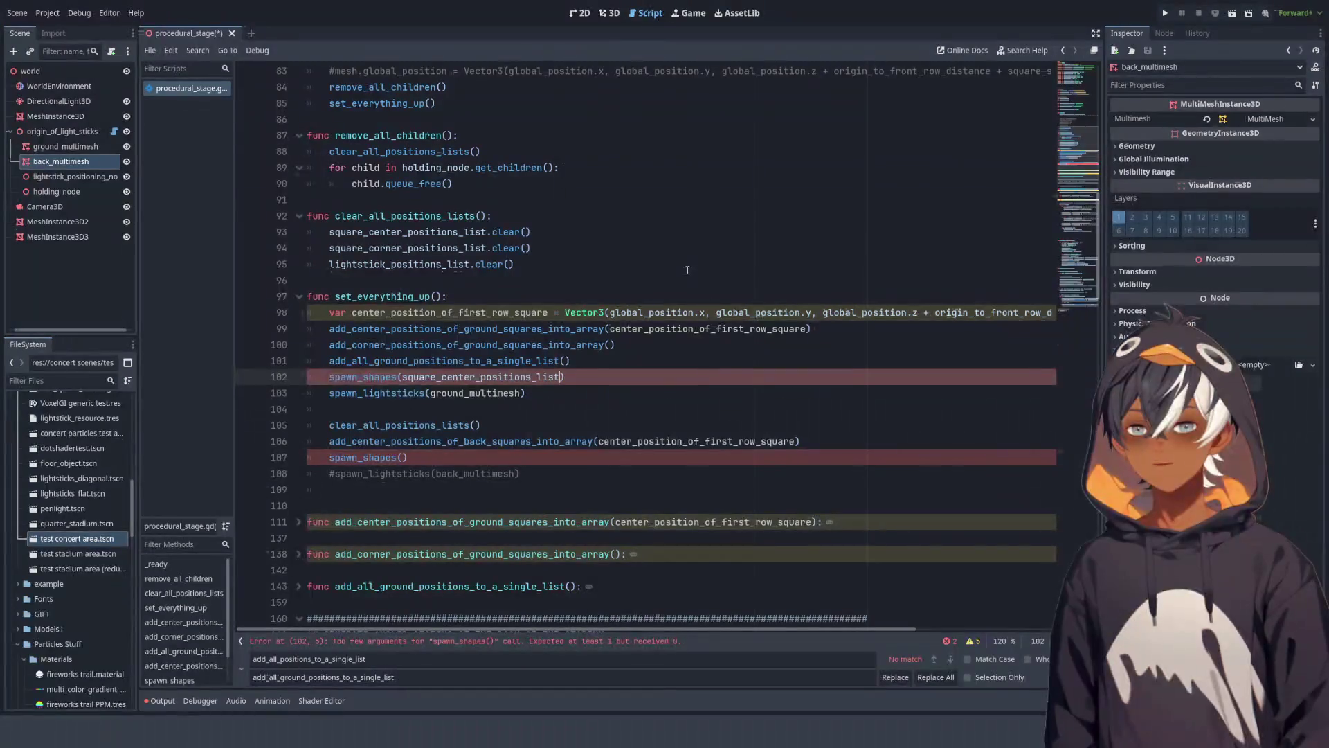
left_click(653, 279)
scroll(652, 248, "down", 2)
scroll(652, 248, "down", 2)
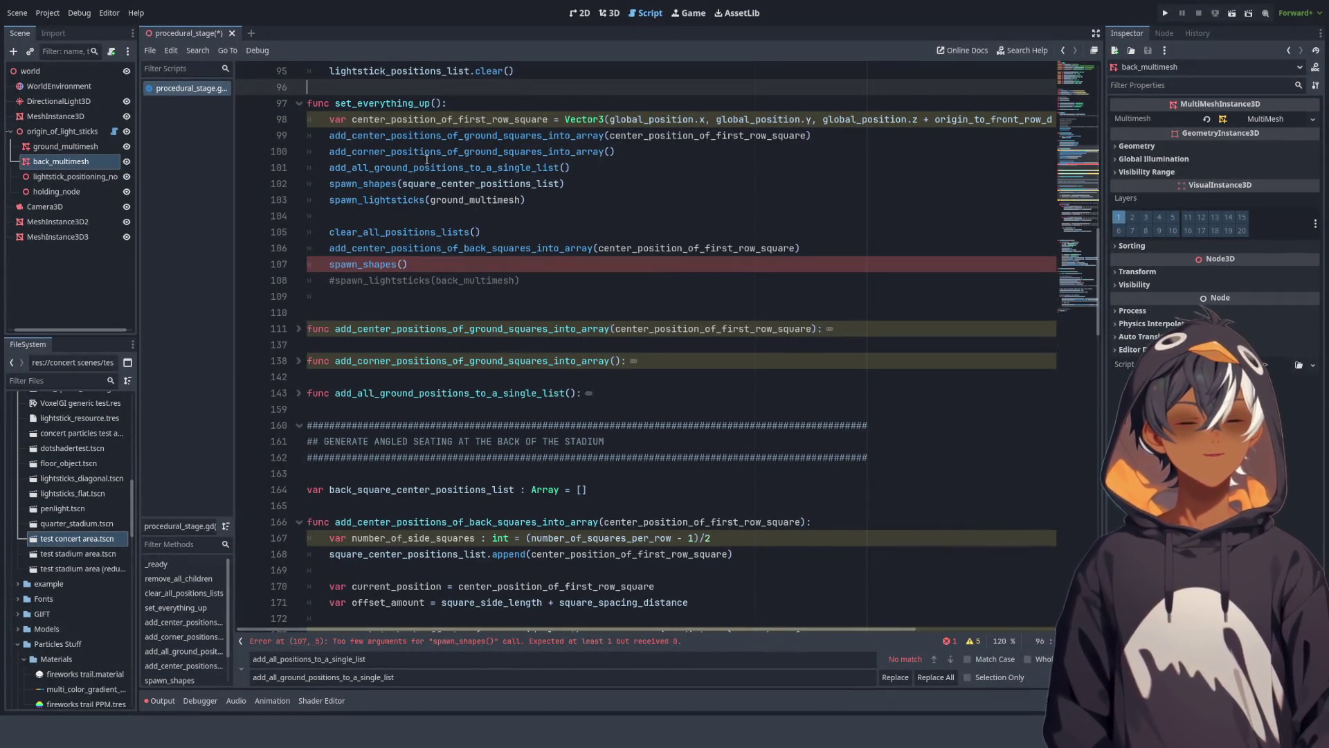
scroll(427, 160, "up", 20)
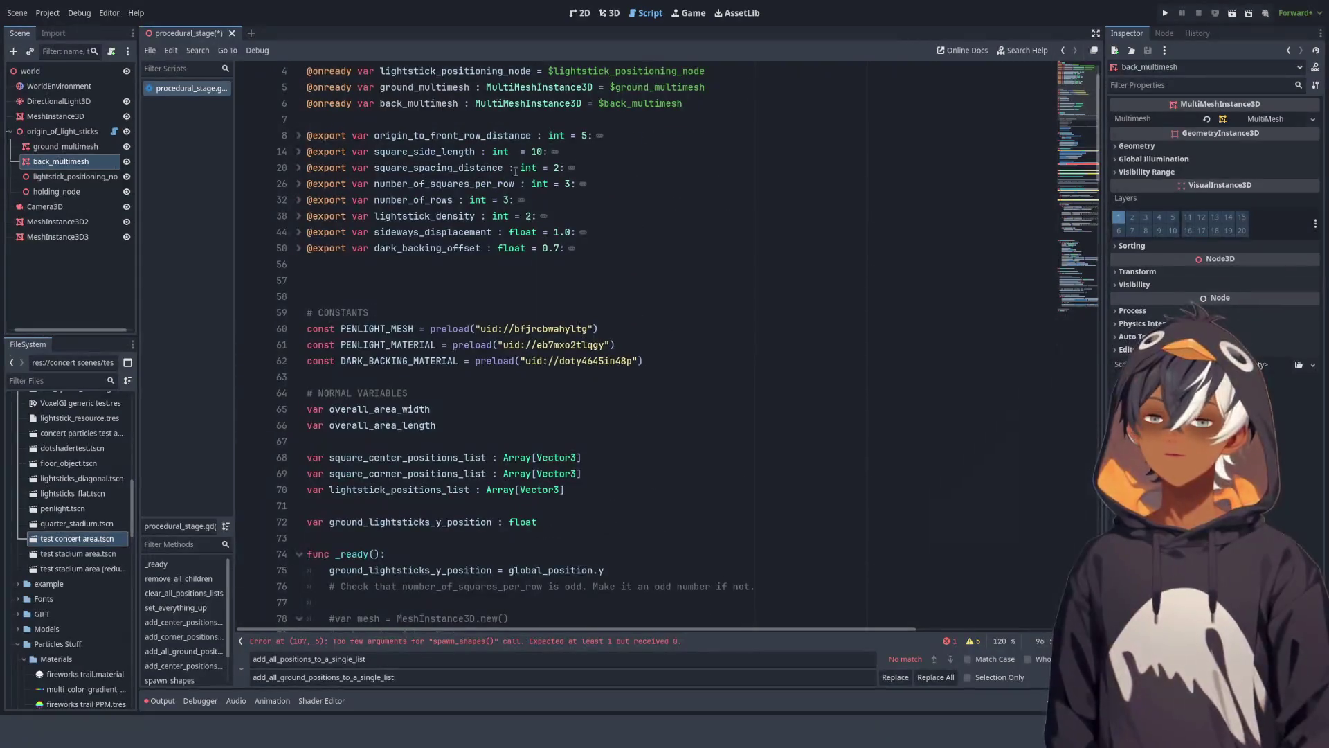
scroll(511, 171, "up", 1)
scroll(530, 168, "down", 5)
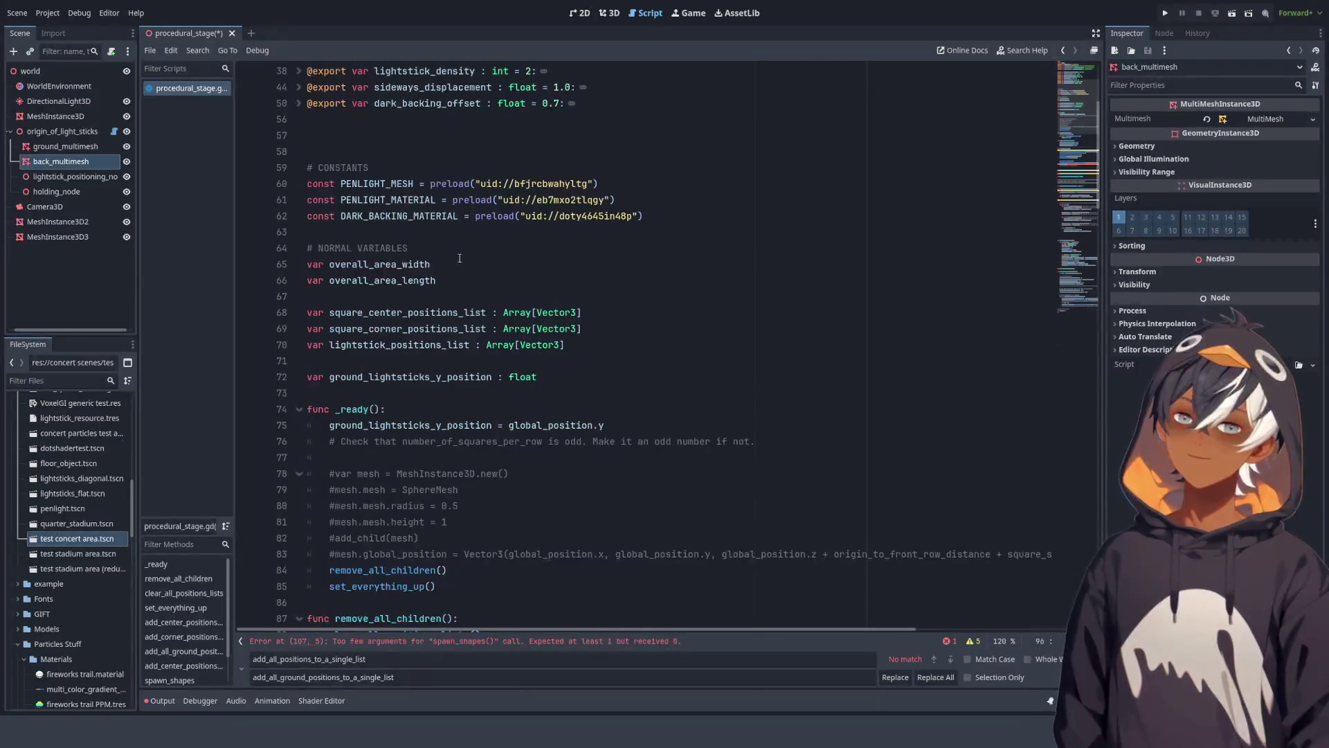
scroll(459, 259, "down", 3)
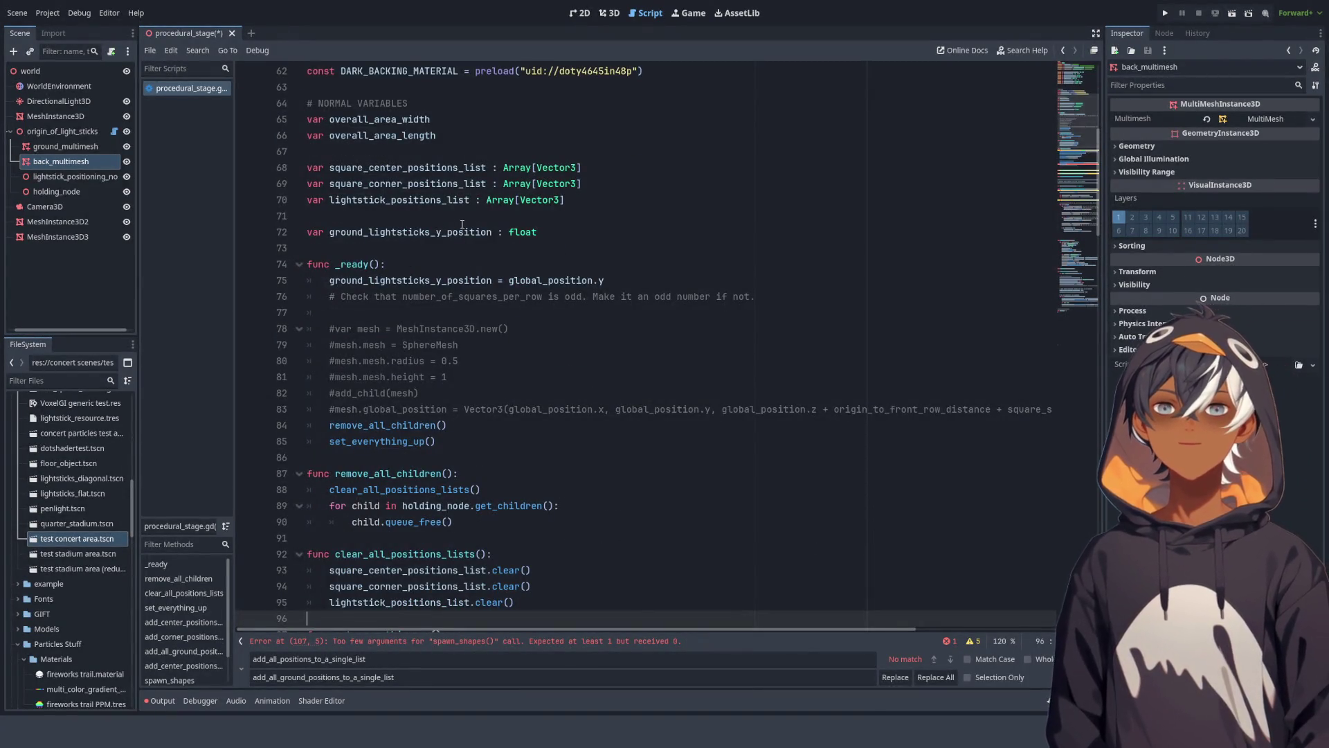
scroll(416, 166, "down", 4)
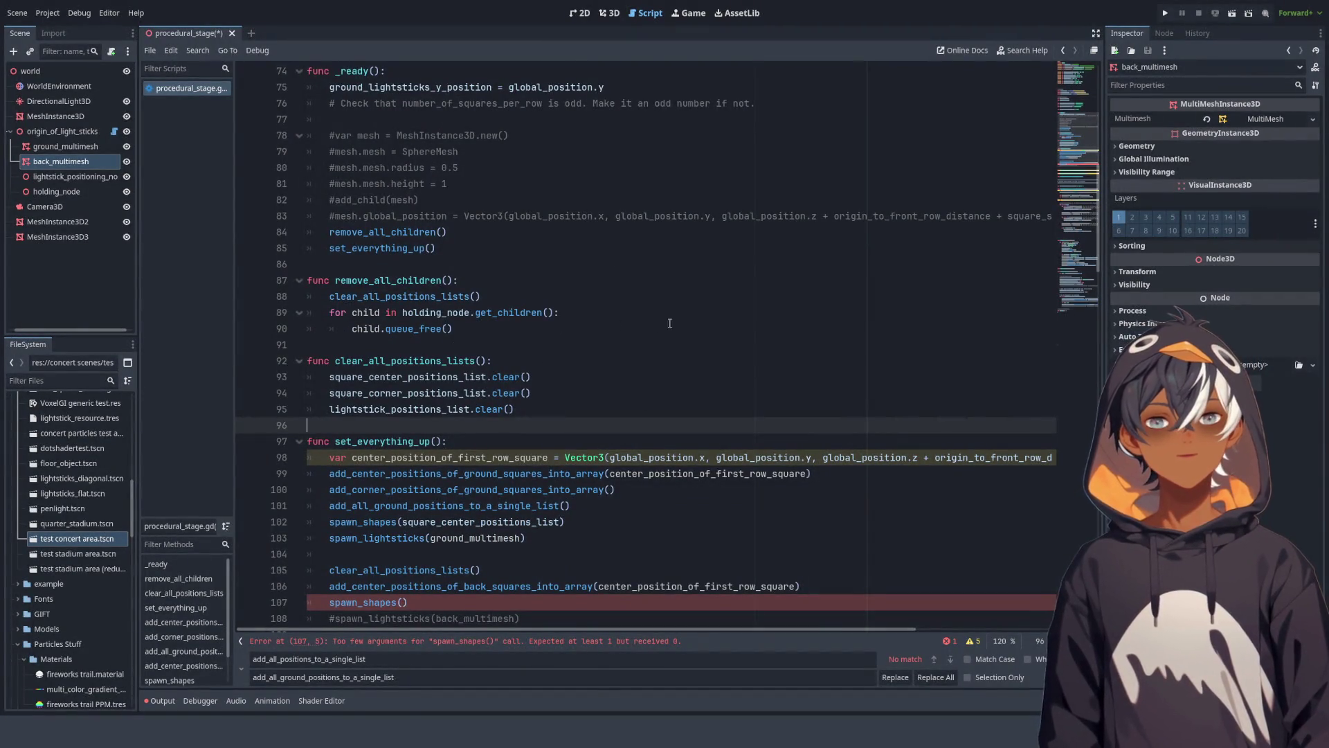
scroll(444, 244, "down", 1)
scroll(471, 239, "up", 4)
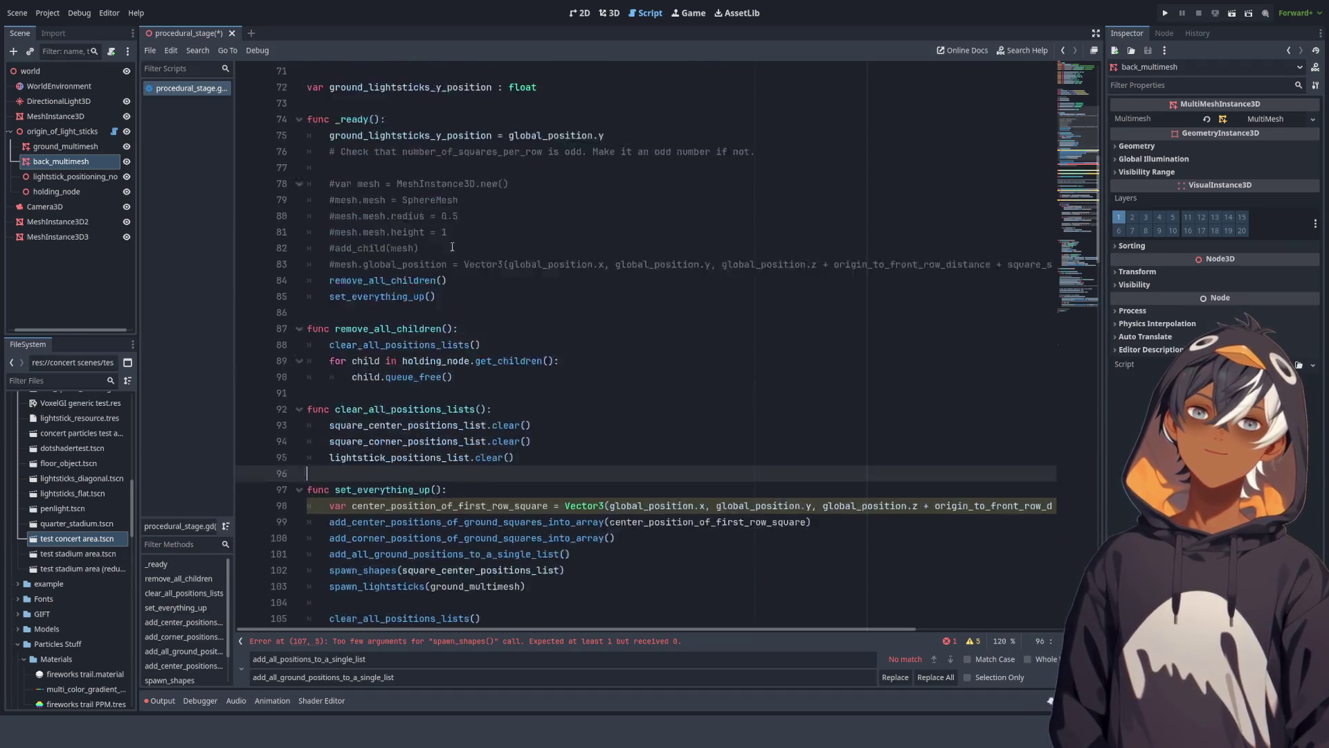
scroll(512, 232, "down", 5)
scroll(511, 232, "down", 3)
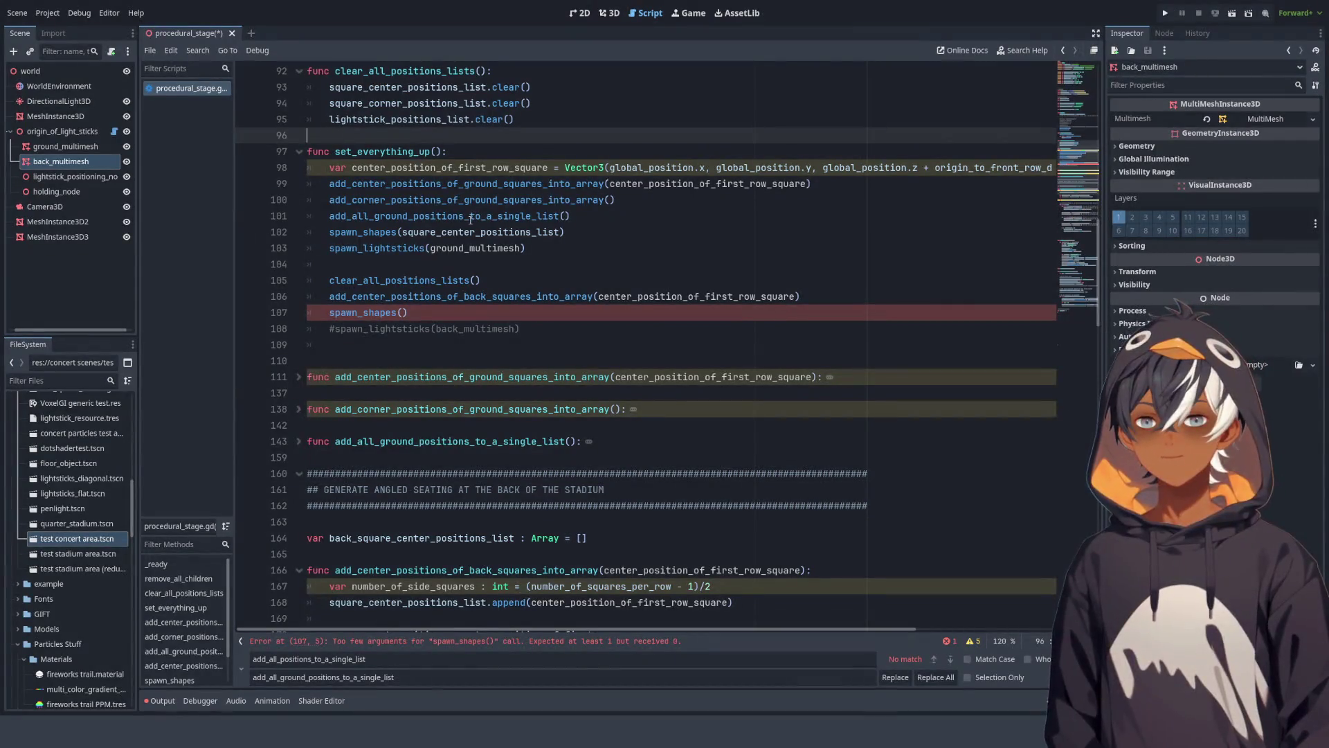
scroll(407, 277, "down", 3)
Step: Insert a blank line after the position-list clearing, before the back-squares code
left_click(489, 136)
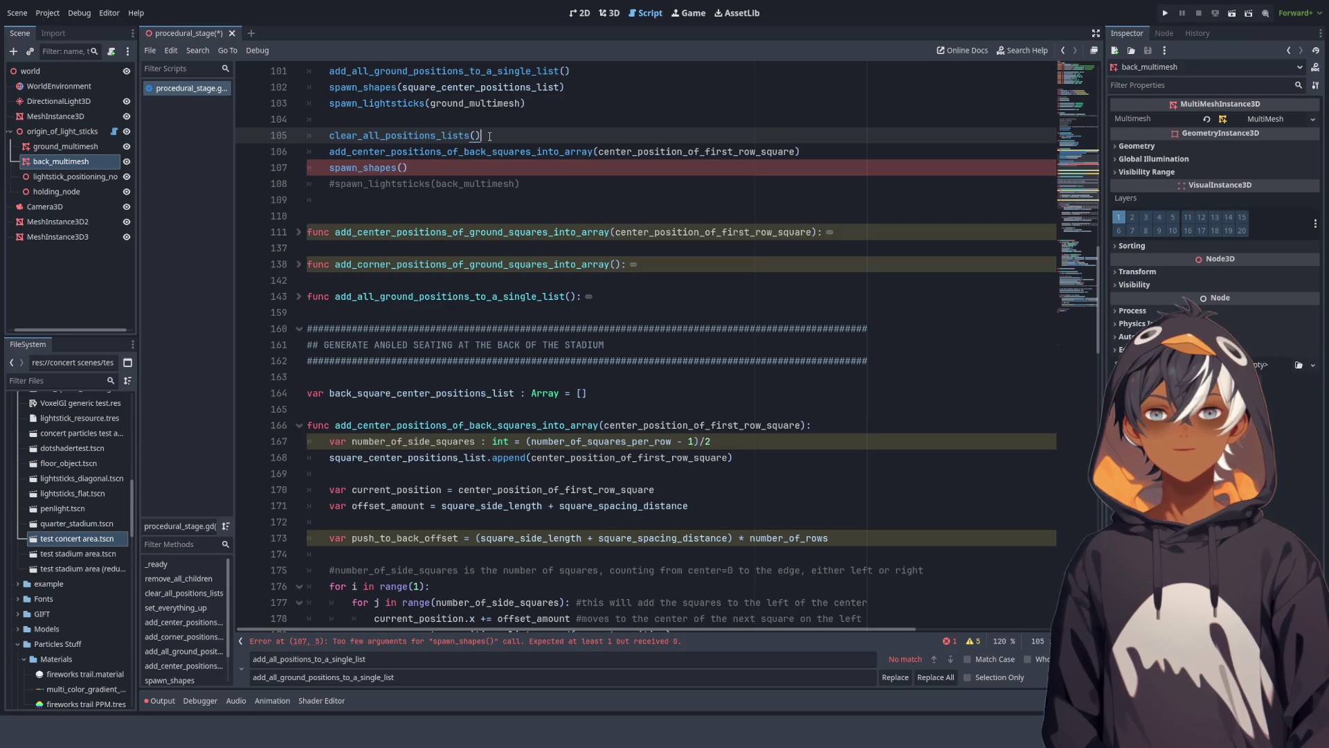
key("Return")
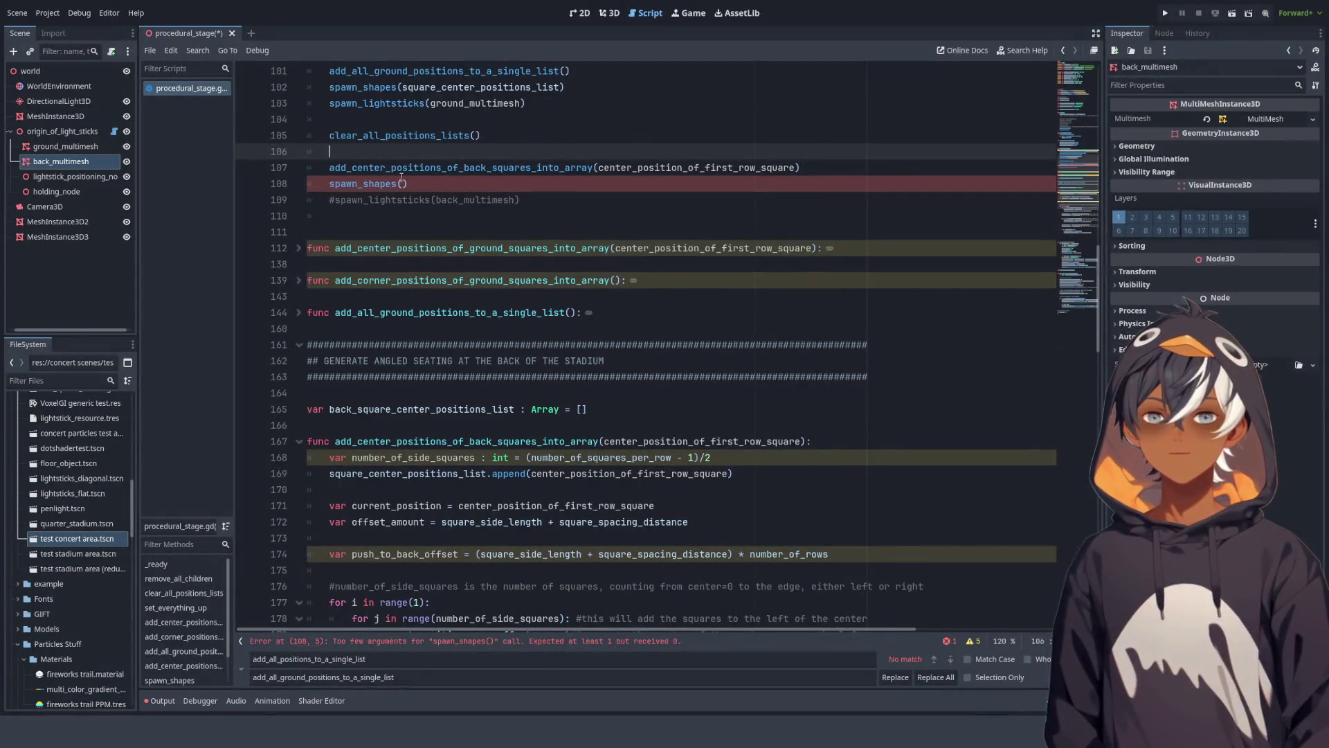
scroll(488, 178, "down", 20)
scroll(489, 178, "down", 6)
scroll(483, 209, "up", 7)
Step: Undo the recent spawn_shapes argument and parameter edits
double_click(441, 257)
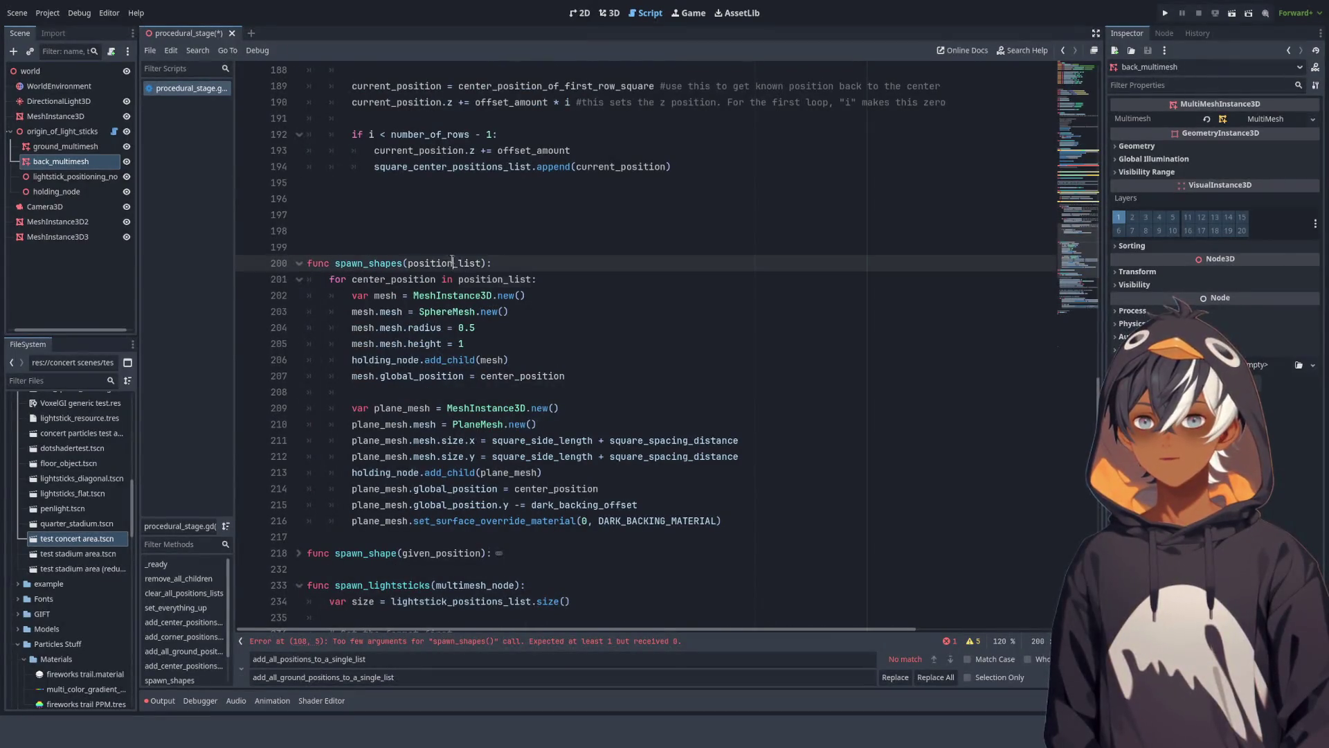
key("BackSpace")
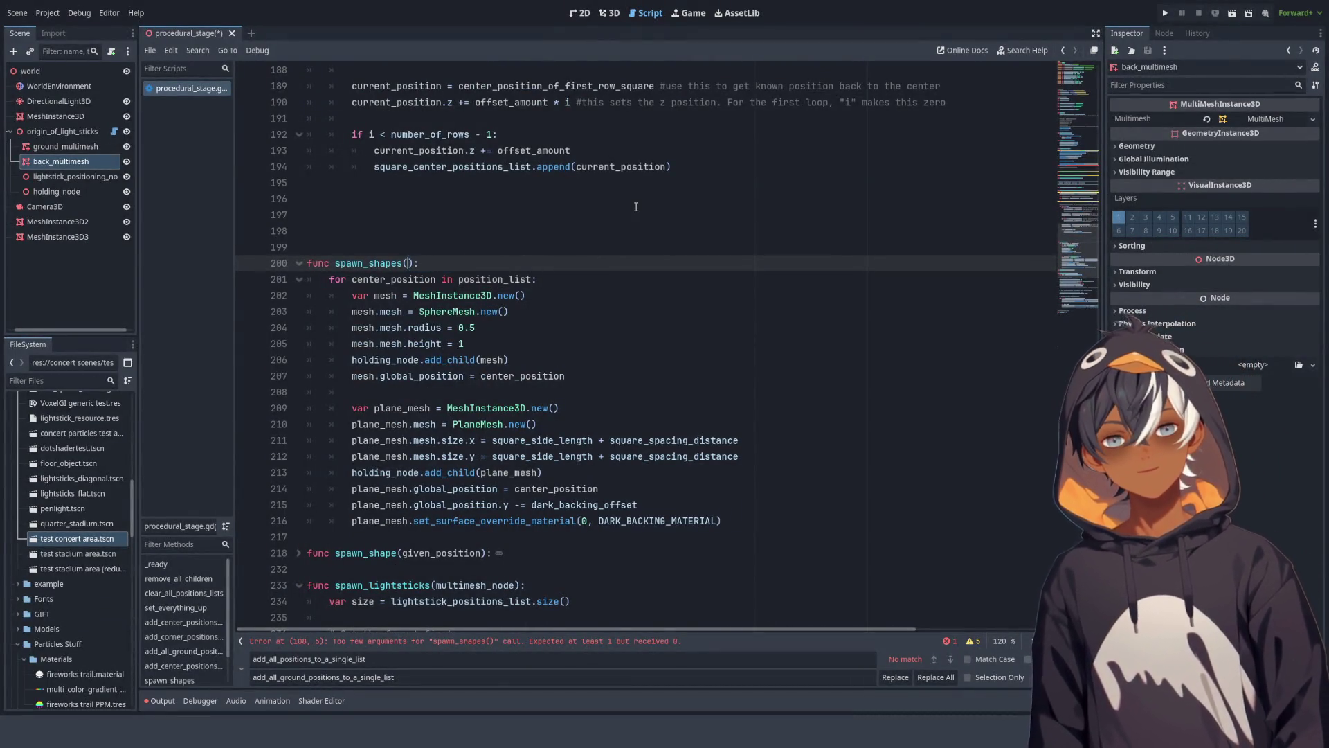
key("ctrl+z")
key("ctrl+z")
key("ctrl+z")
key("ctrl+z")
key("ctrl+z")
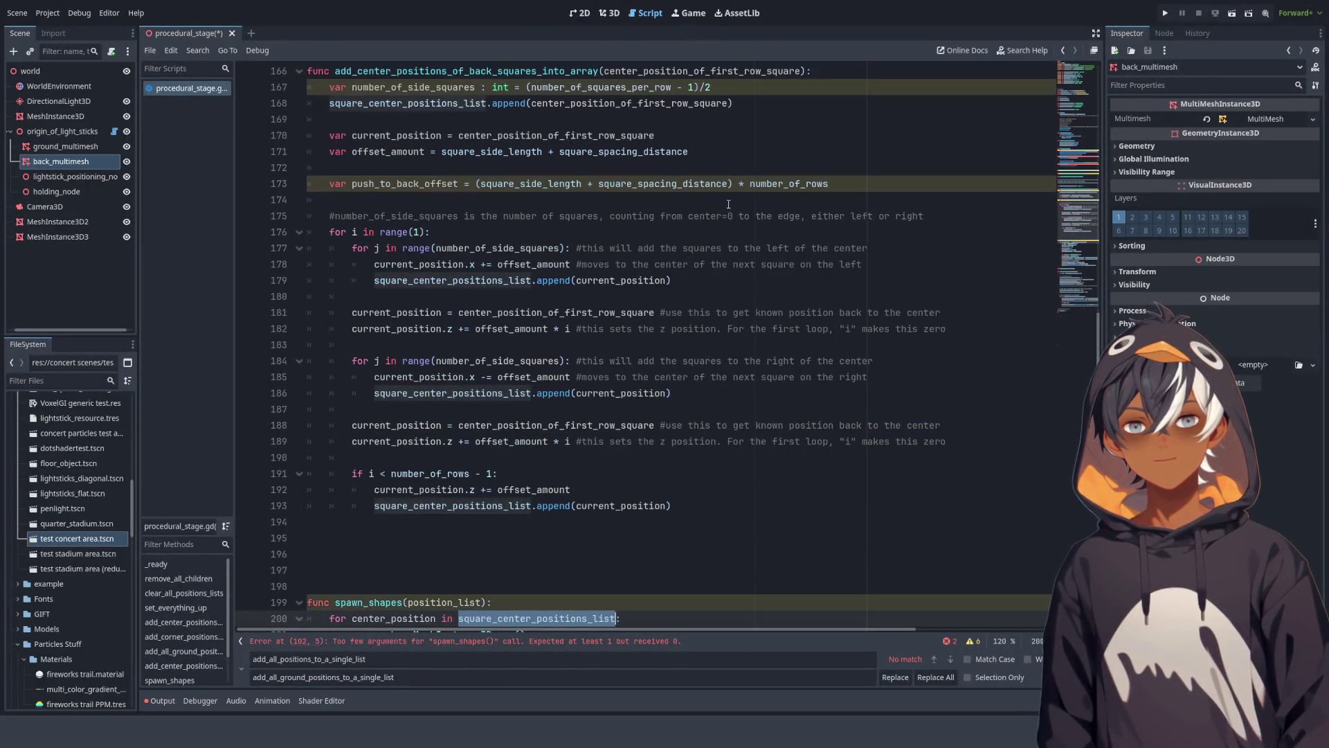
scroll(729, 203, "up", 5)
scroll(722, 218, "down", 7)
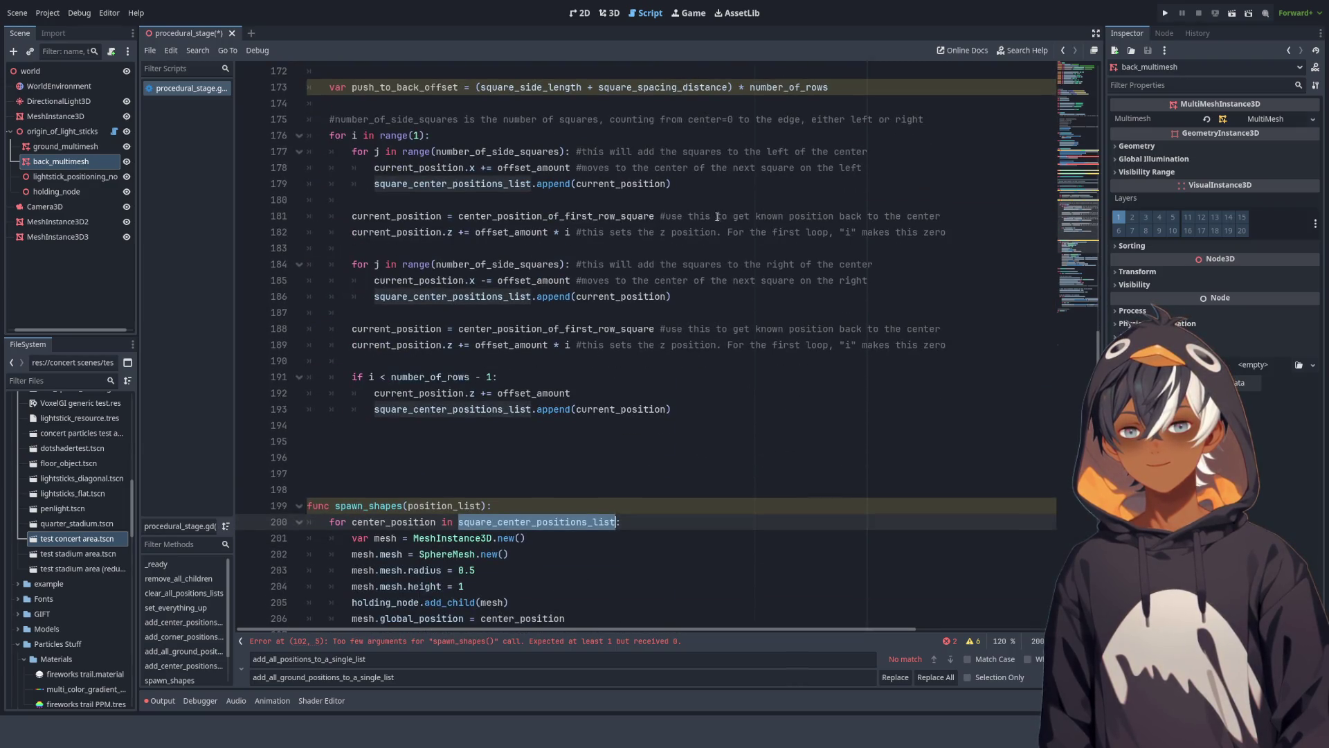
scroll(398, 344, "down", 4)
left_click(560, 343)
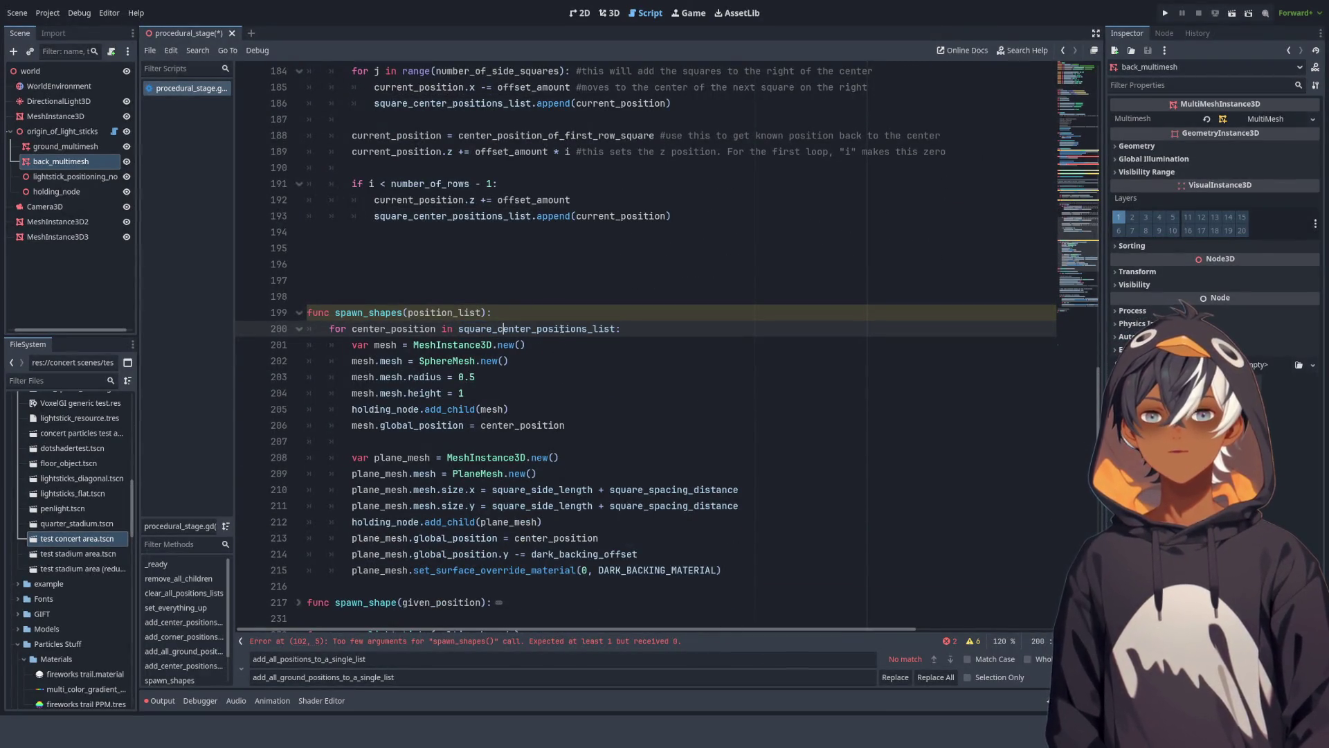
Step: Delete the position_list parameter so spawn_shapes takes no arguments again
double_click(441, 313)
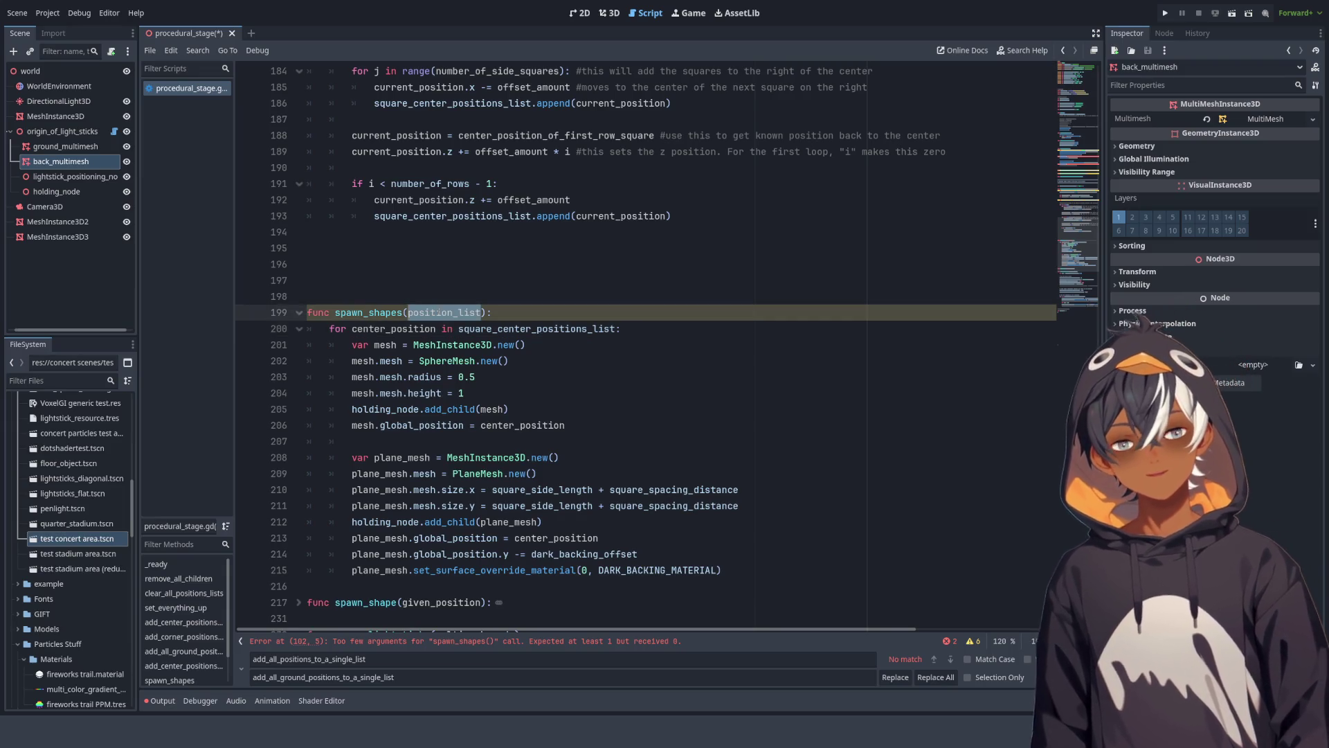
type("position")
key("BackSpace")
key("BackSpace")
key("BackSpace")
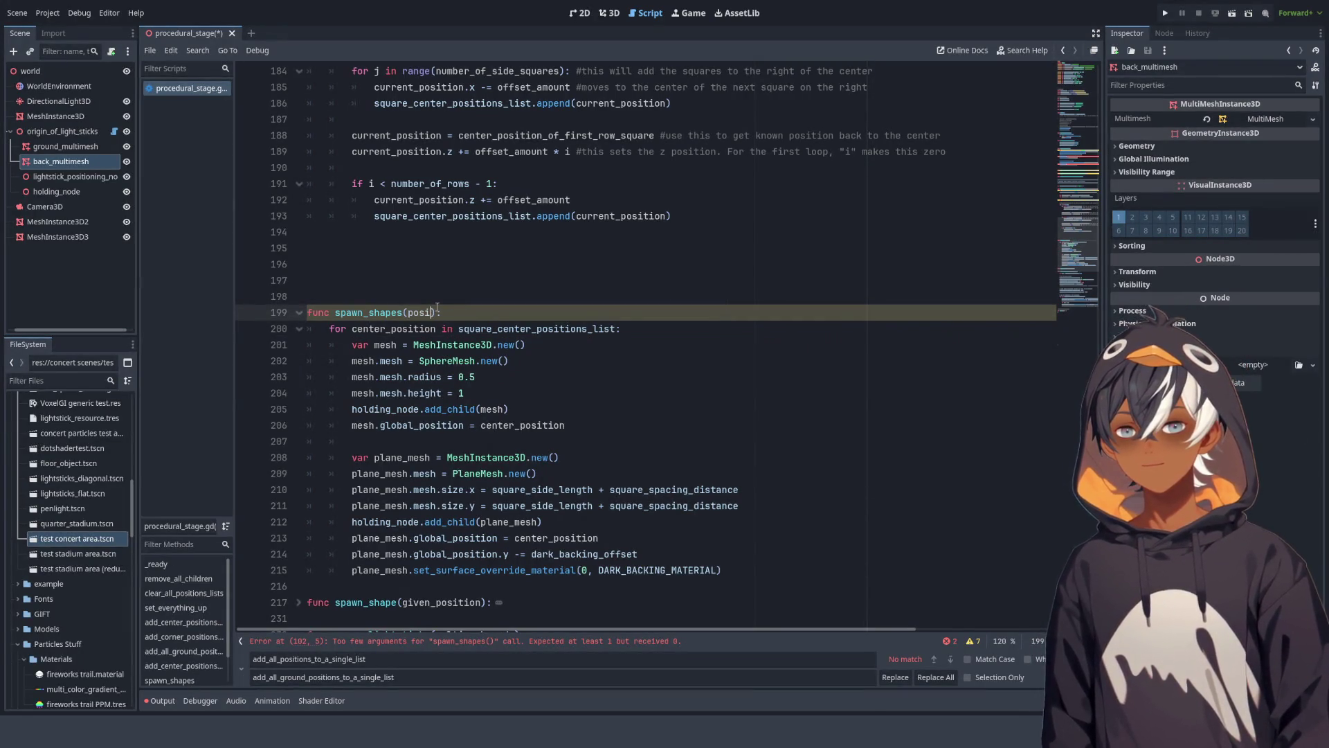
left_click(458, 284)
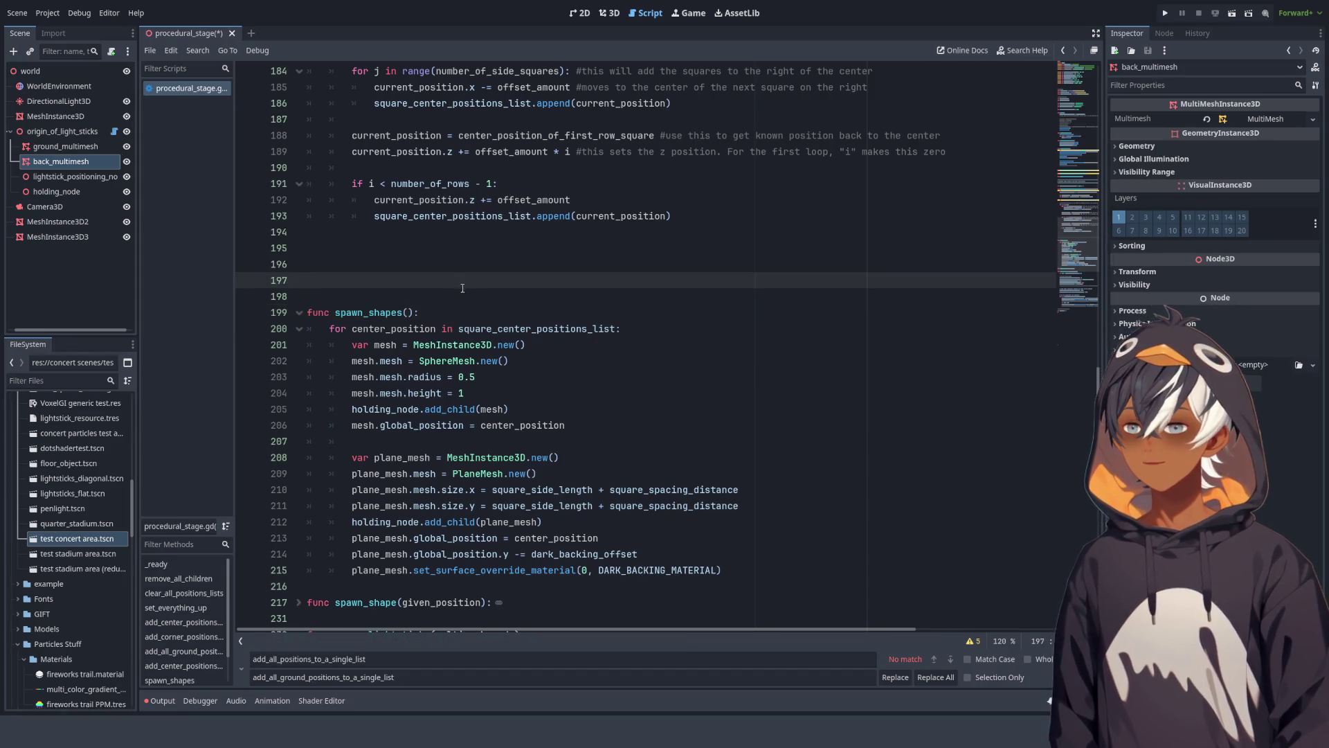
left_click(520, 313)
scroll(520, 318, "up", 6)
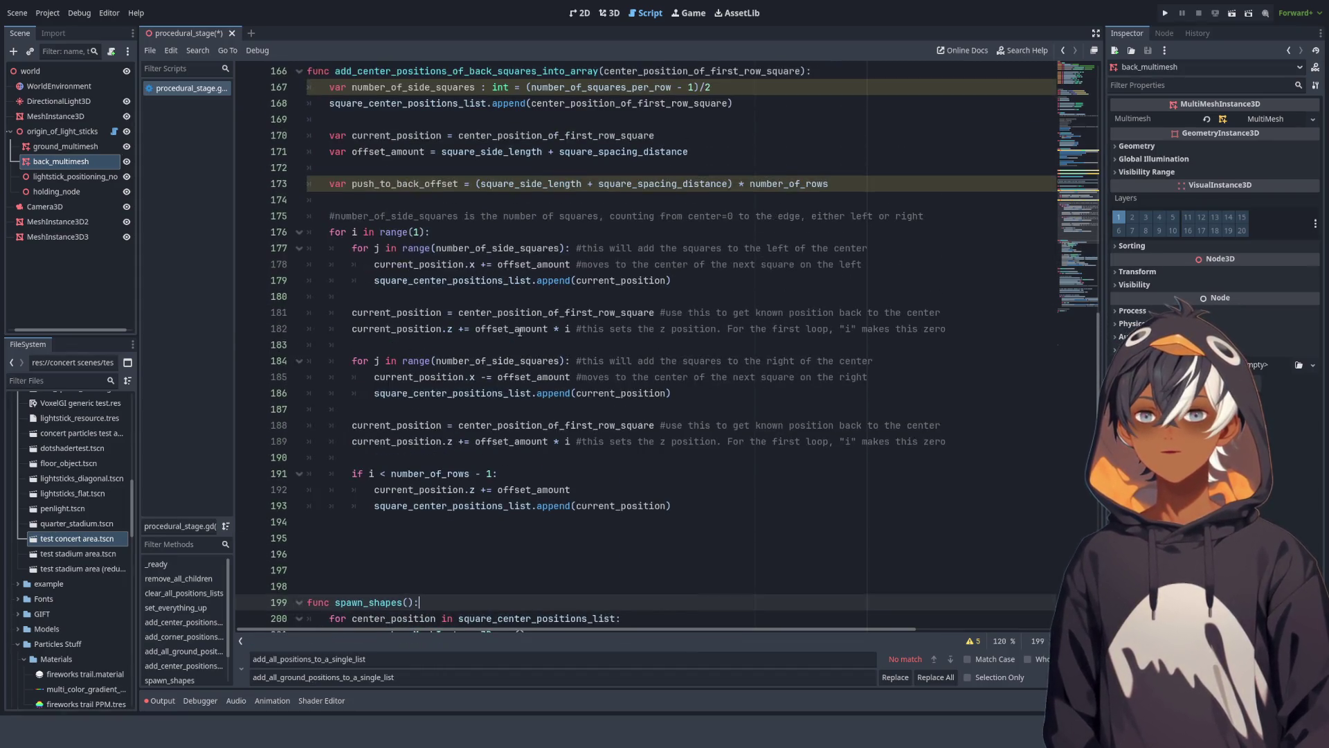
scroll(525, 333, "up", 4)
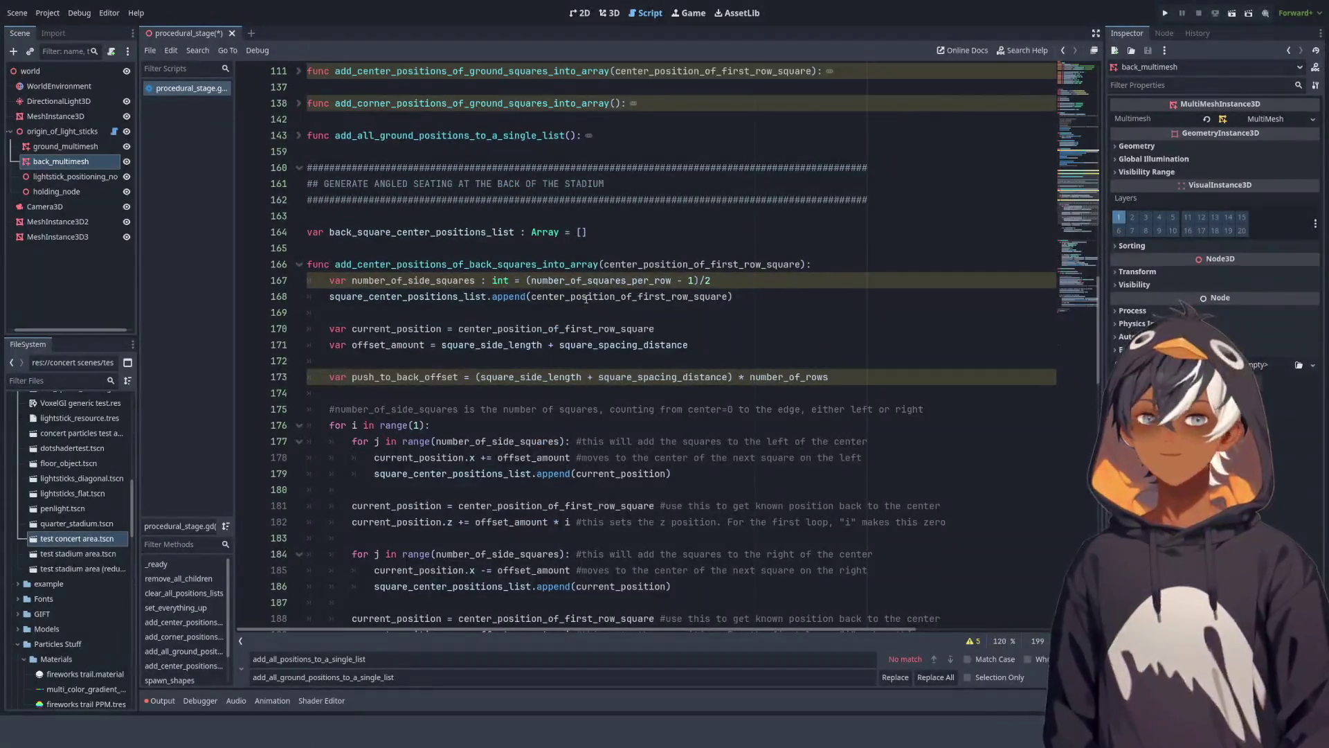
scroll(460, 288, "up", 10)
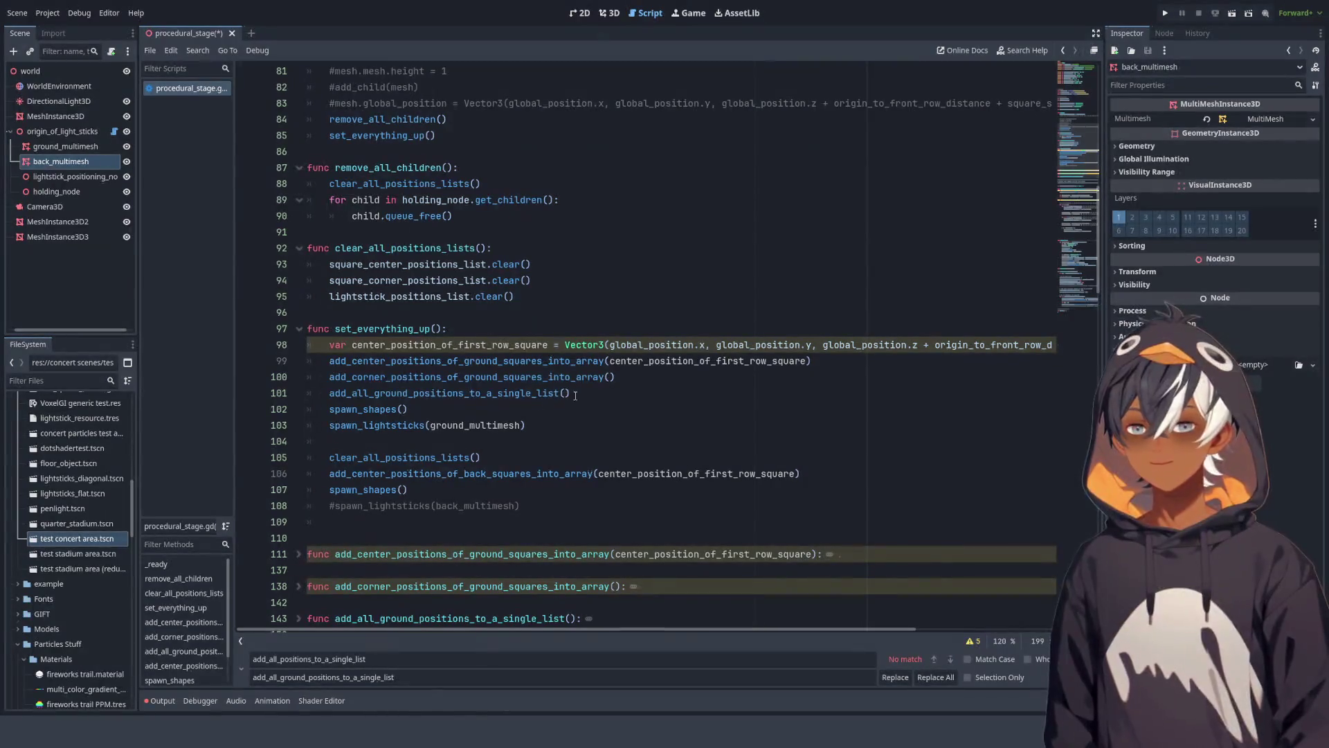
Step: Add a blank line after clearing the lists and look over the ground spawn calls
left_click(445, 411)
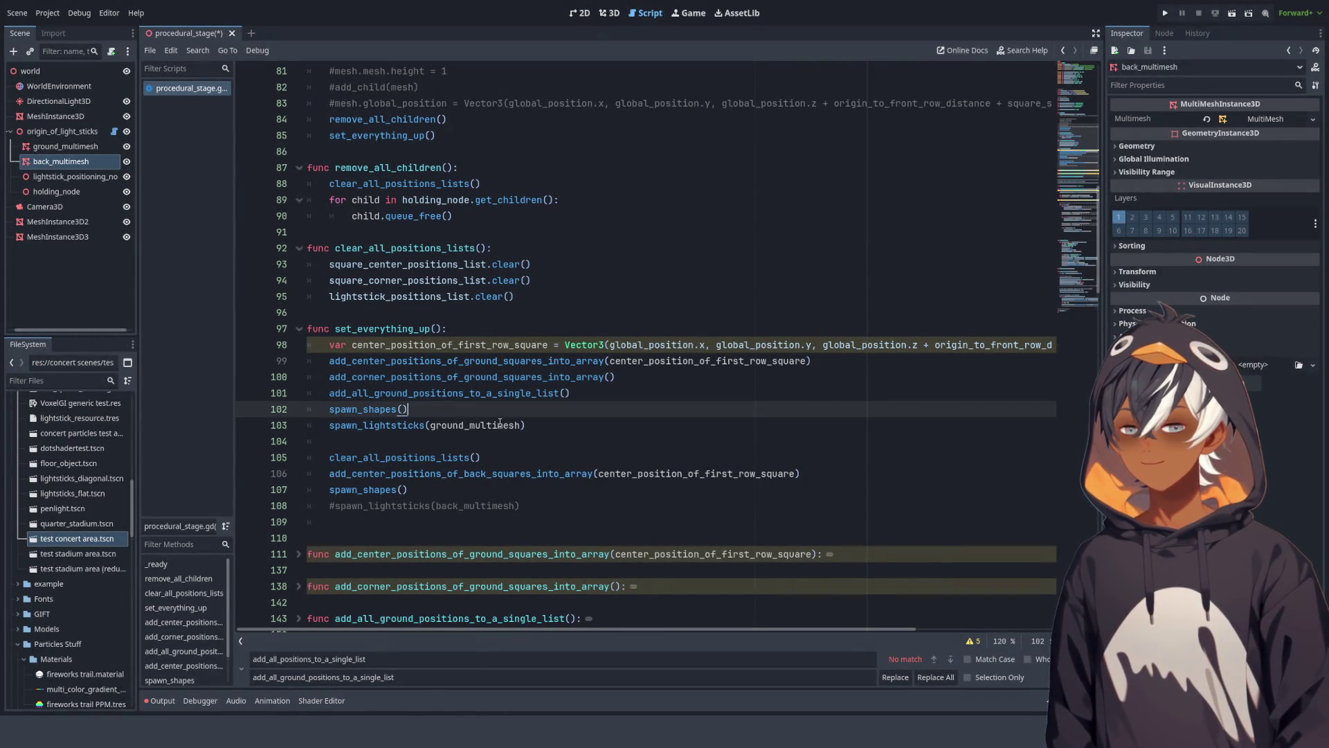
left_click(524, 458)
key("Return")
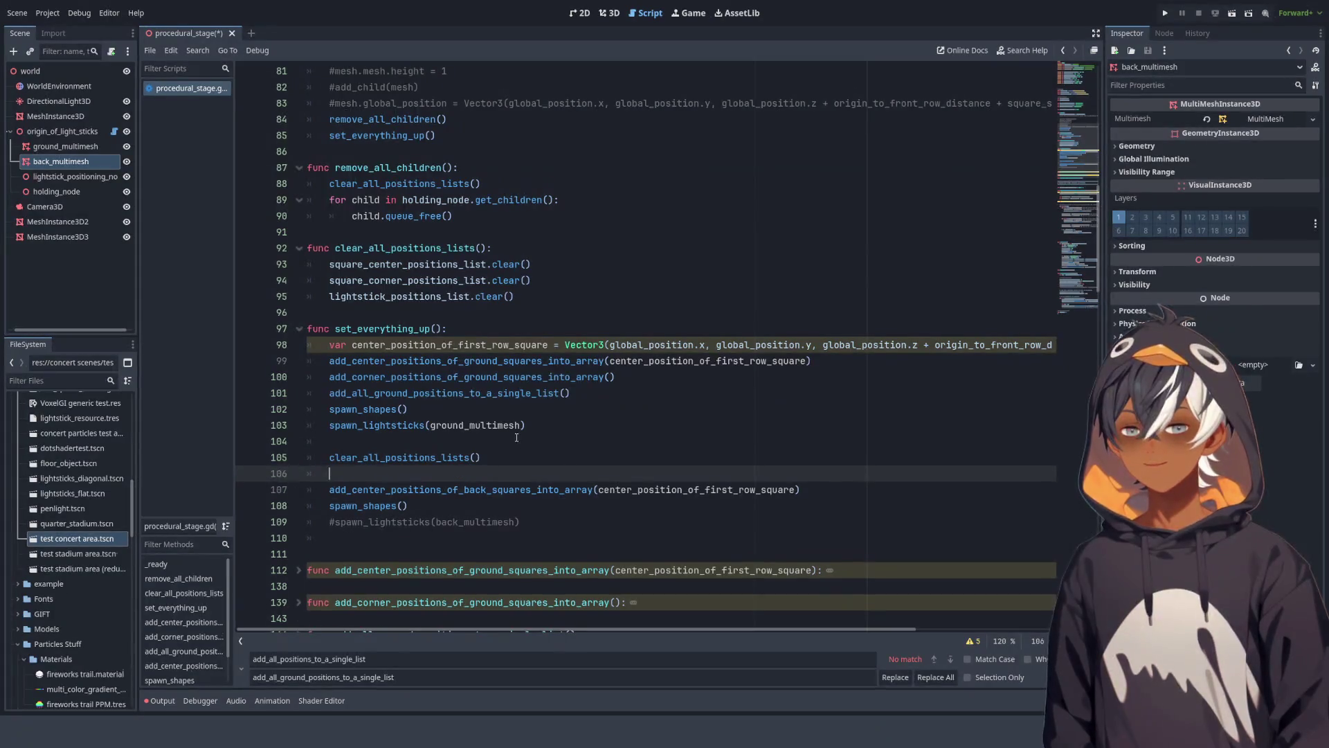
left_click(326, 410)
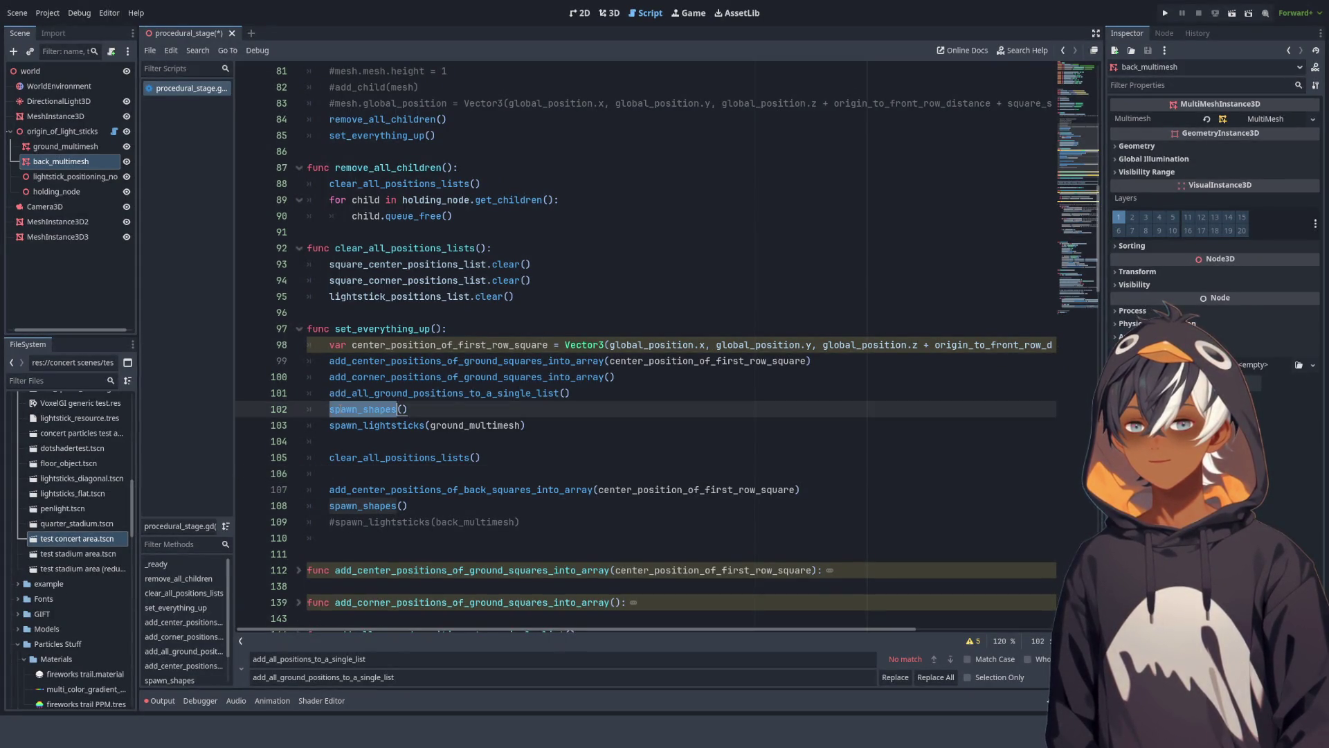
left_click(539, 428, "shift")
left_click(522, 444)
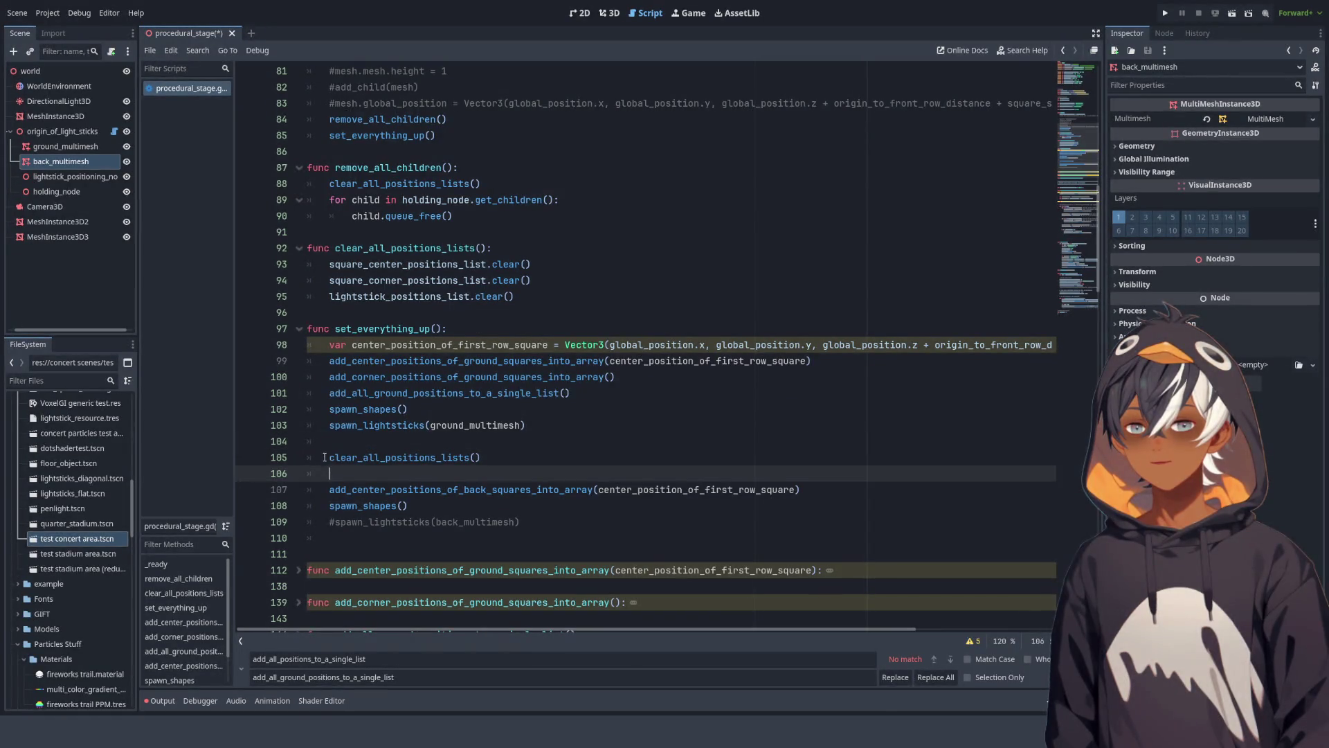
left_click(352, 460)
Step: Select and review the back-square generation and spawn lines
mouse_move(331, 490)
left_mouse_down()
mouse_move(801, 493)
mouse_move(810, 511)
left_mouse_up()
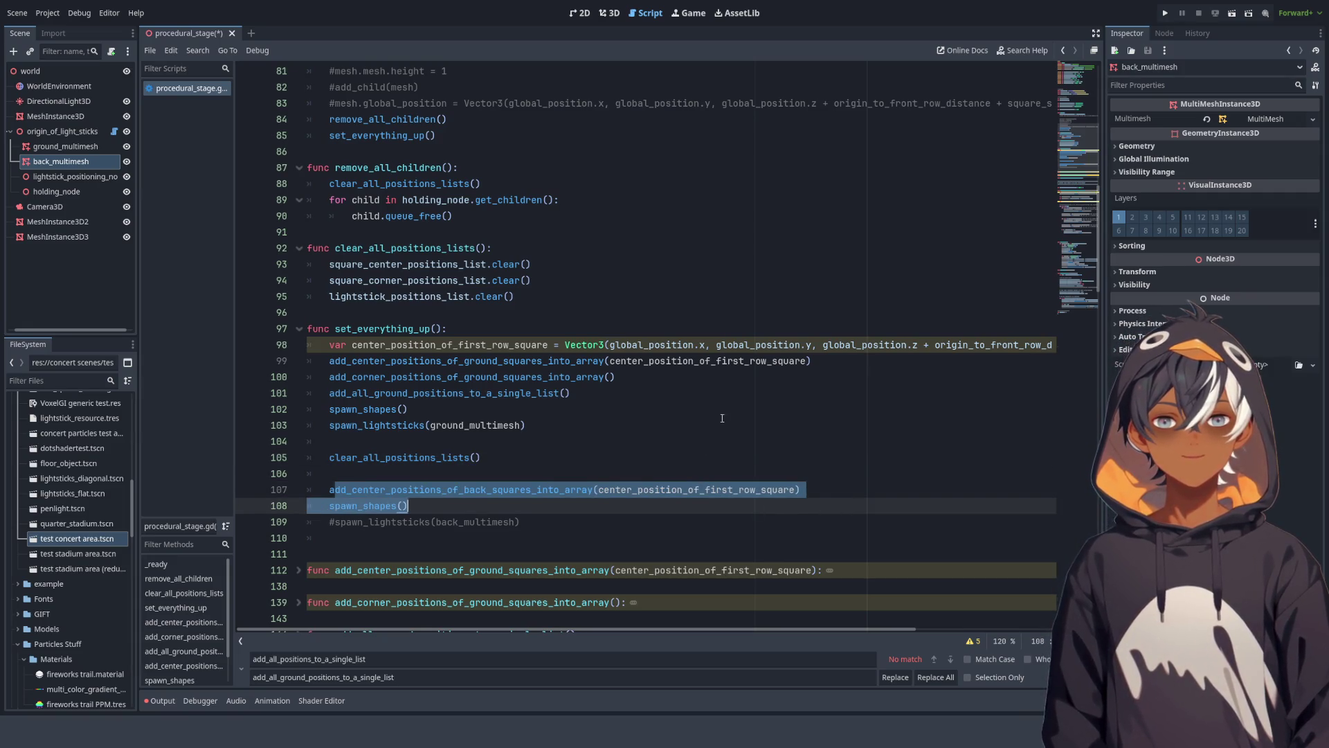
scroll(720, 420, "down", 4)
left_click(395, 296)
left_click(414, 313)
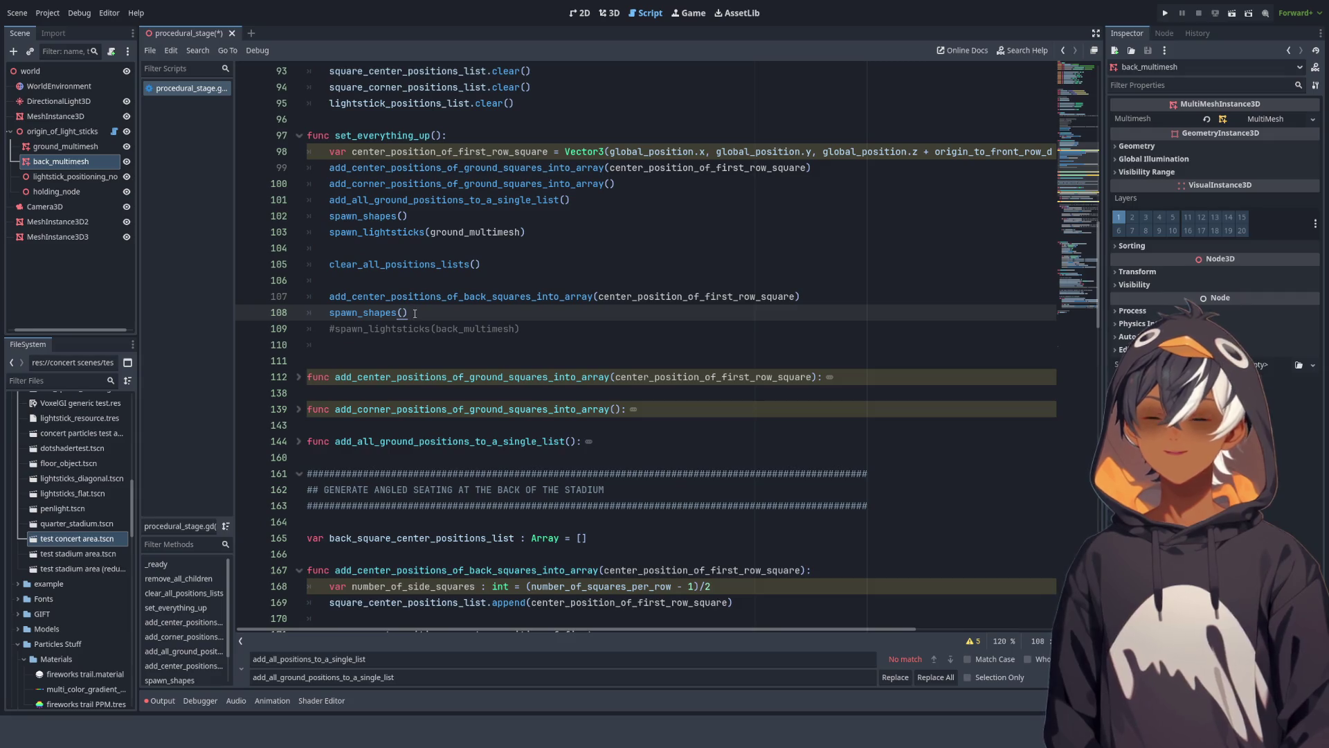
scroll(414, 313, "down", 3)
scroll(495, 285, "down", 20)
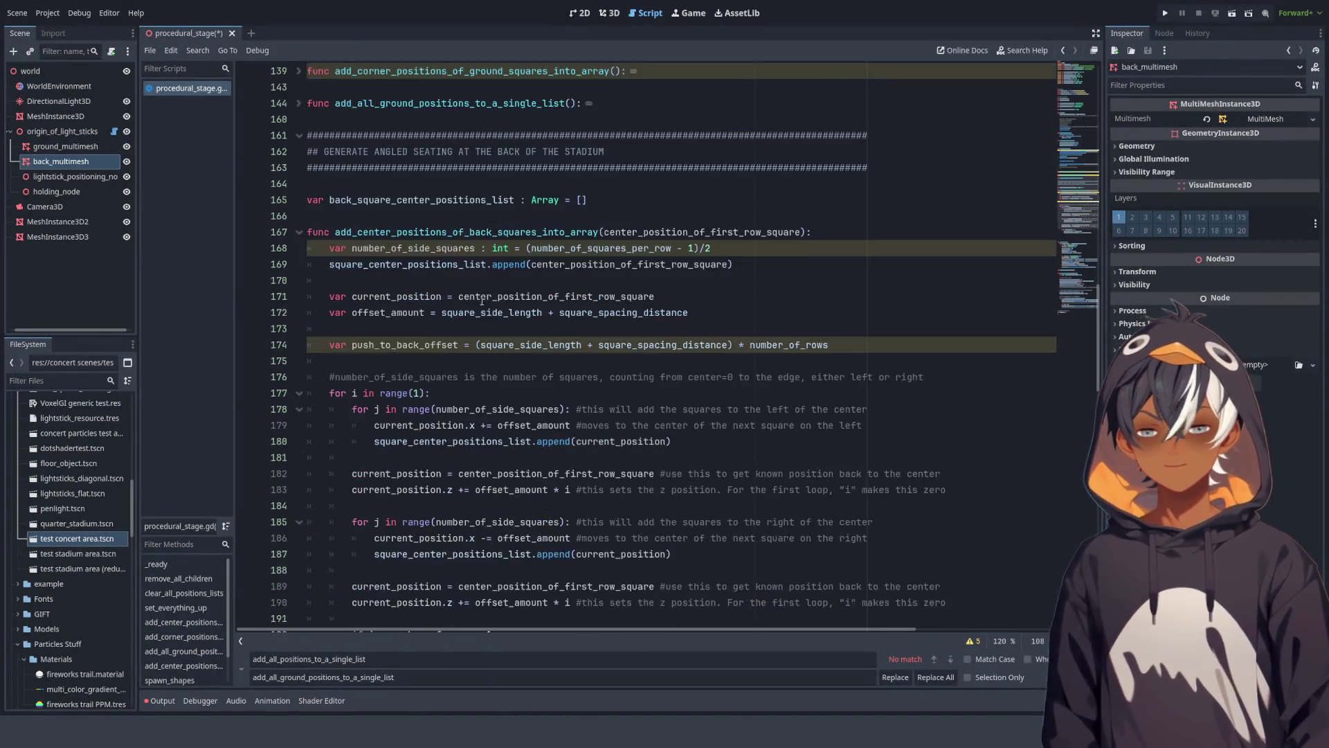
scroll(495, 286, "down", 12)
scroll(498, 287, "up", 12)
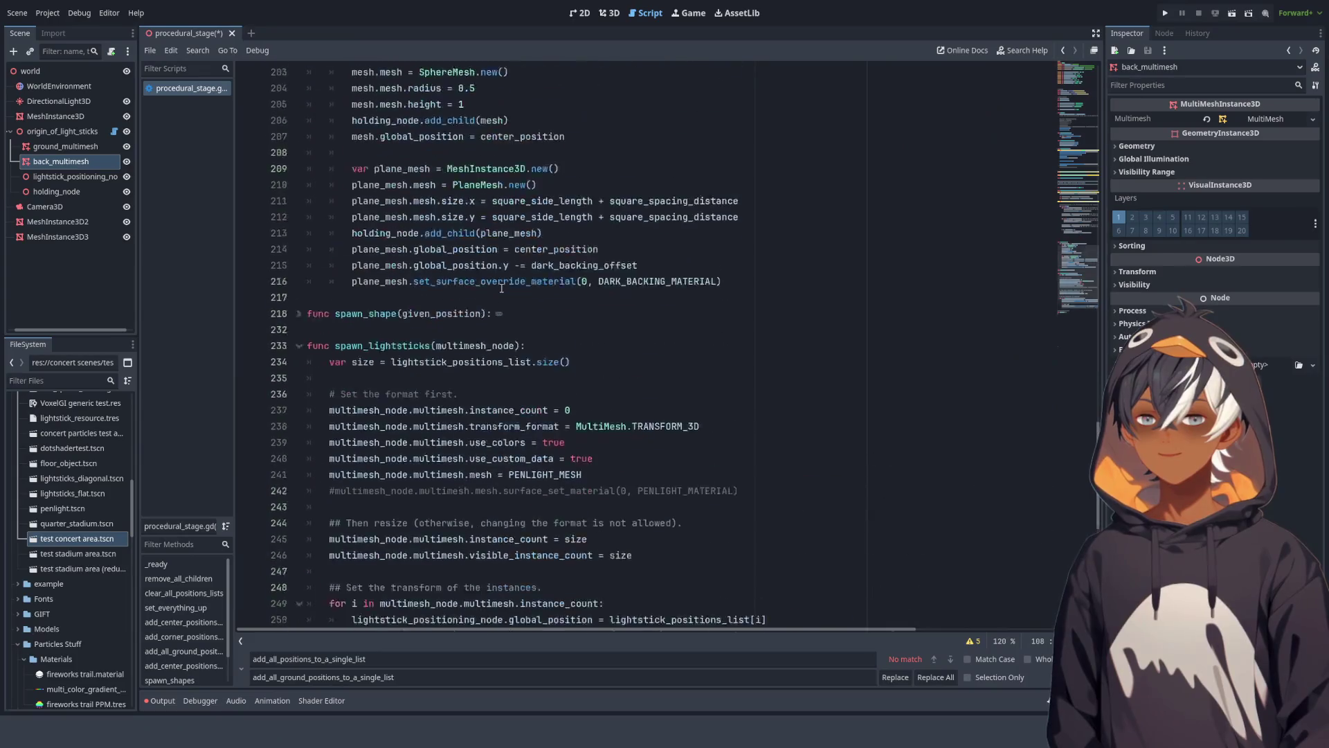
scroll(501, 288, "up", 12)
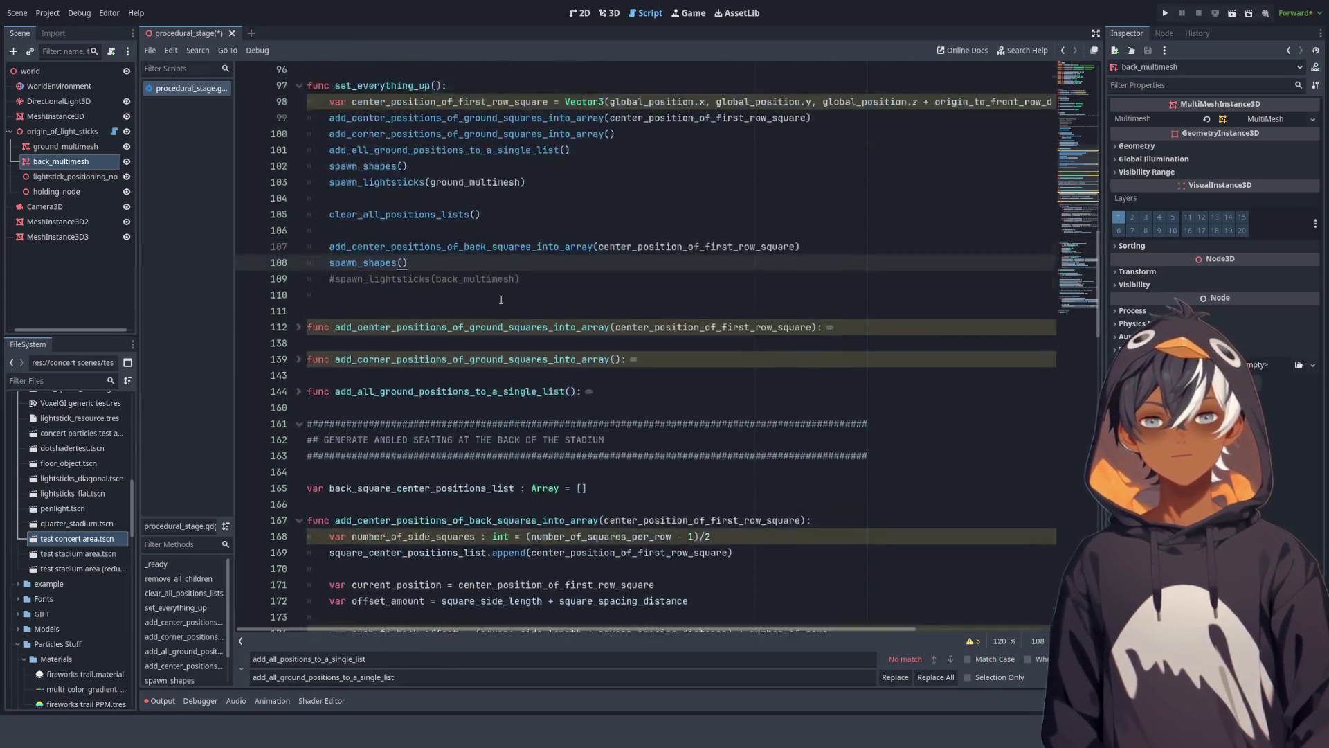
Step: Copy clear_all_positions_lists() from line 105 and paste it on a new line 110
mouse_move(503, 268)
left_mouse_down()
mouse_move(308, 268)
mouse_move(332, 267)
left_mouse_up()
key("ctrl+c")
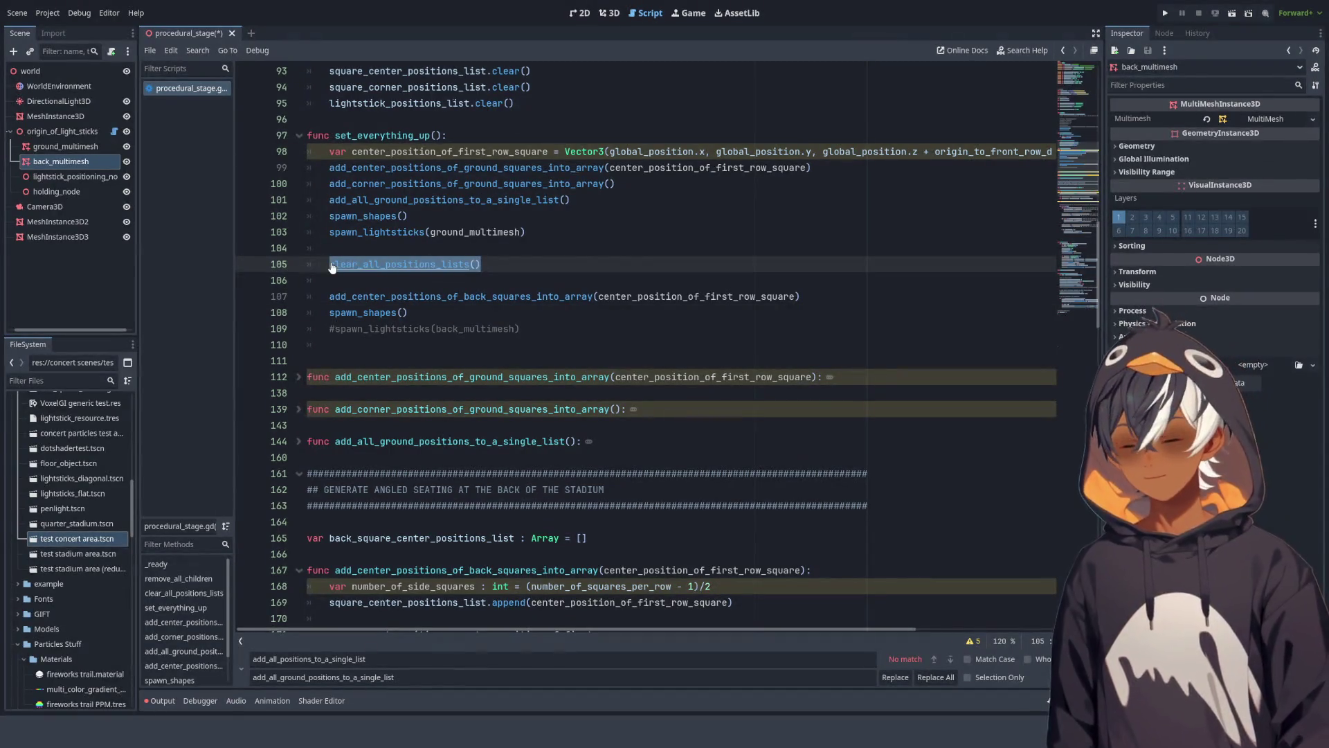
left_click(542, 326)
key("Return")
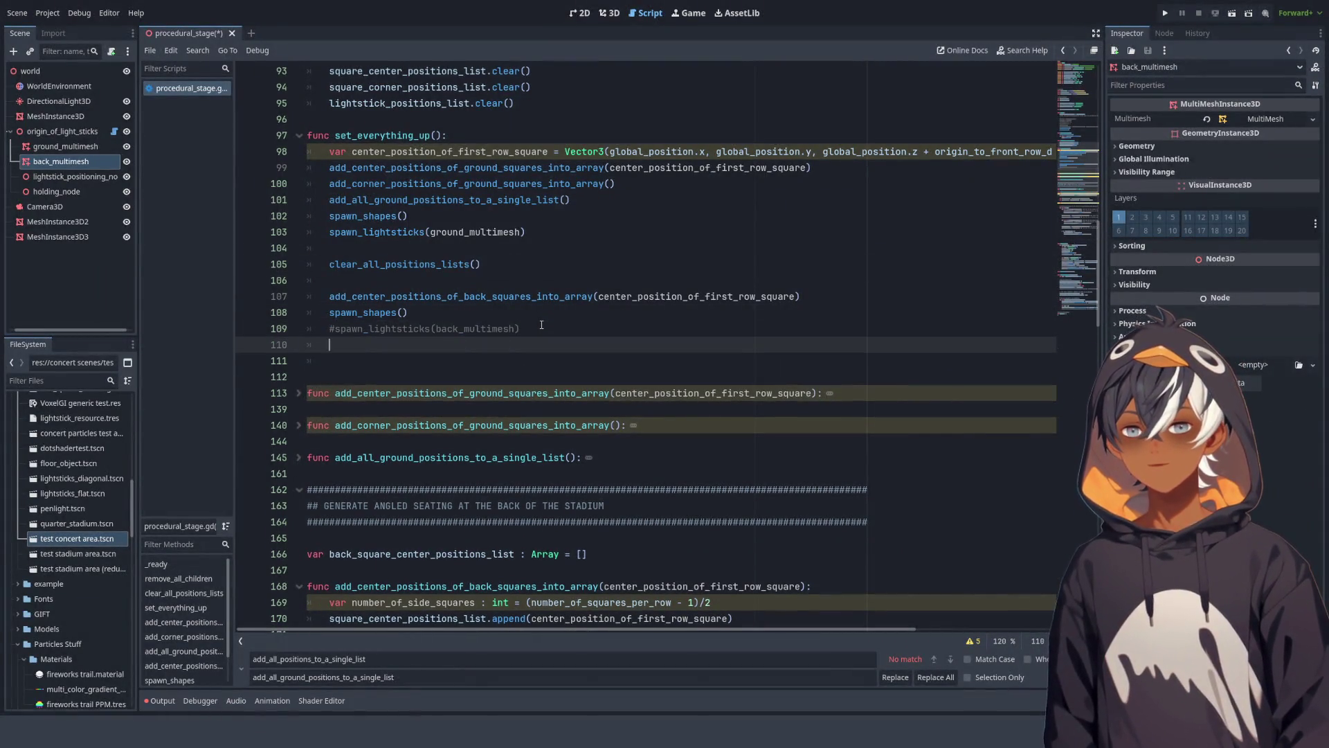
key("ctrl+v")
key("Return")
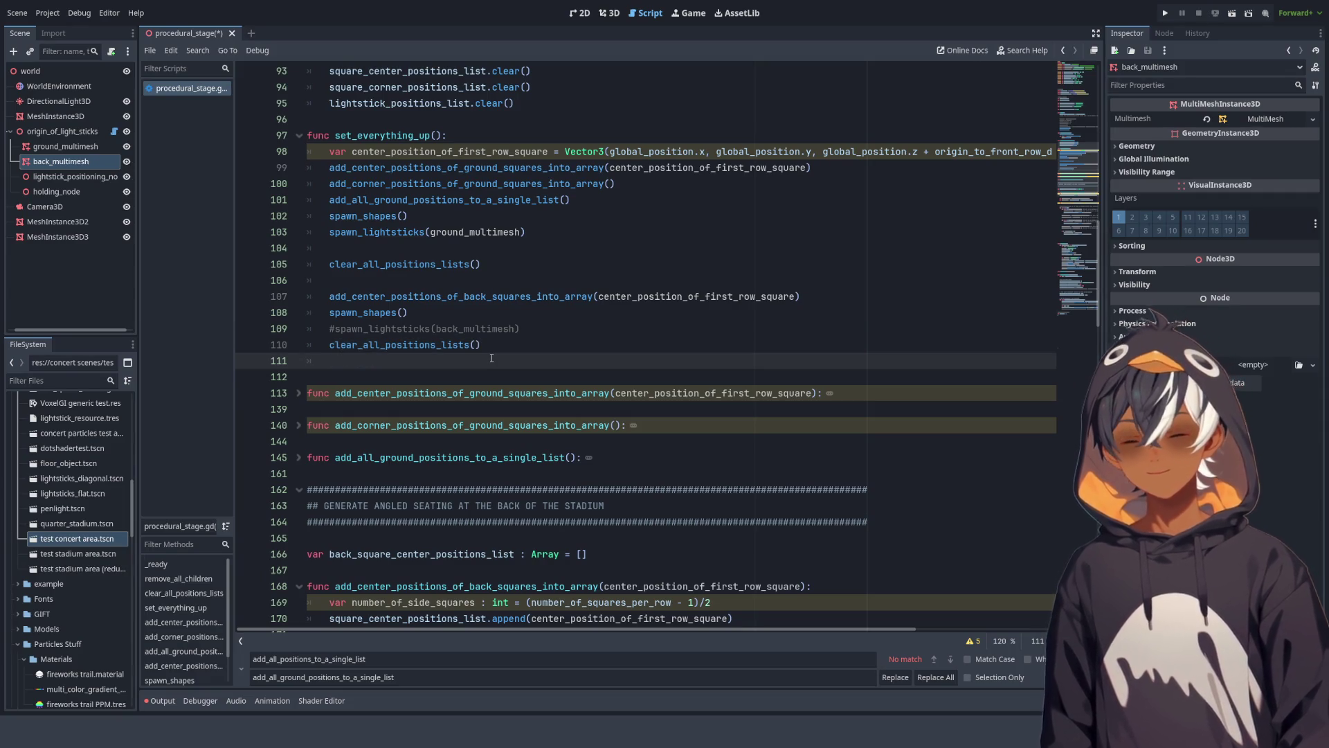
key("BackSpace")
scroll(492, 357, "down", 20)
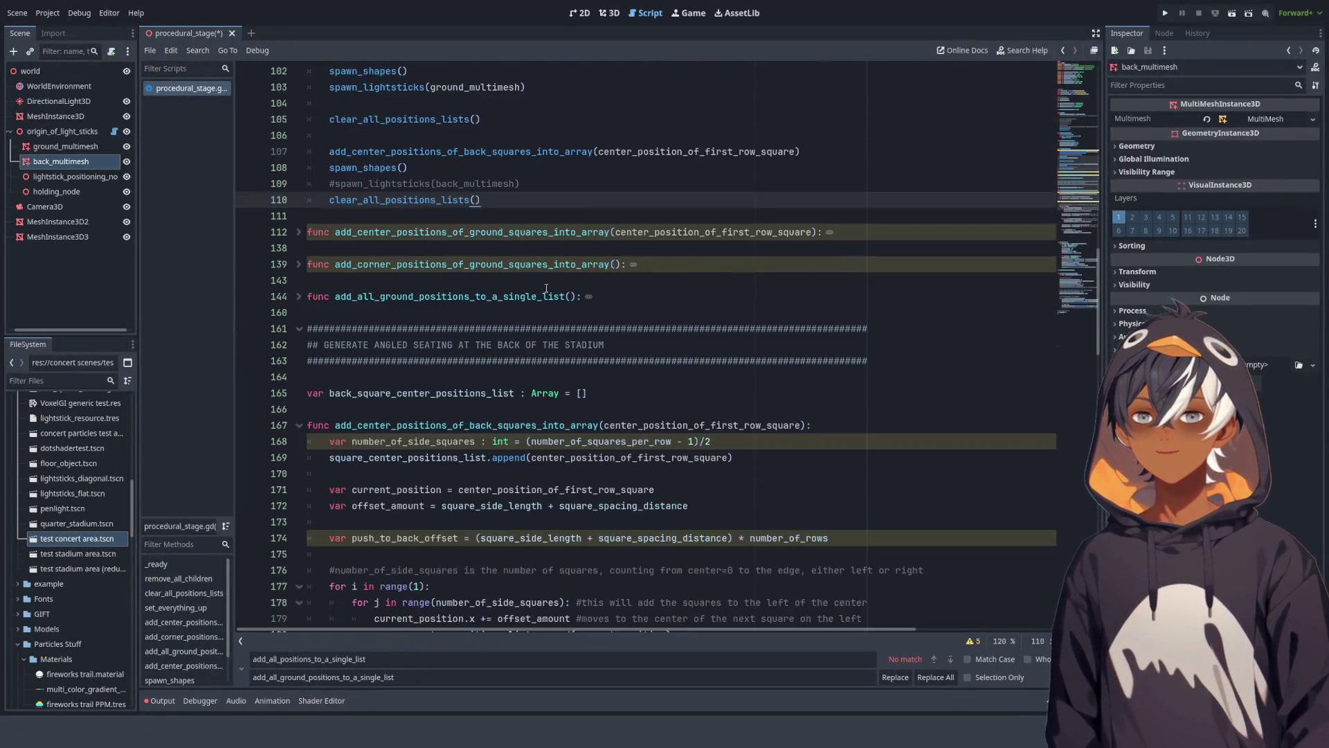
scroll(549, 261, "down", 6)
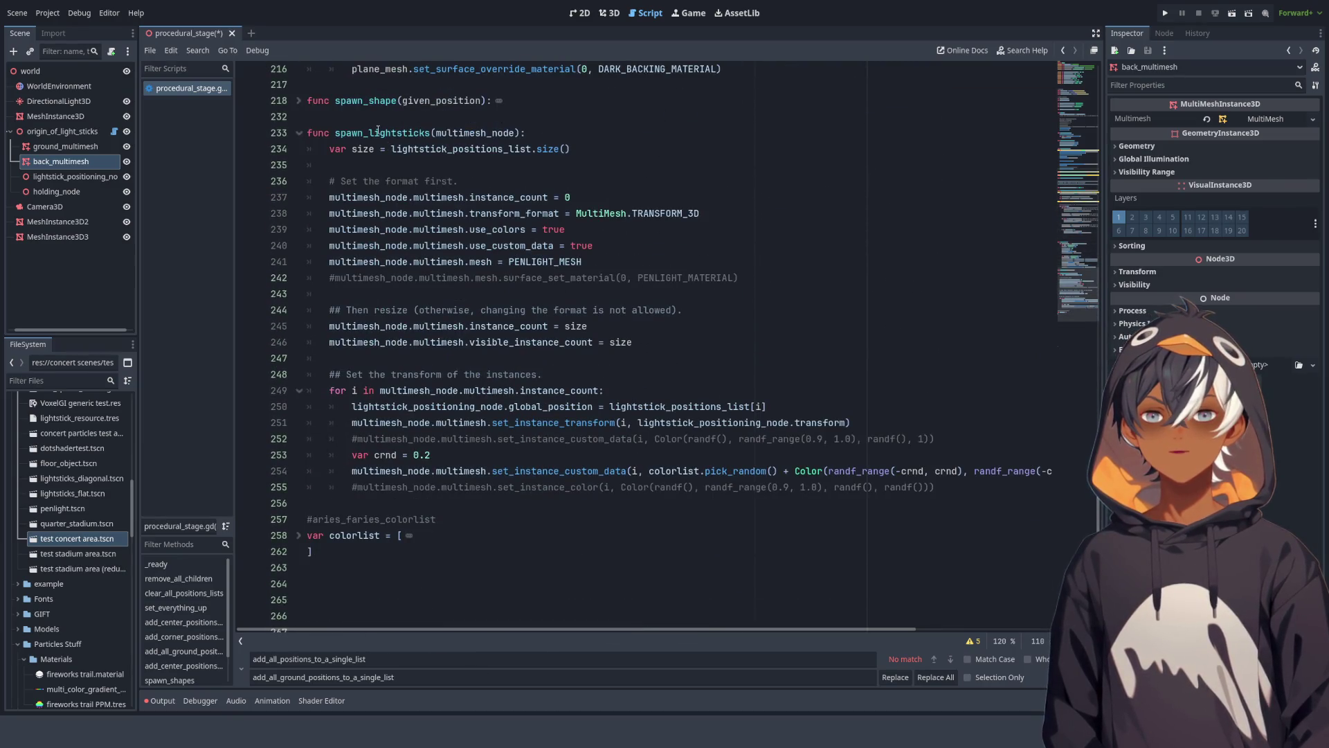
Step: Check where multimesh_node and the lightstick_positions_list.size() expression are used
double_click(468, 133)
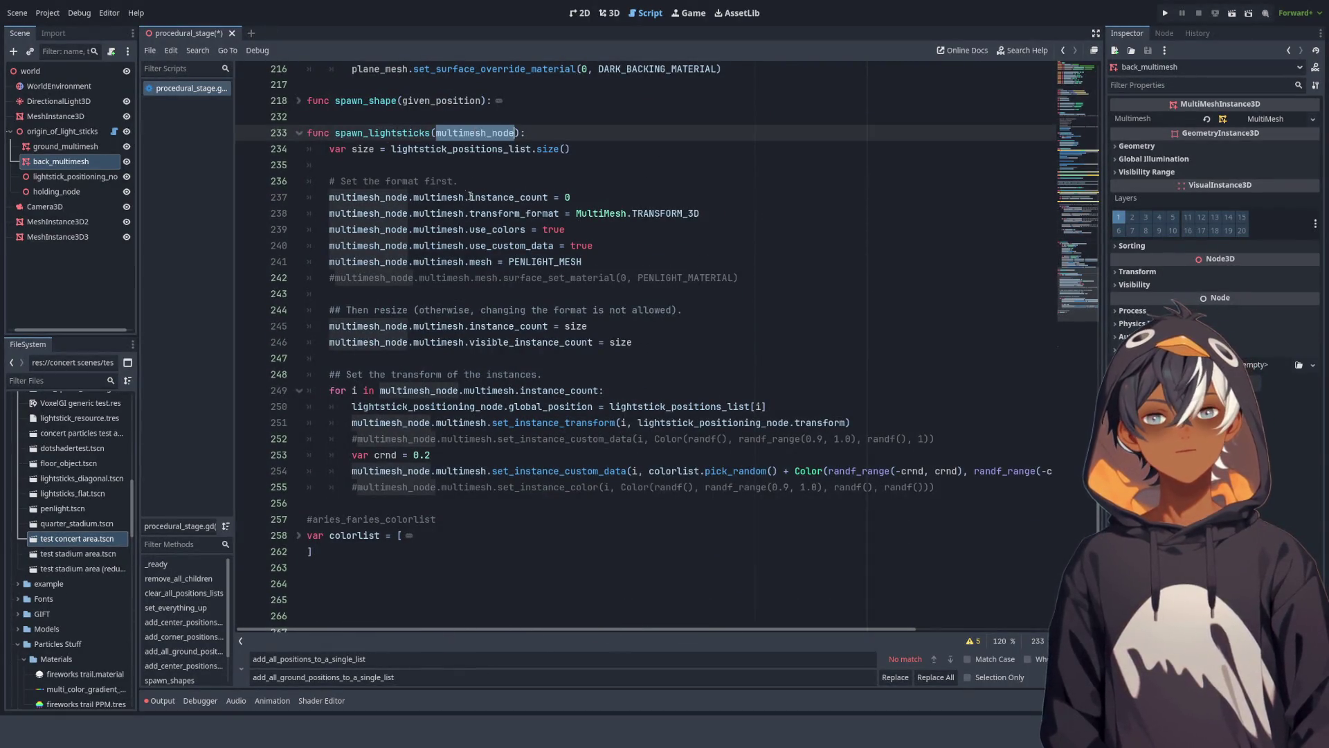
double_click(435, 154)
left_click_drag(435, 153, 613, 165)
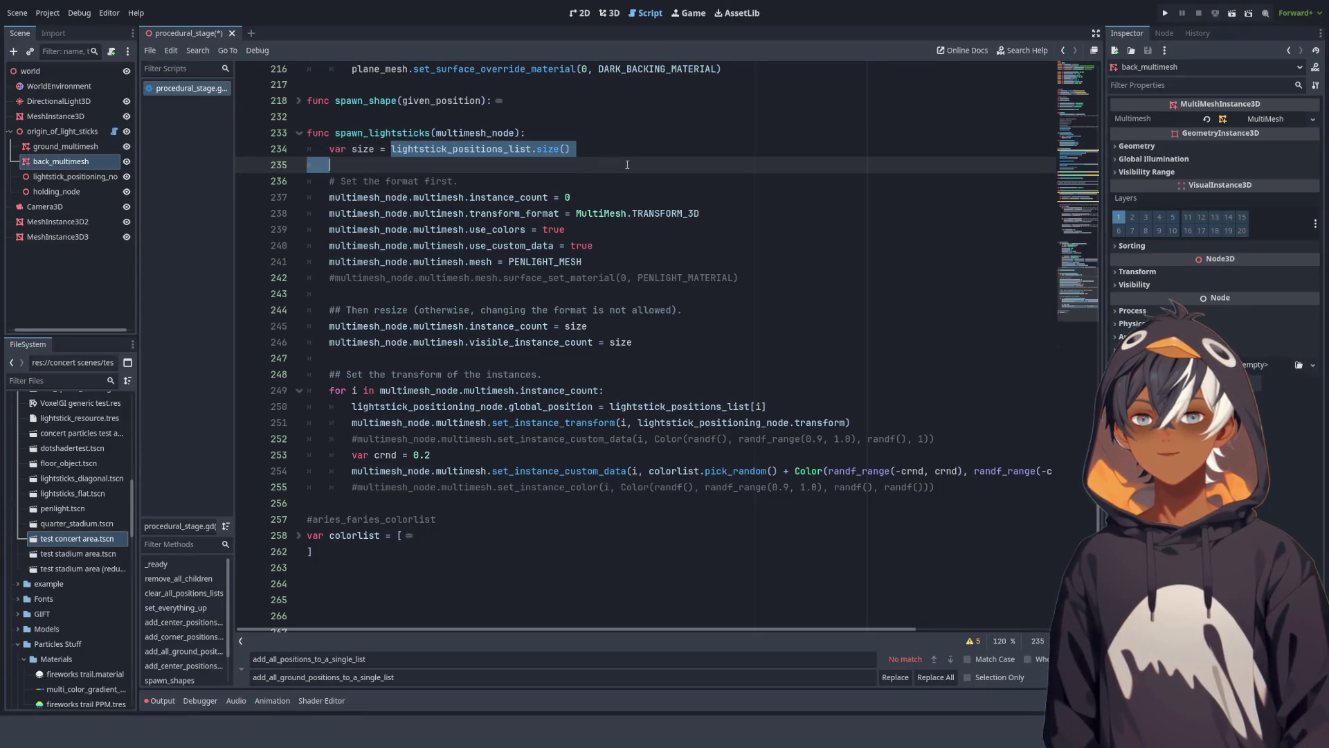
scroll(607, 178, "up", 15)
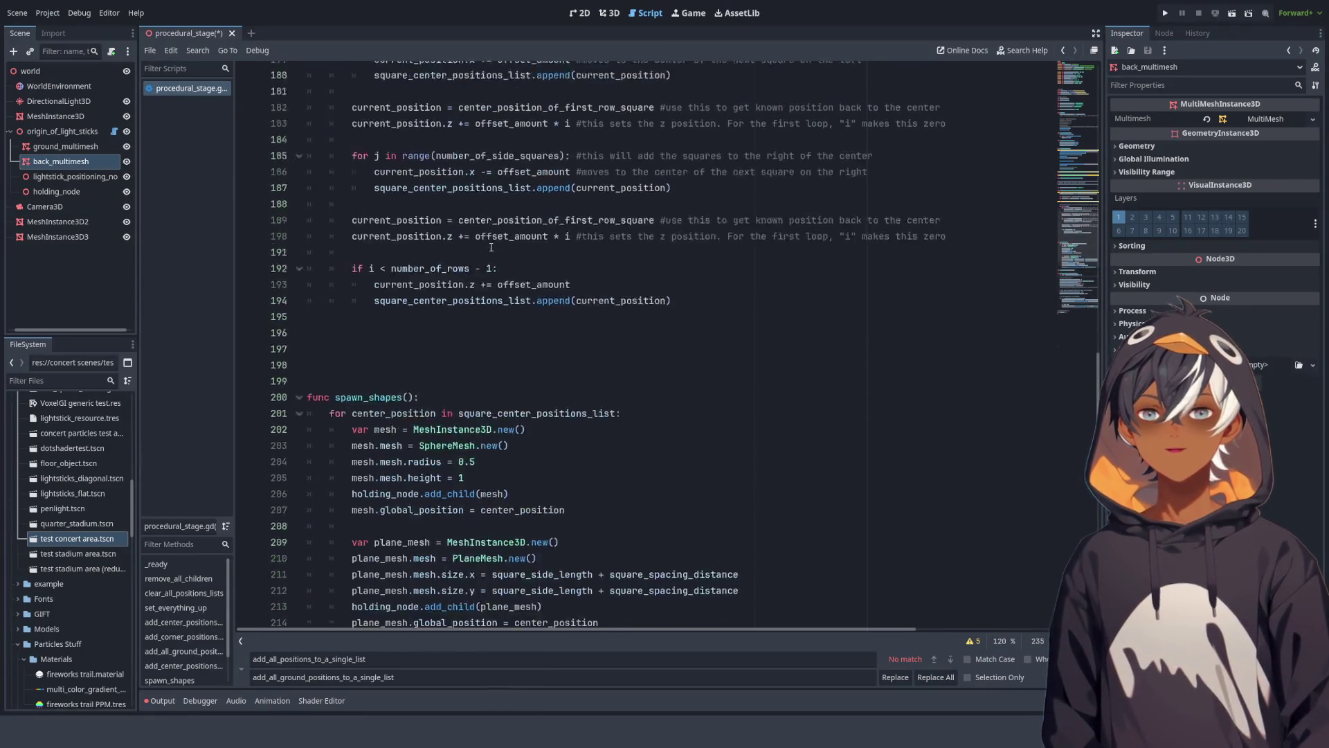
scroll(528, 237, "up", 20)
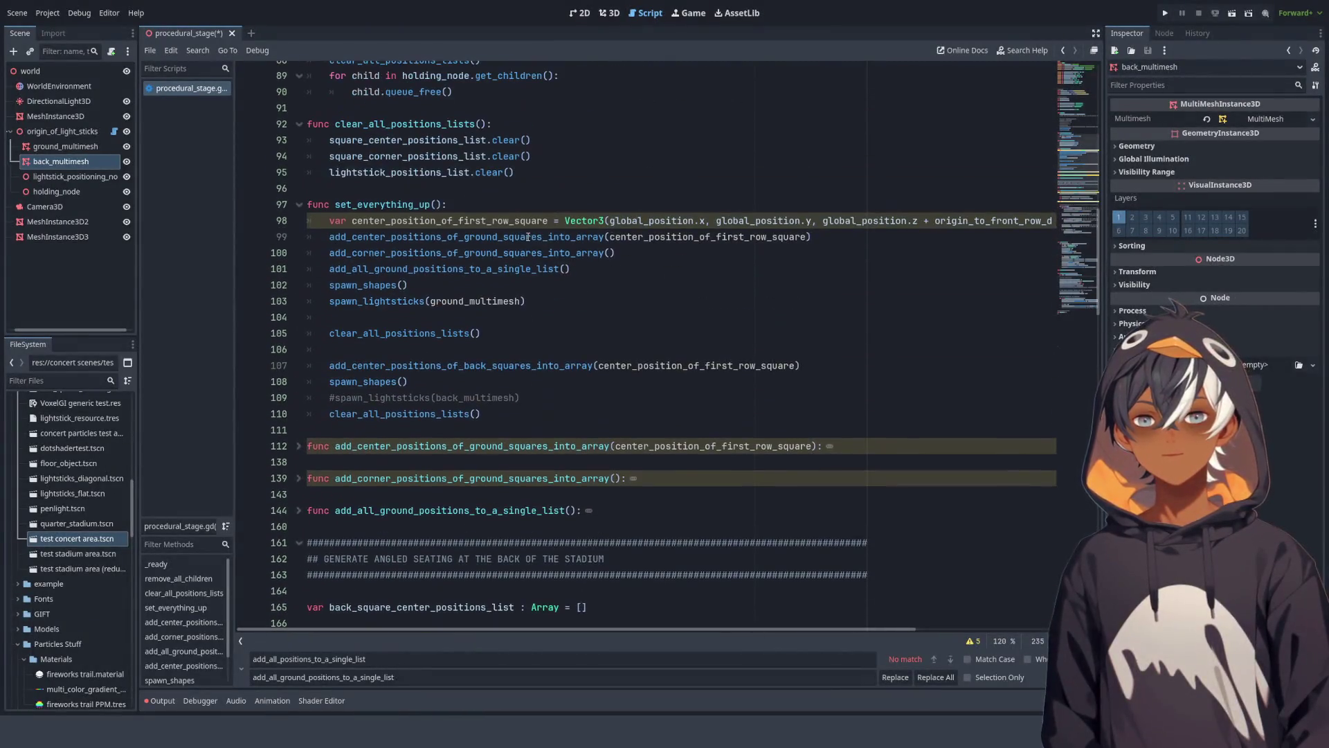
Step: Save procedural_stage.gd and return to the 3D scene view
key("ctrl+s")
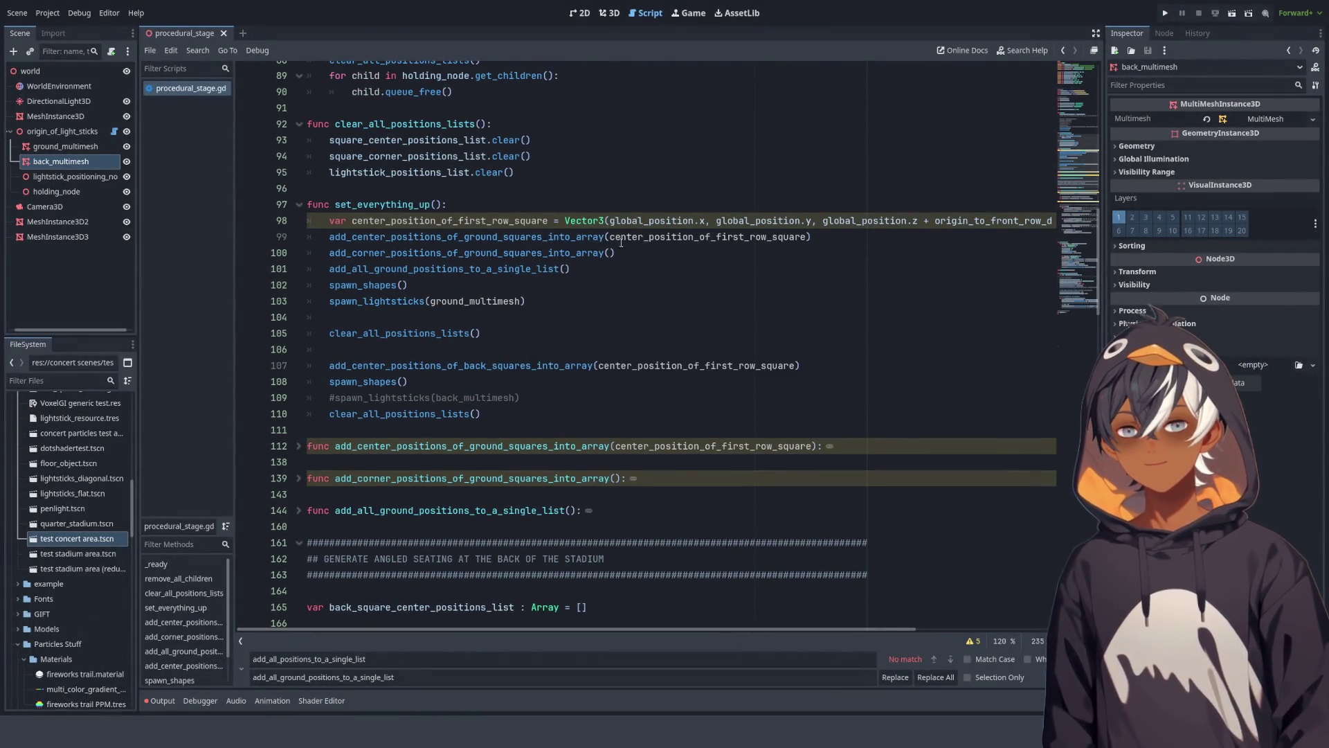
scroll(533, 242, "down", 4)
left_click(609, 12)
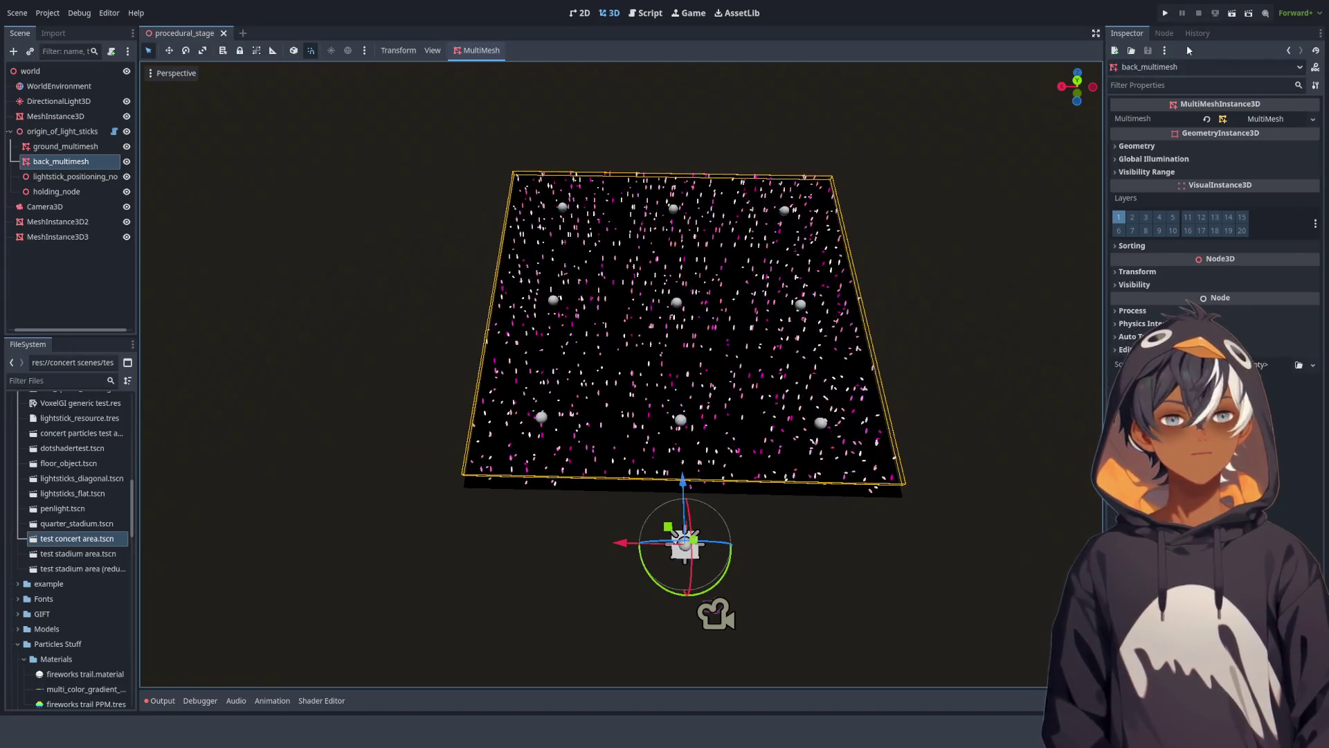
Step: Orbit and zoom around the lightstick-covered stage, then bring up the Output log
mouse_move(649, 190)
left_mouse_down()
mouse_move(629, 141)
mouse_move(517, 134)
mouse_move(527, 151)
left_mouse_up()
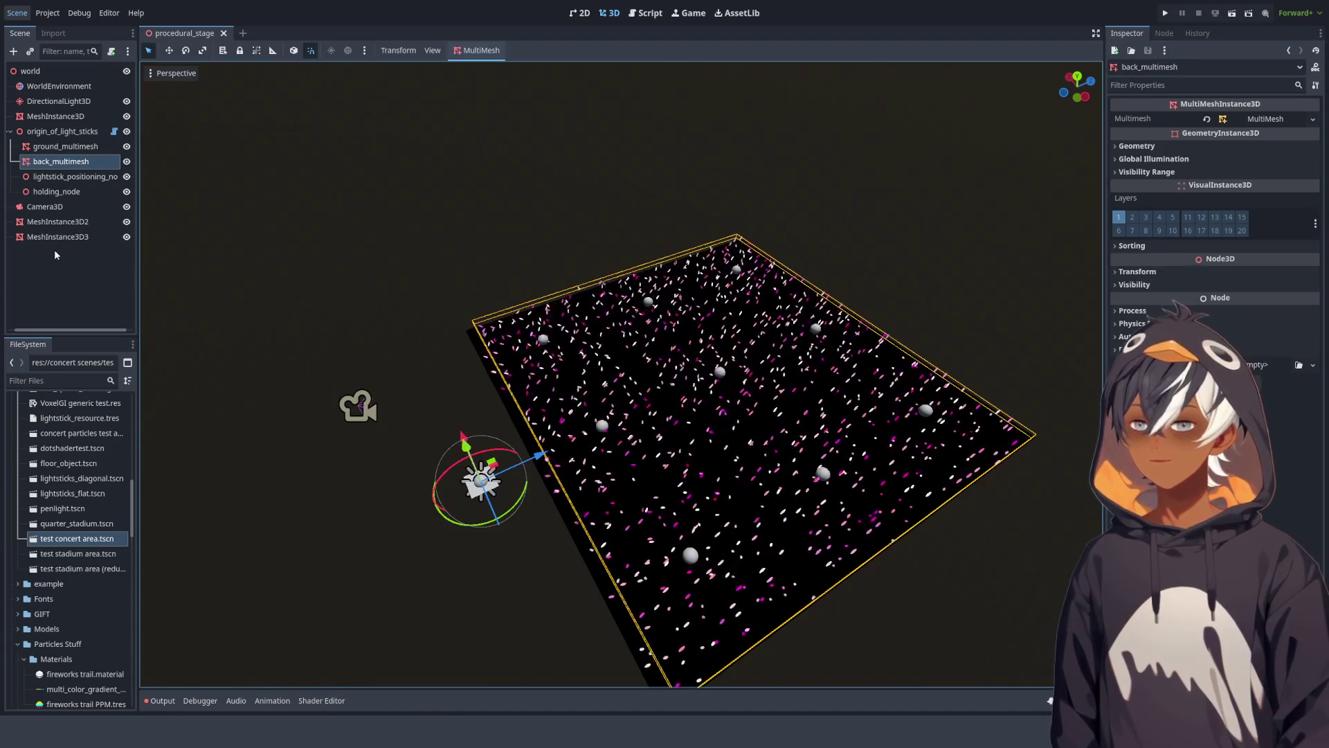
left_click_drag(280, 265, 736, 285)
mouse_move(819, 309)
left_mouse_down()
mouse_move(551, 247)
mouse_move(601, 405)
mouse_move(658, 420)
mouse_move(663, 442)
left_mouse_up()
scroll(658, 416, "down", 3)
mouse_move(651, 384)
left_mouse_down()
mouse_move(623, 321)
mouse_move(634, 340)
mouse_move(676, 286)
mouse_move(460, 208)
mouse_move(458, 169)
mouse_move(464, 225)
mouse_move(416, 277)
left_mouse_up()
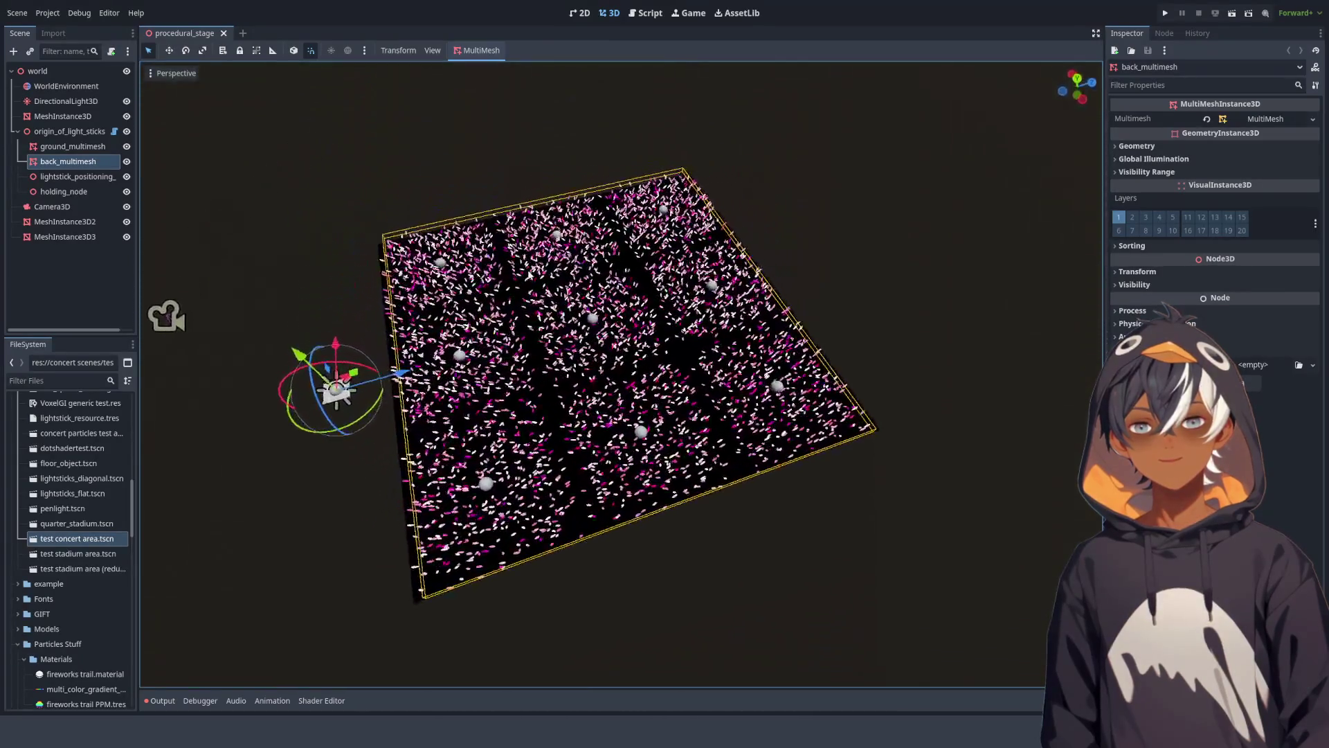
left_click(162, 700)
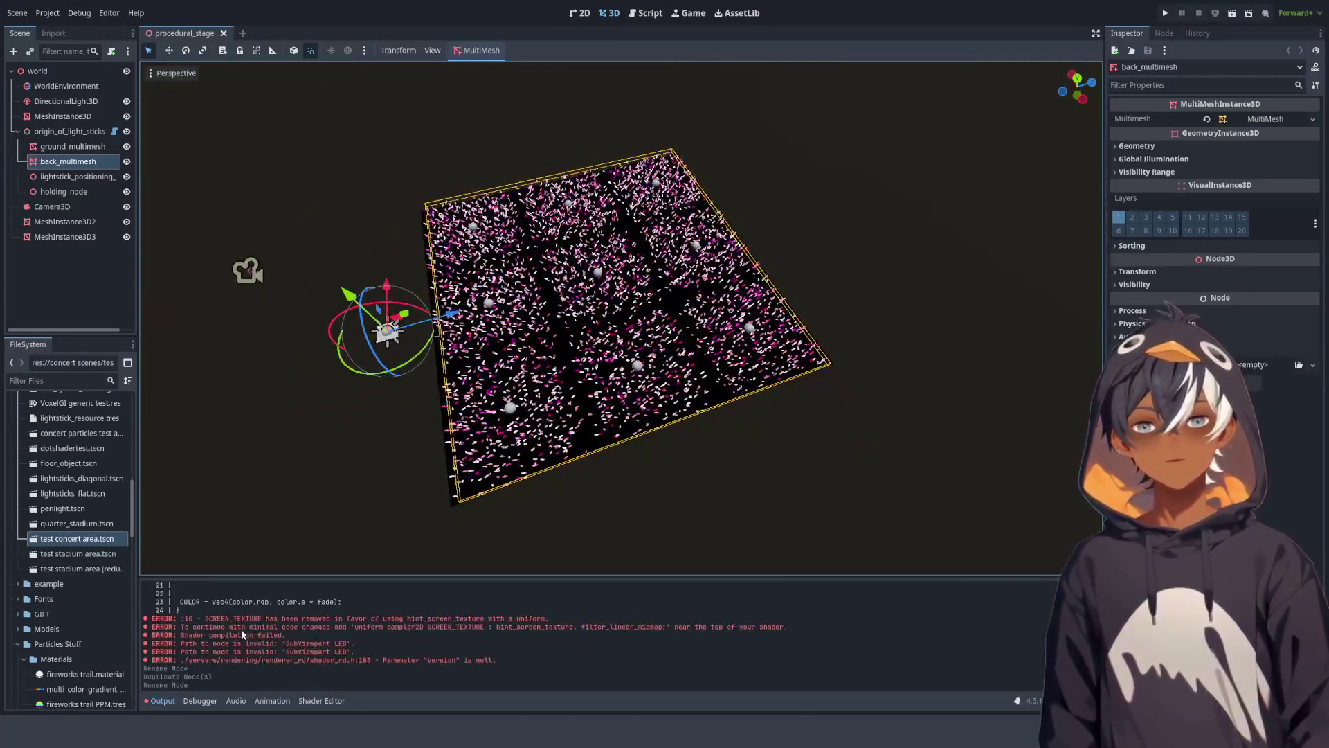
Step: Run the project with F5, stop it with F8, and run it again
key("F5")
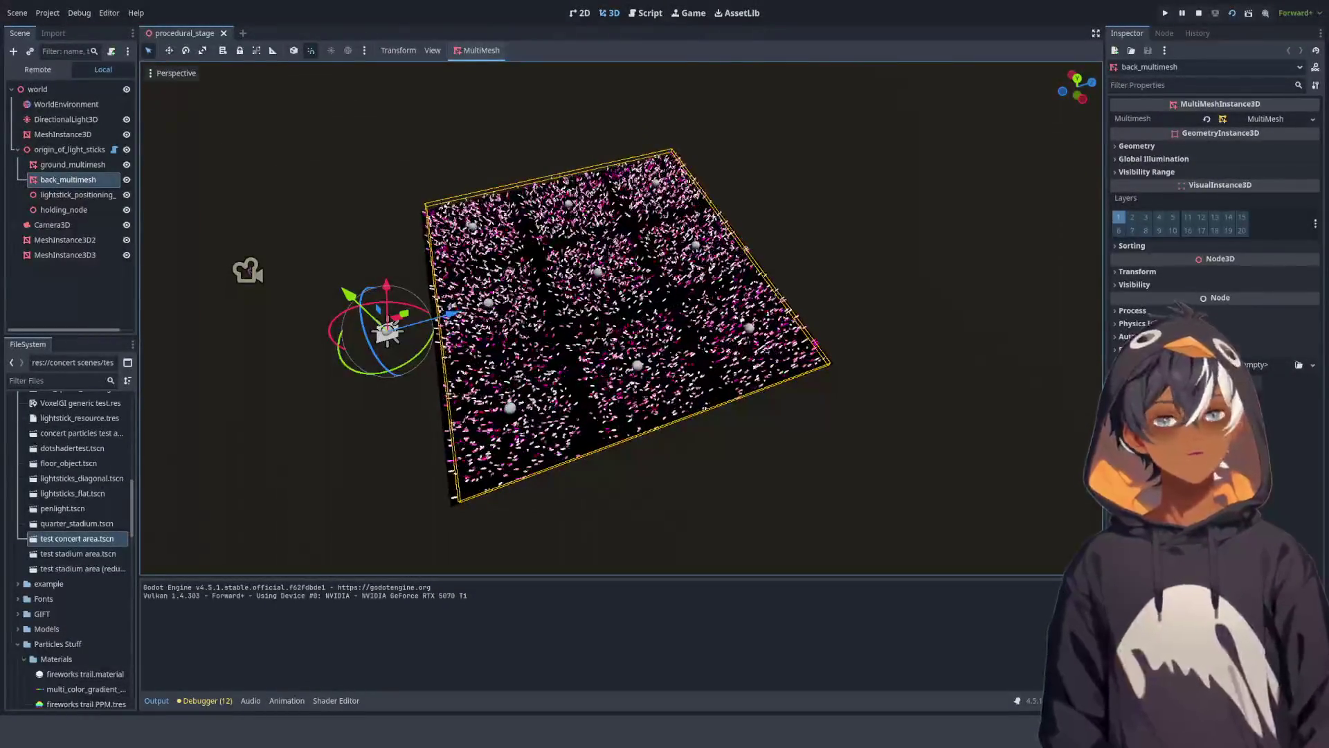
key("F8")
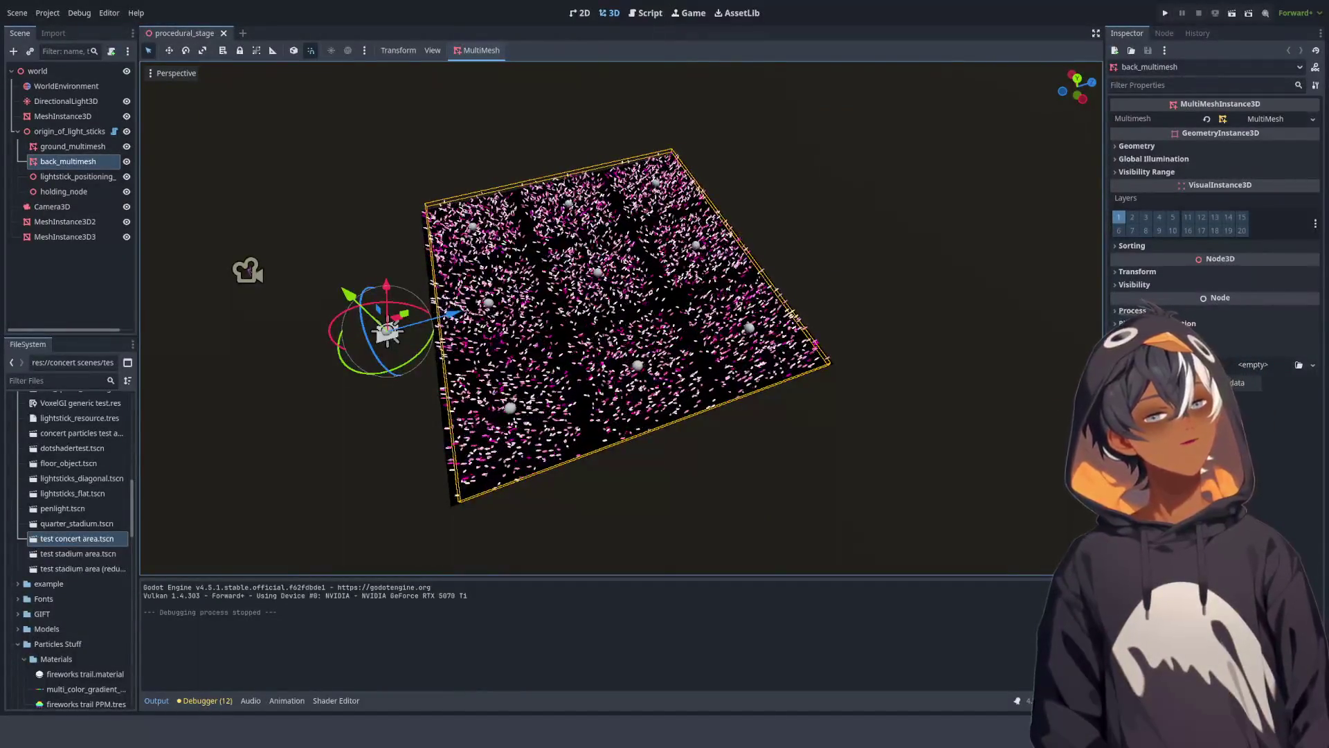
key("F5")
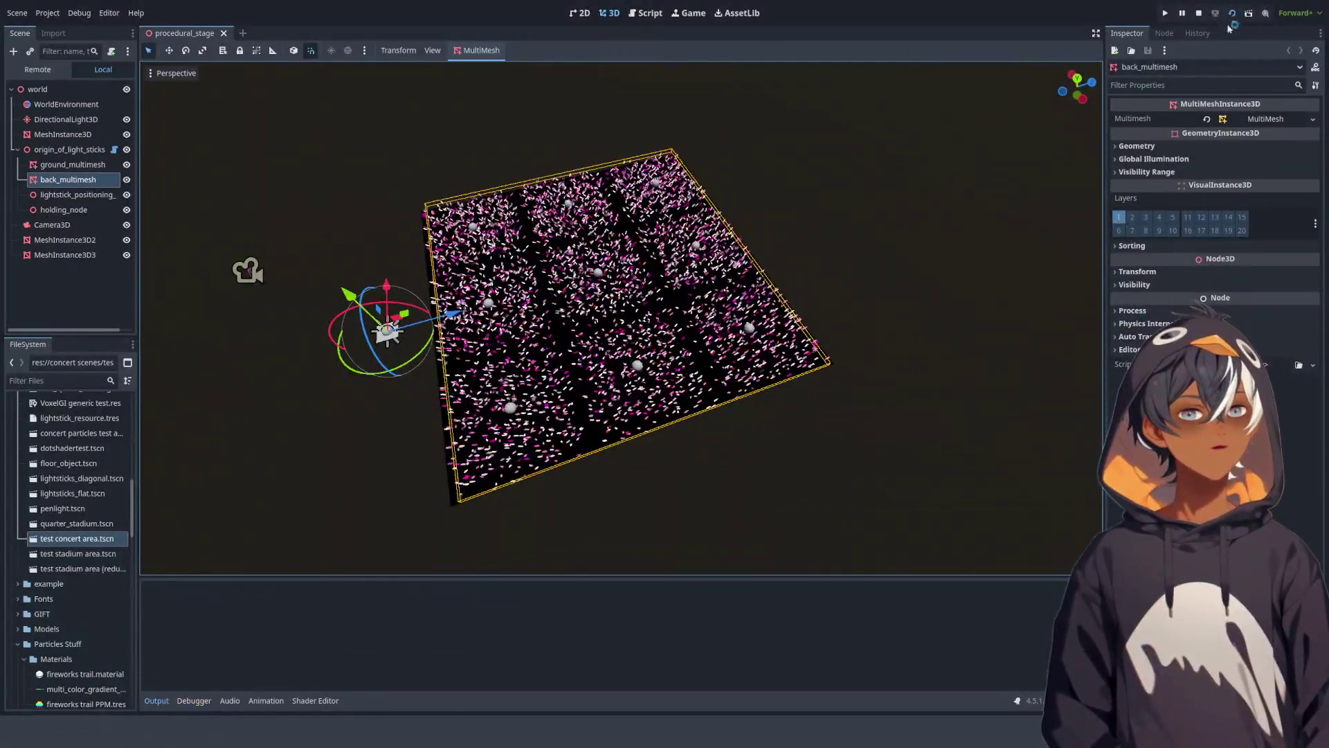
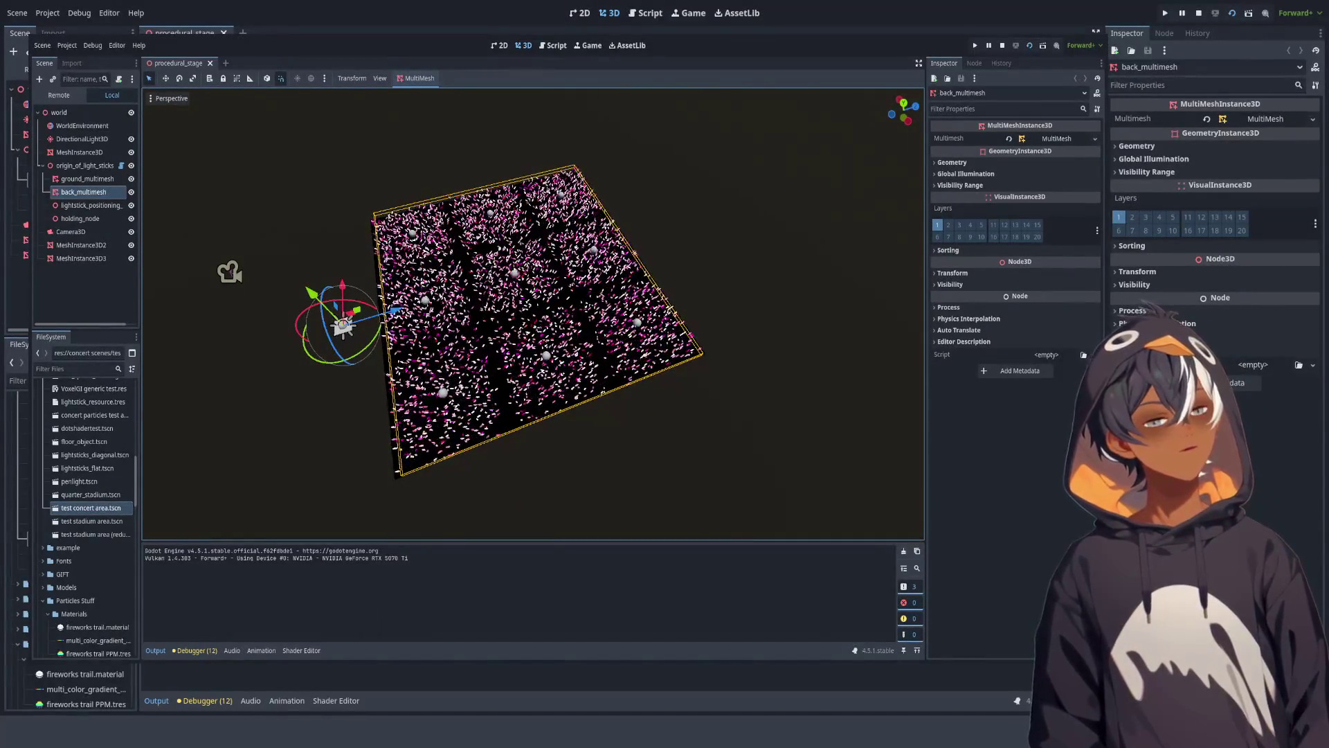
Step: Stop the running game, replay the current scene briefly, then stop it again
key("F8")
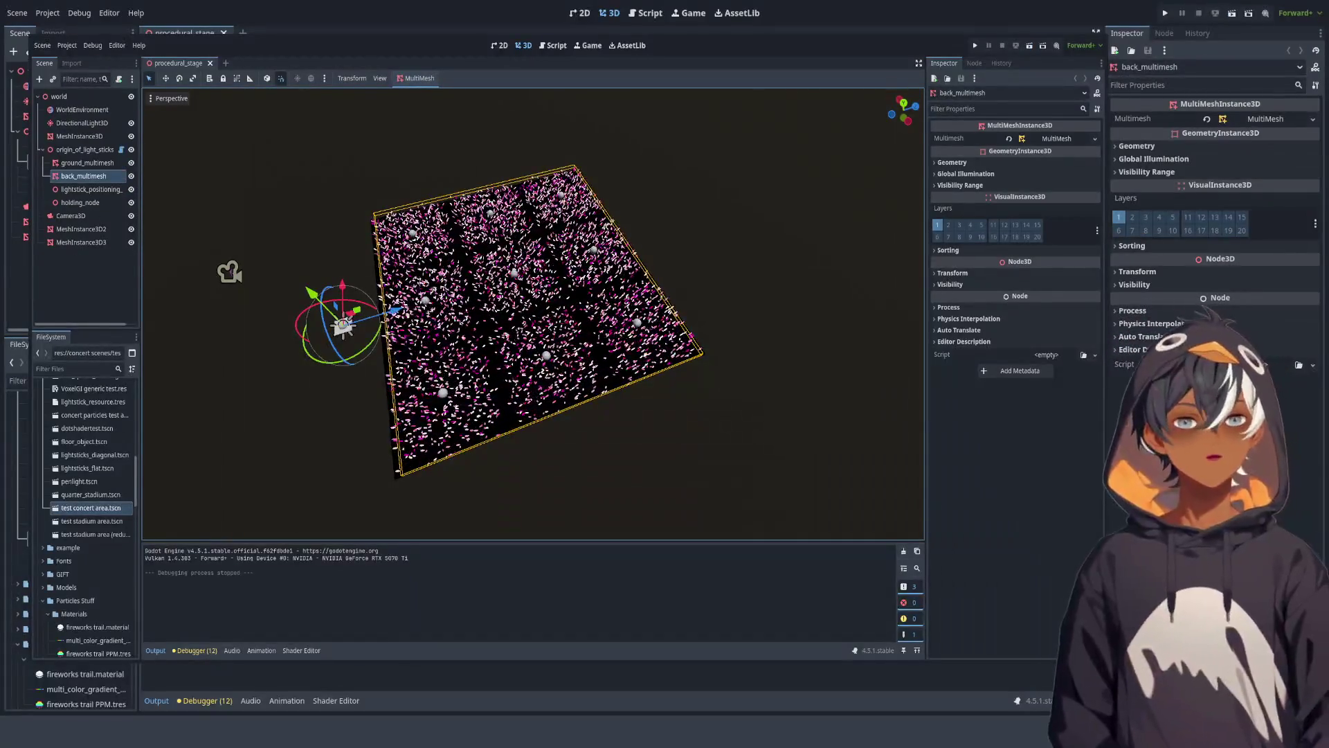
scroll(533, 312, "down", 5)
scroll(533, 312, "up", 4)
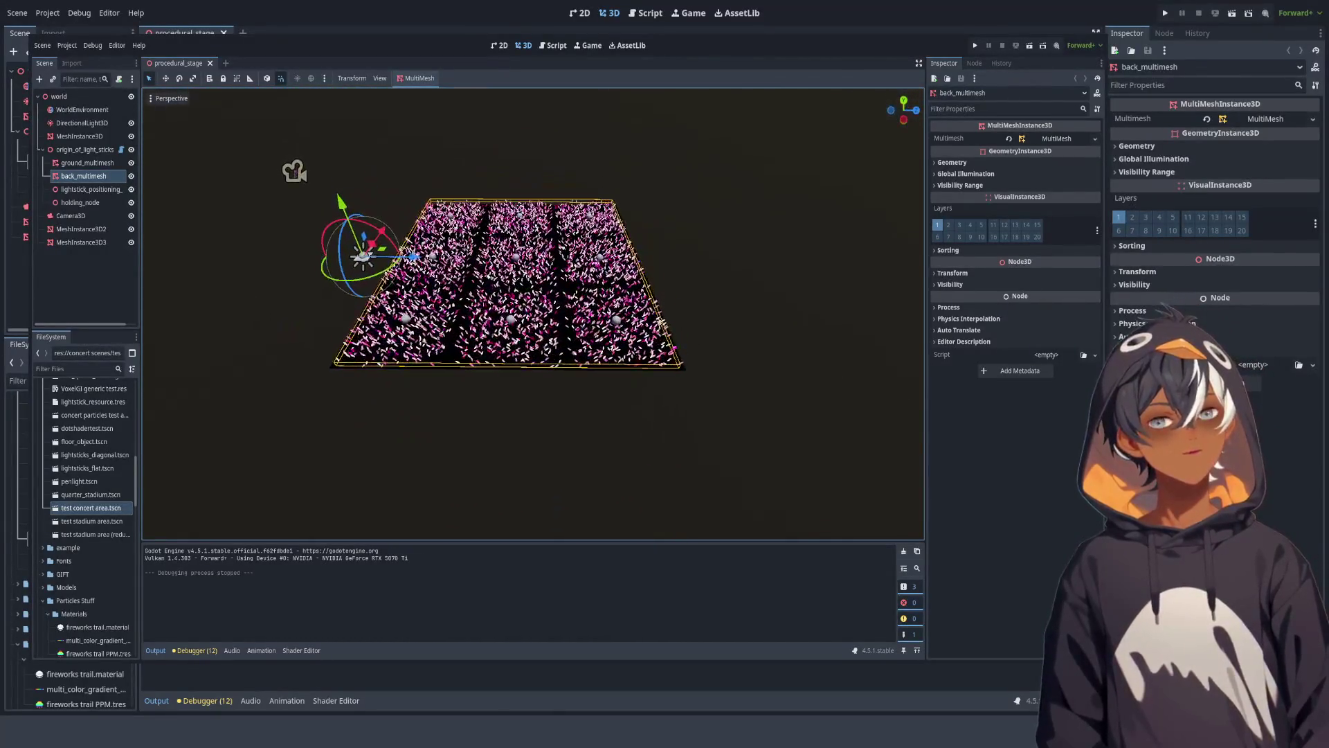
left_click(1233, 15)
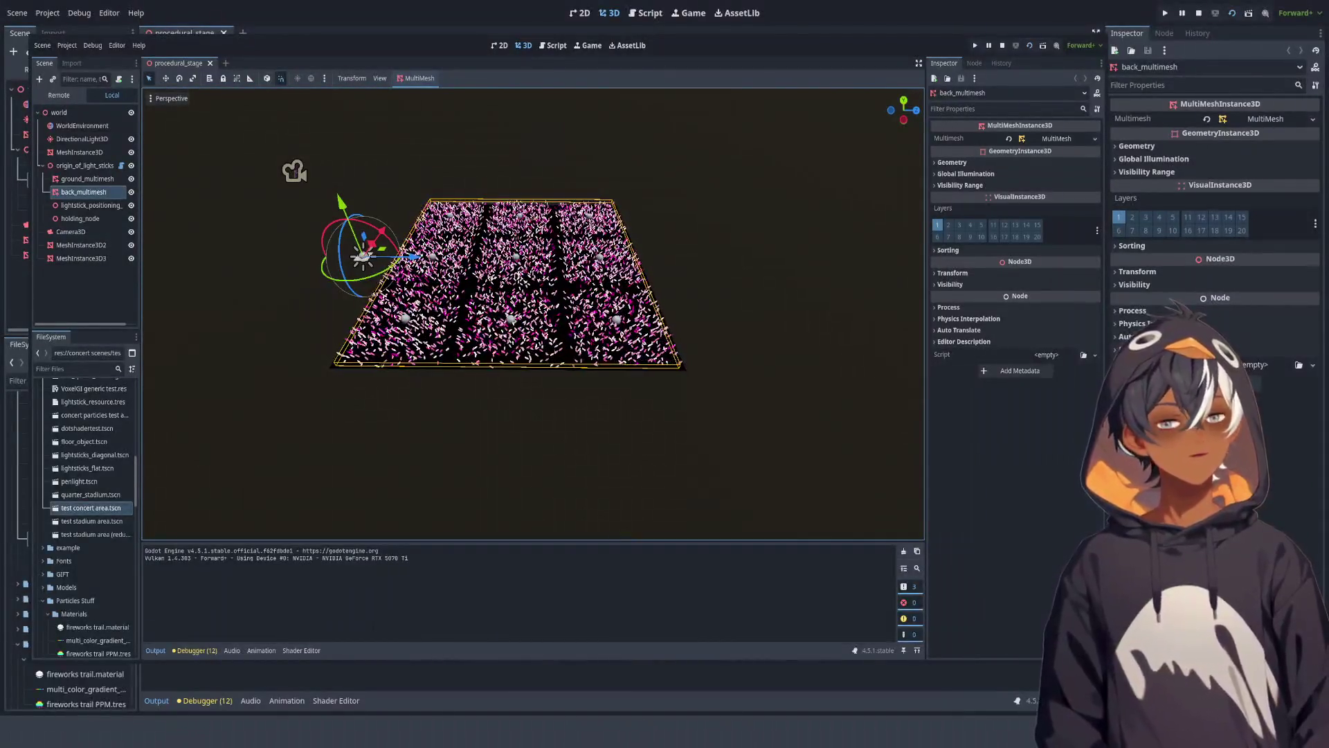
key("F8")
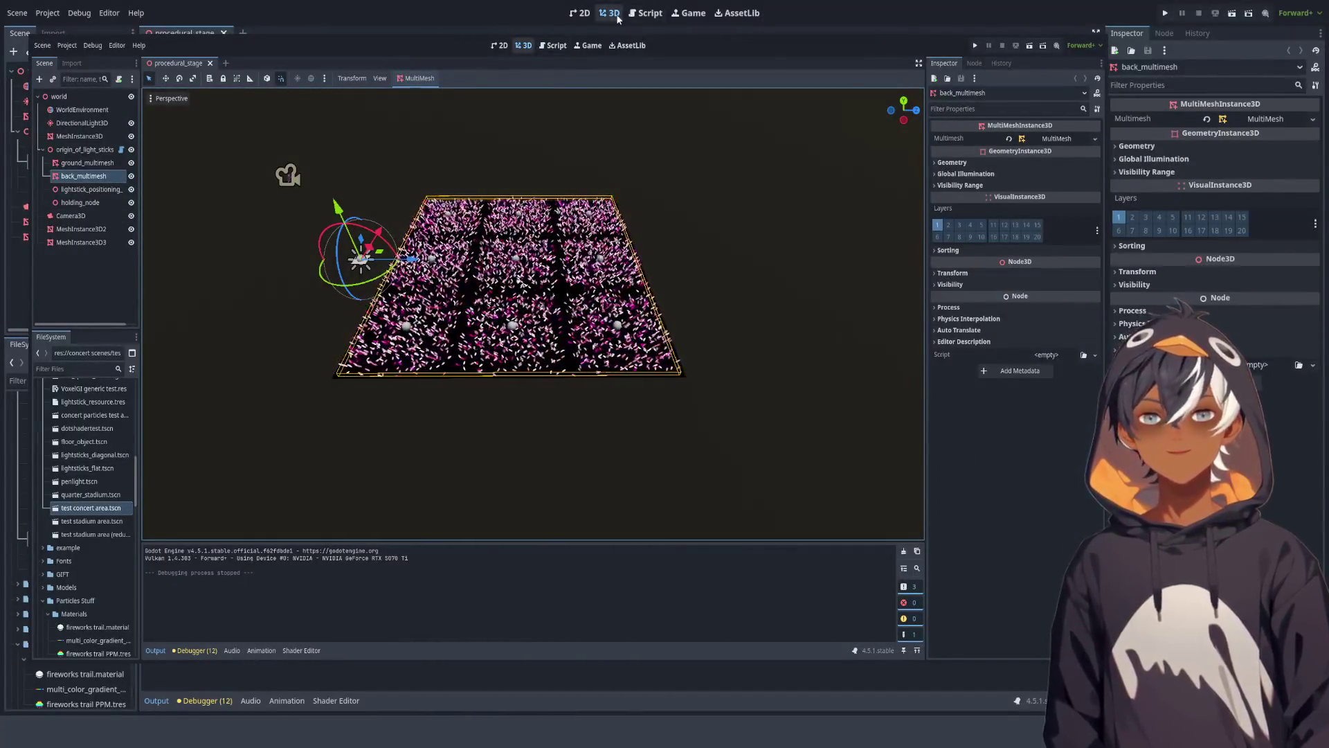
left_click(643, 14)
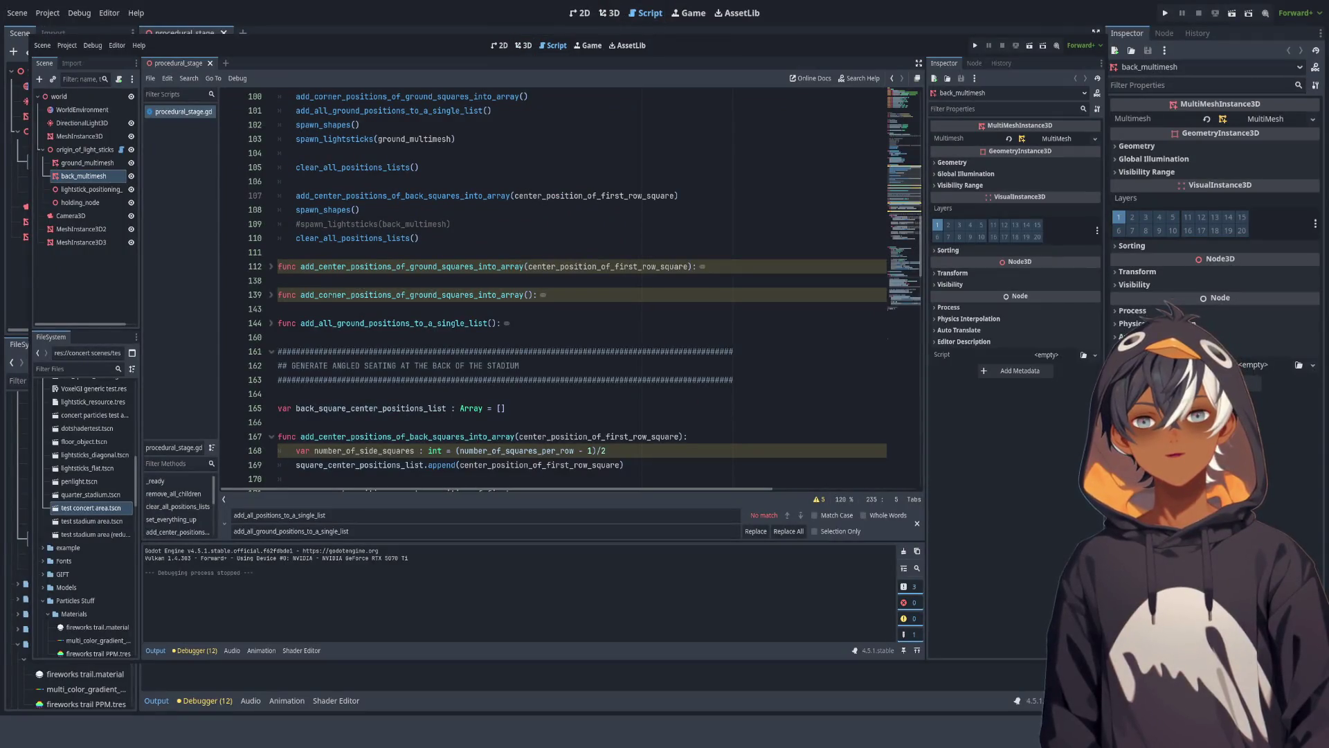
Step: Add # before spawn_shapes() on line 102, then look at the stage in 3D
scroll(567, 291, "up", 2)
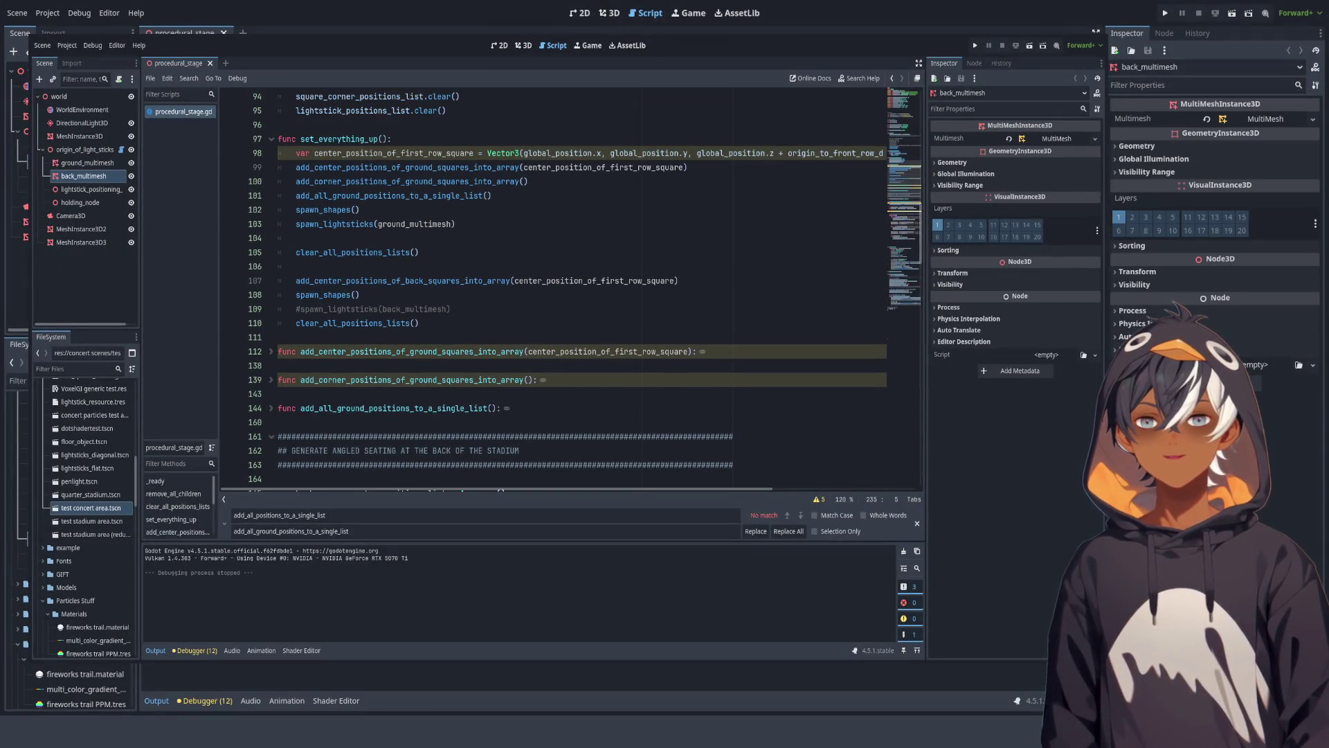
left_click(296, 224)
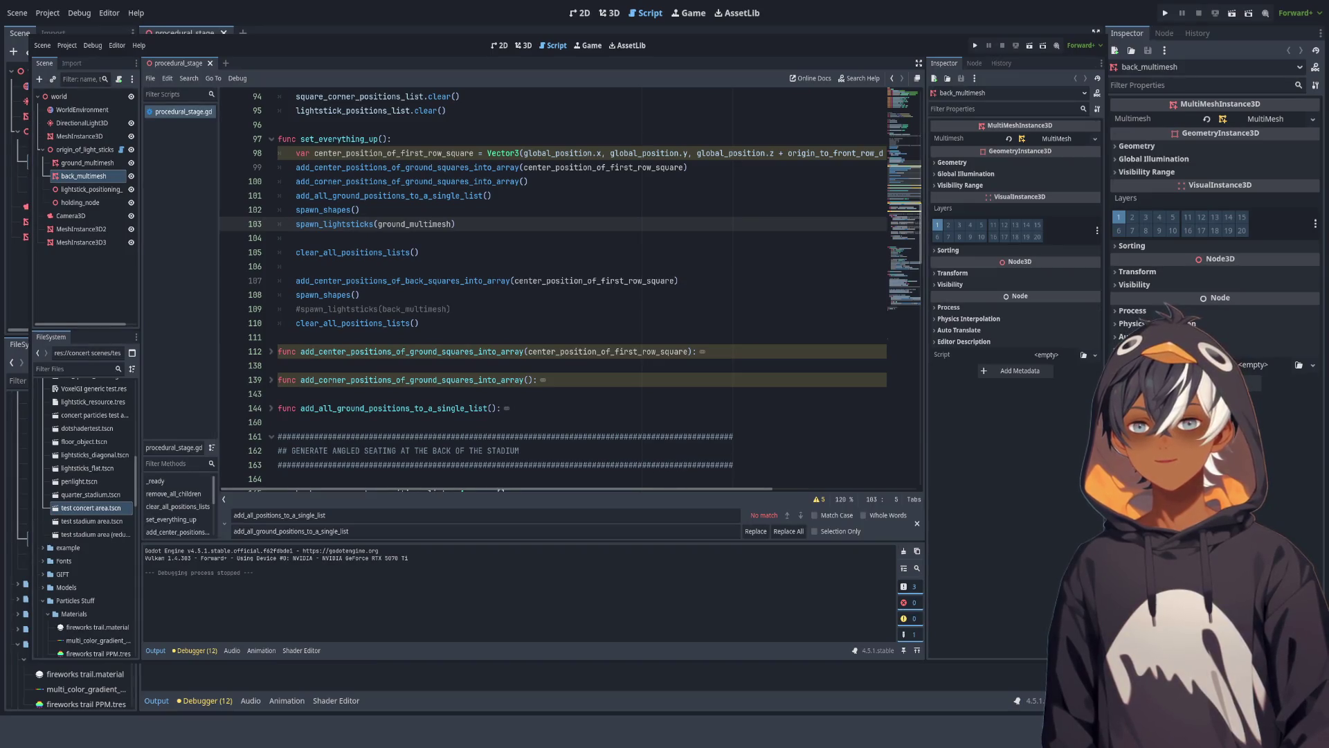
left_click(298, 210)
type("#")
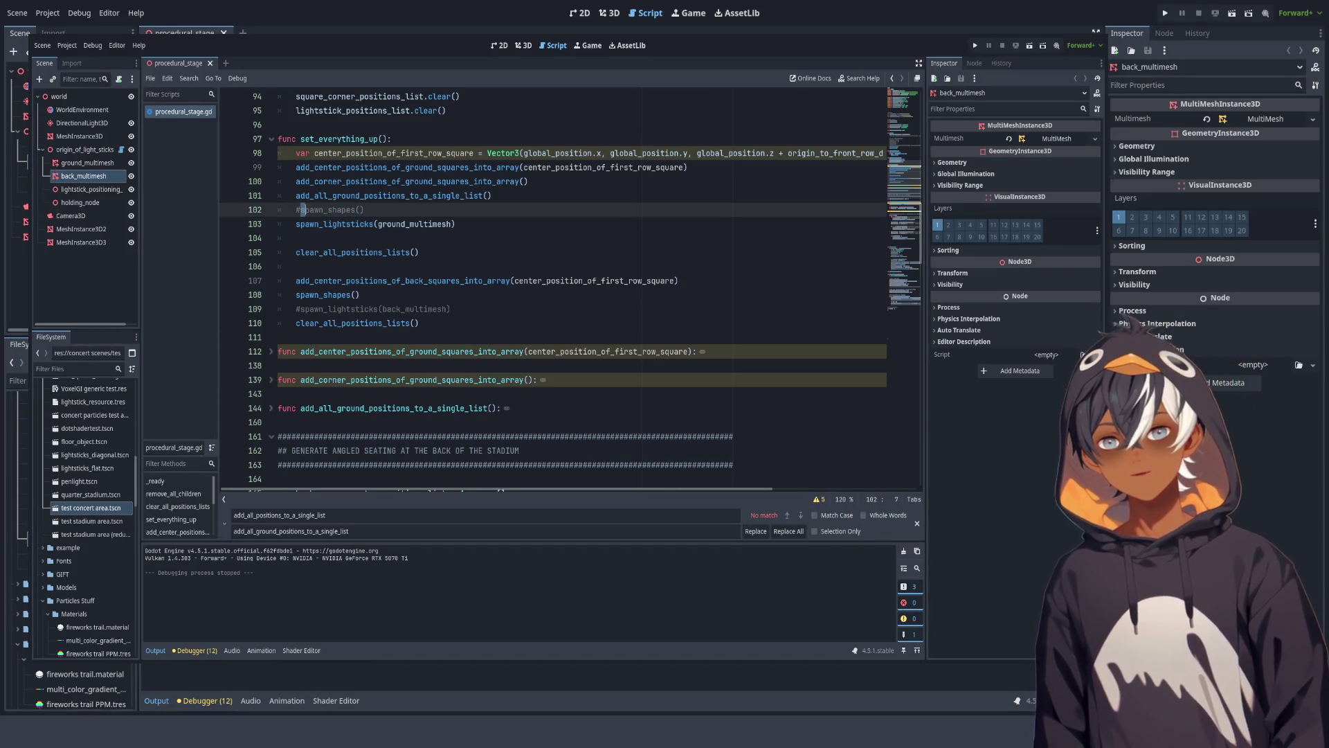
left_click(296, 223)
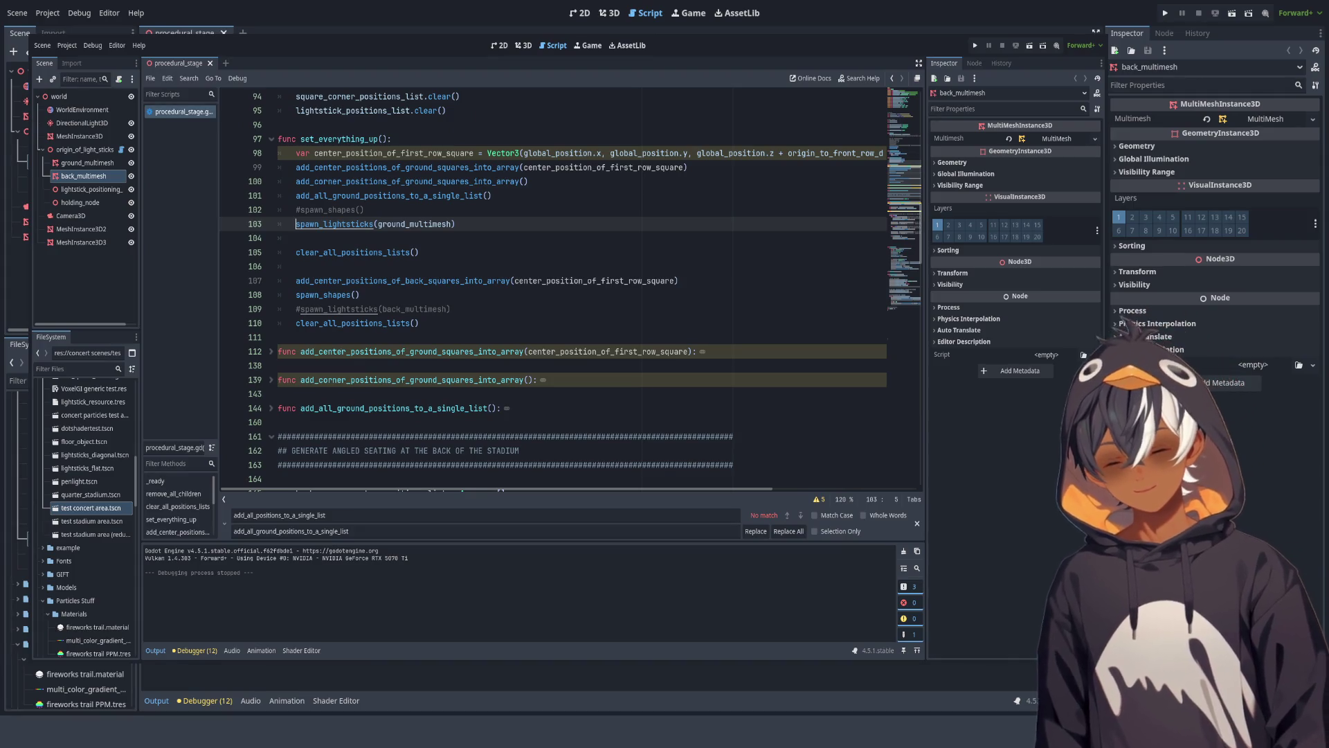
left_click(355, 209)
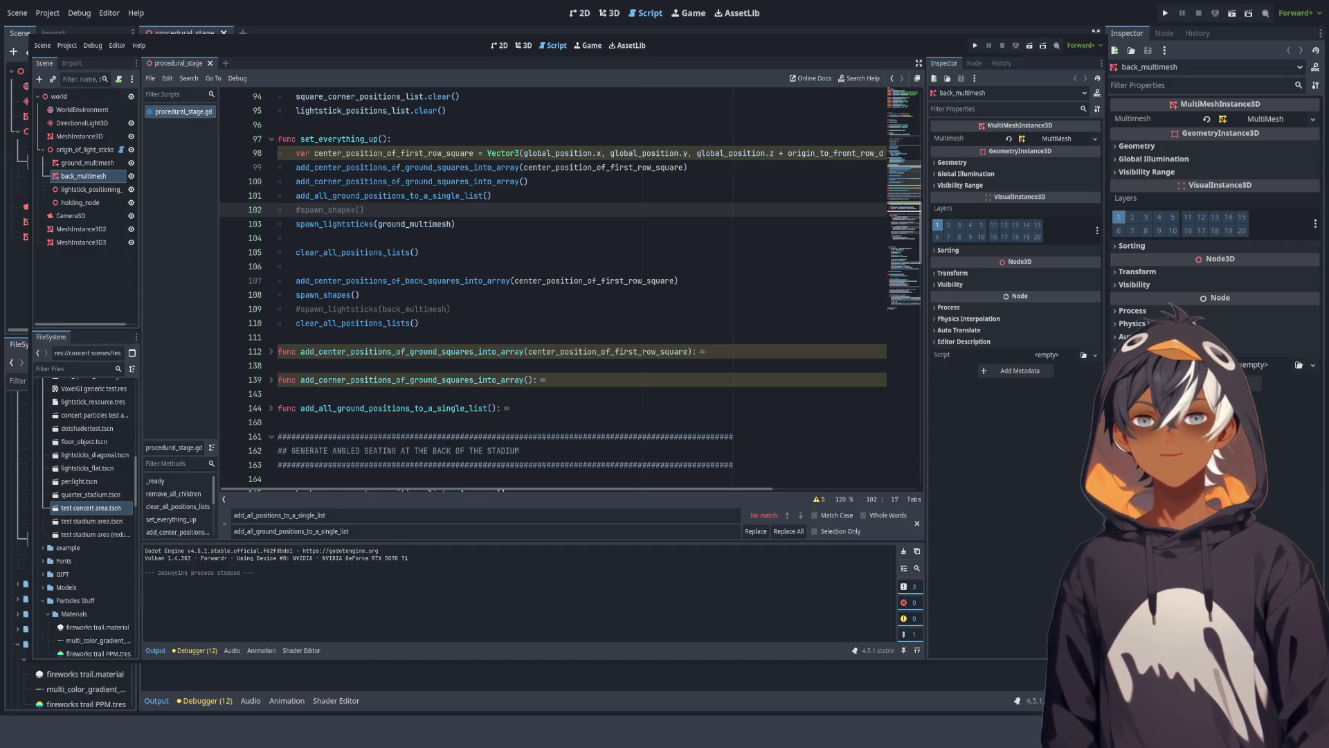
left_click(523, 45)
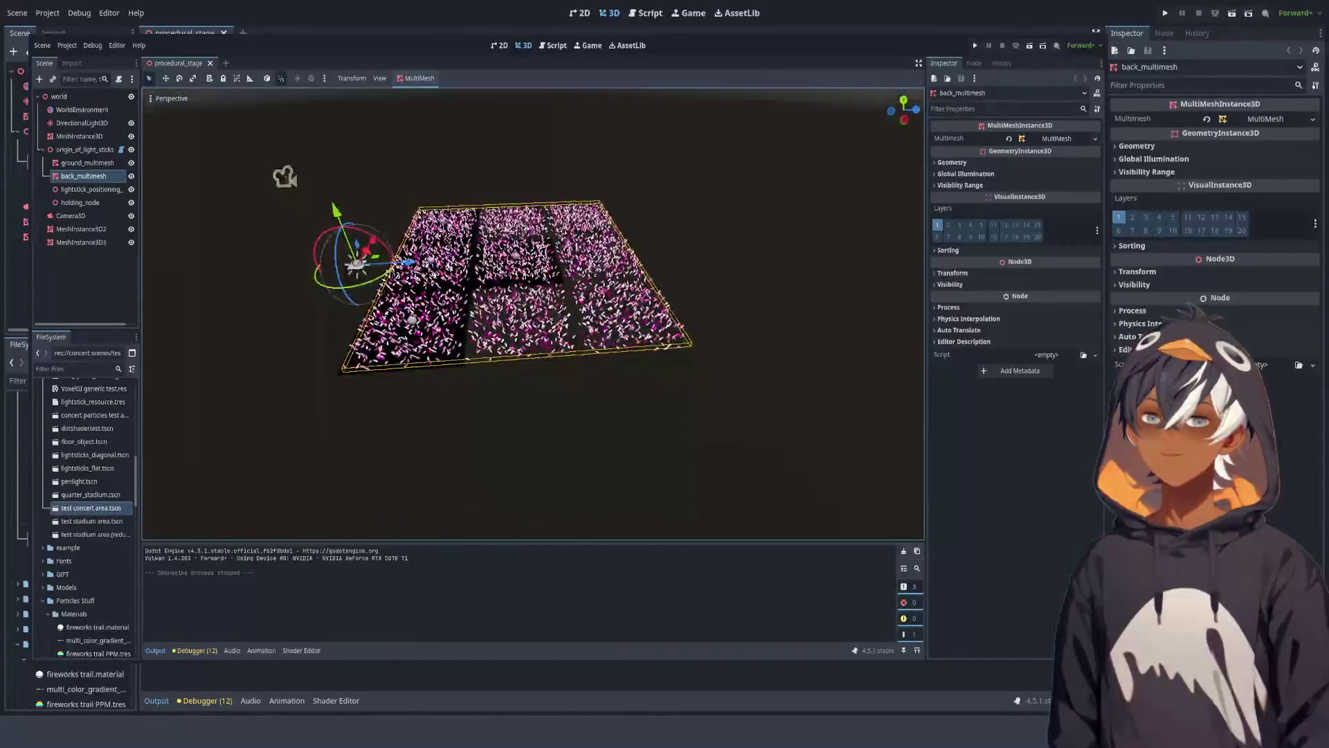
Step: In procedural_stage.gd's back-squares loop, delete the trailing space at the end of line 180
left_click(645, 12)
scroll(582, 291, "down", 5)
scroll(581, 291, "down", 5)
scroll(582, 291, "up", 5)
scroll(582, 290, "down", 1)
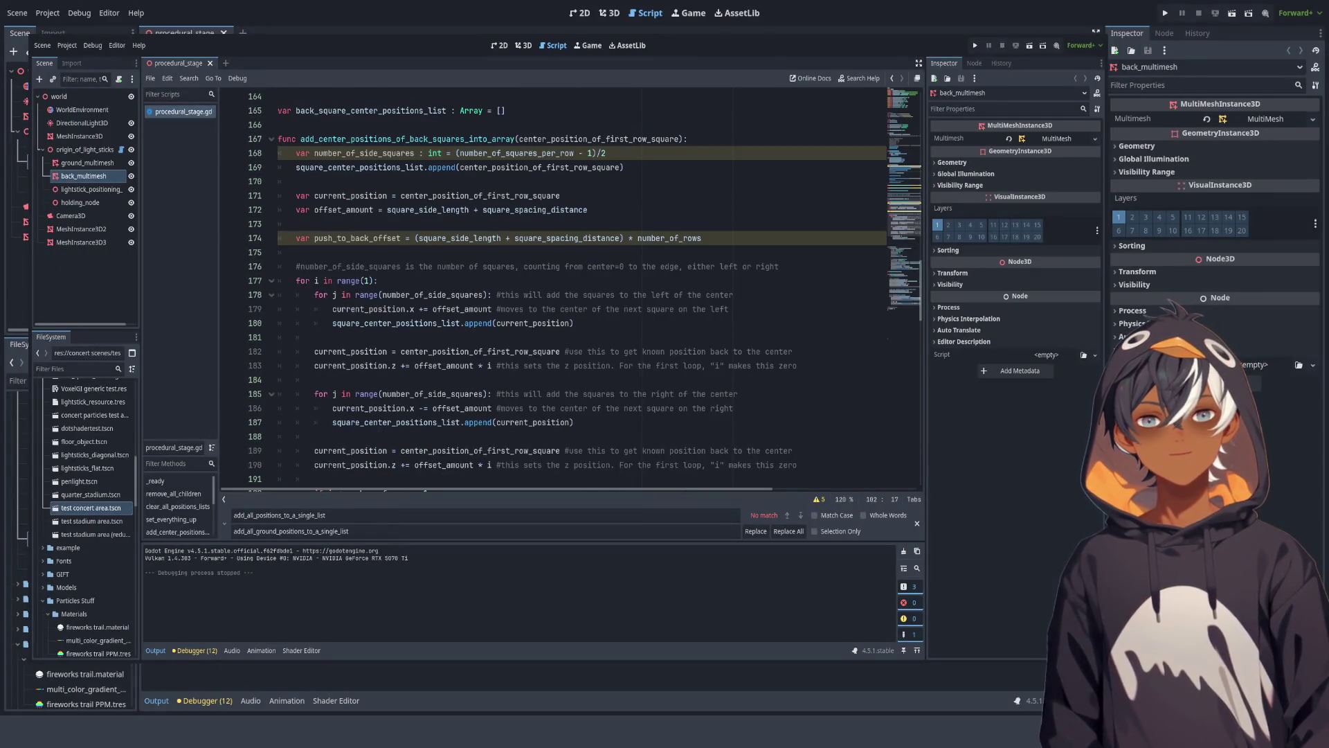
scroll(582, 291, "down", 3)
scroll(581, 291, "up", 2)
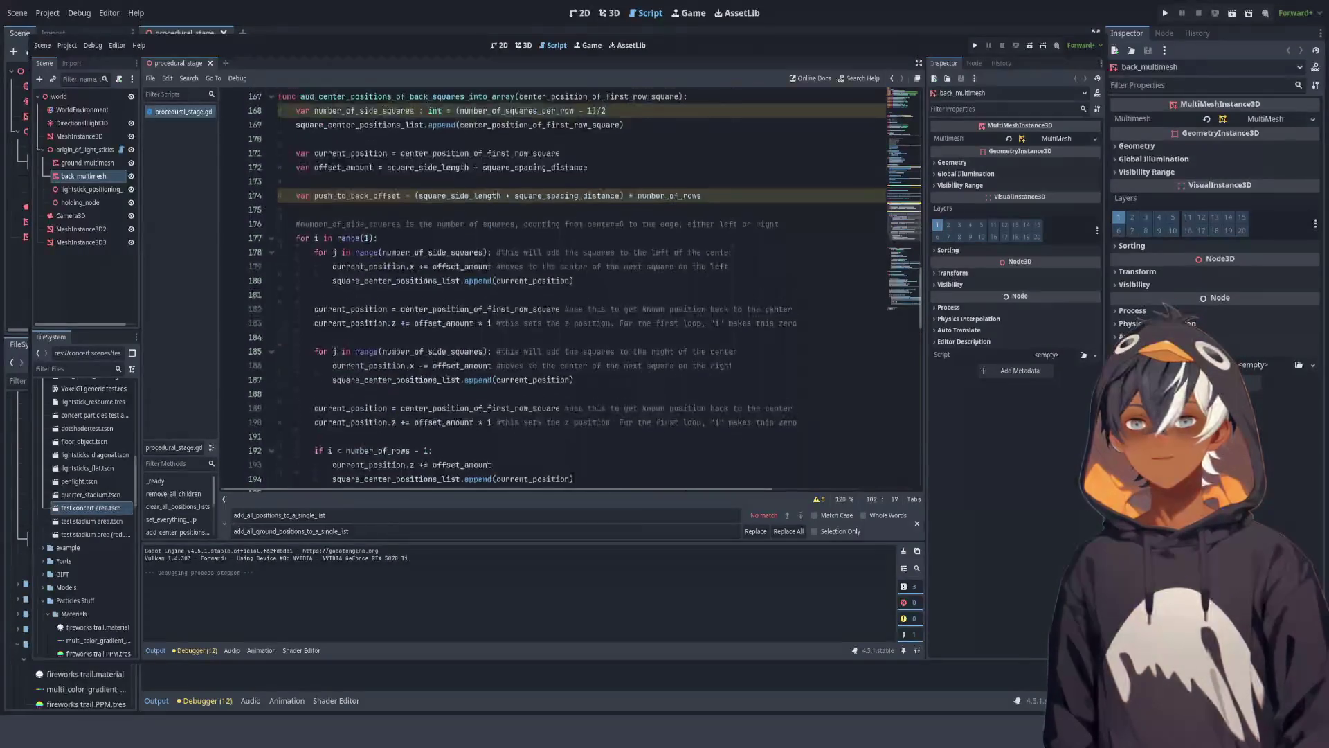
double_click(357, 196)
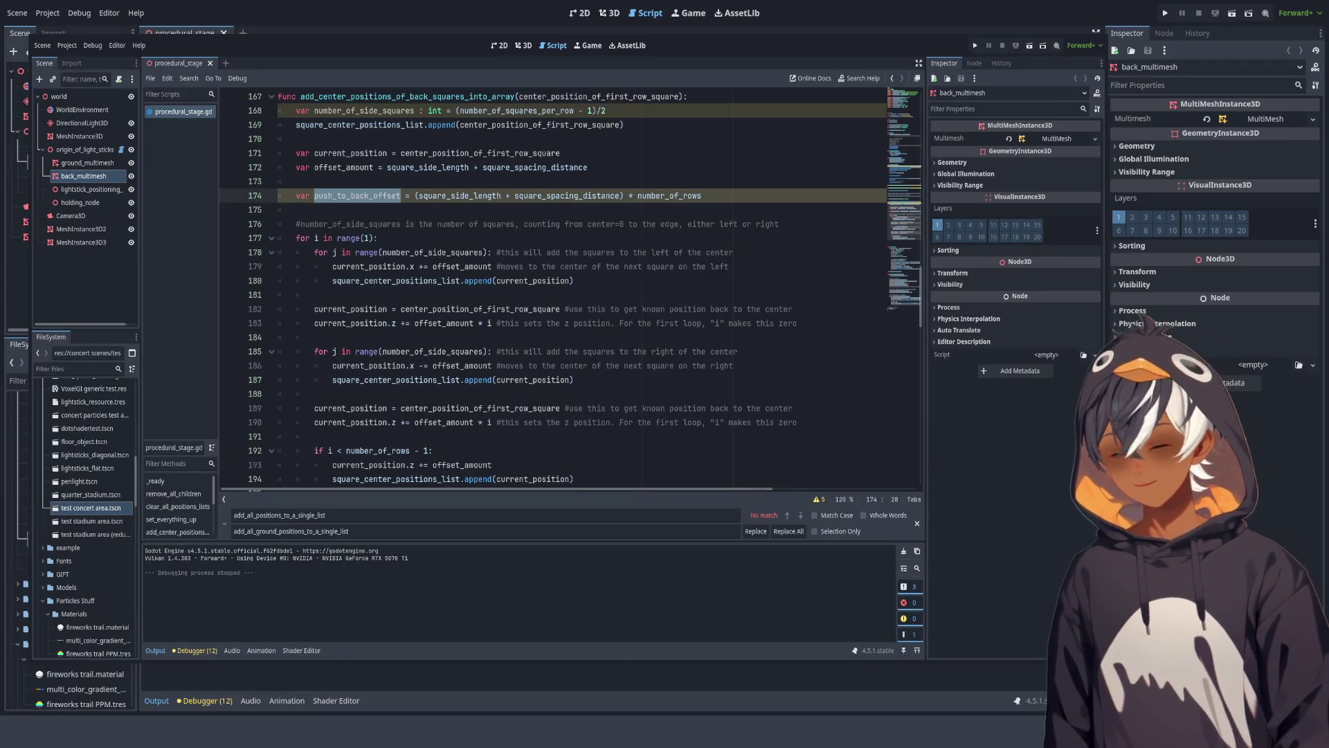
scroll(582, 291, "down", 2)
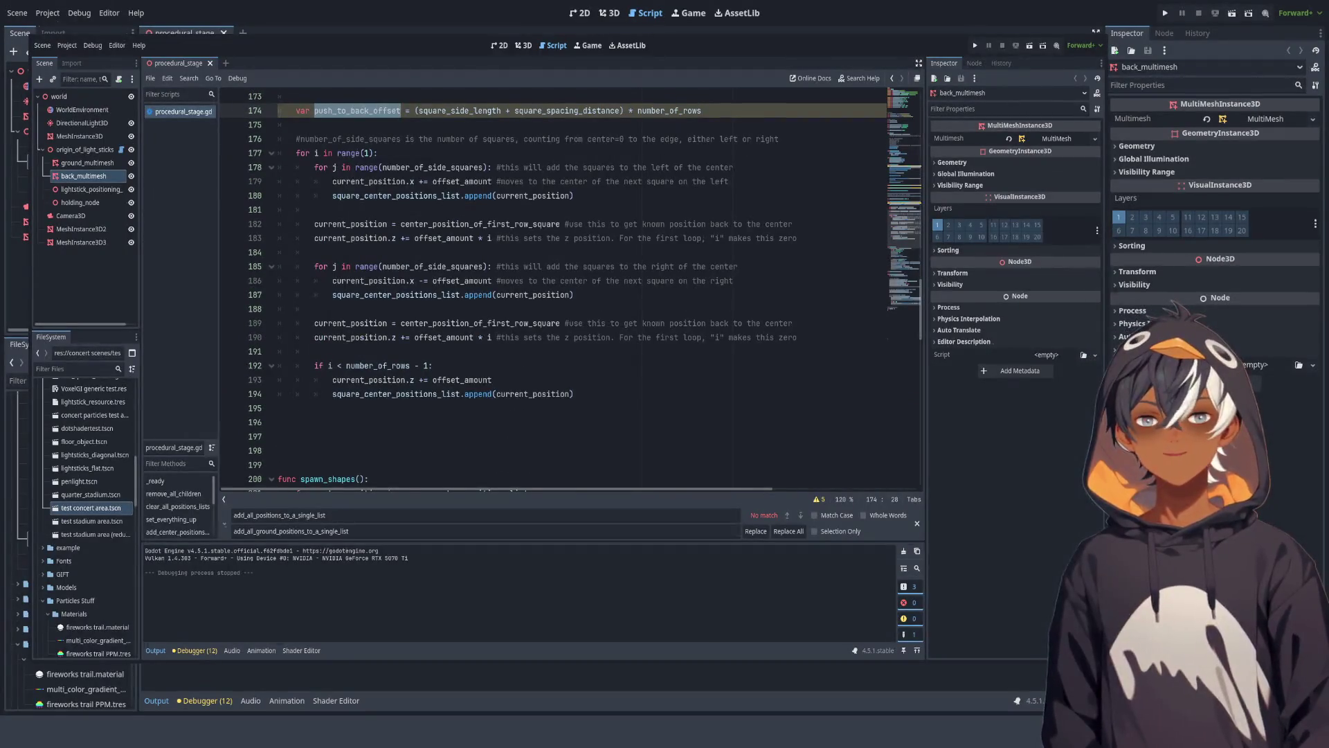
left_click(574, 196)
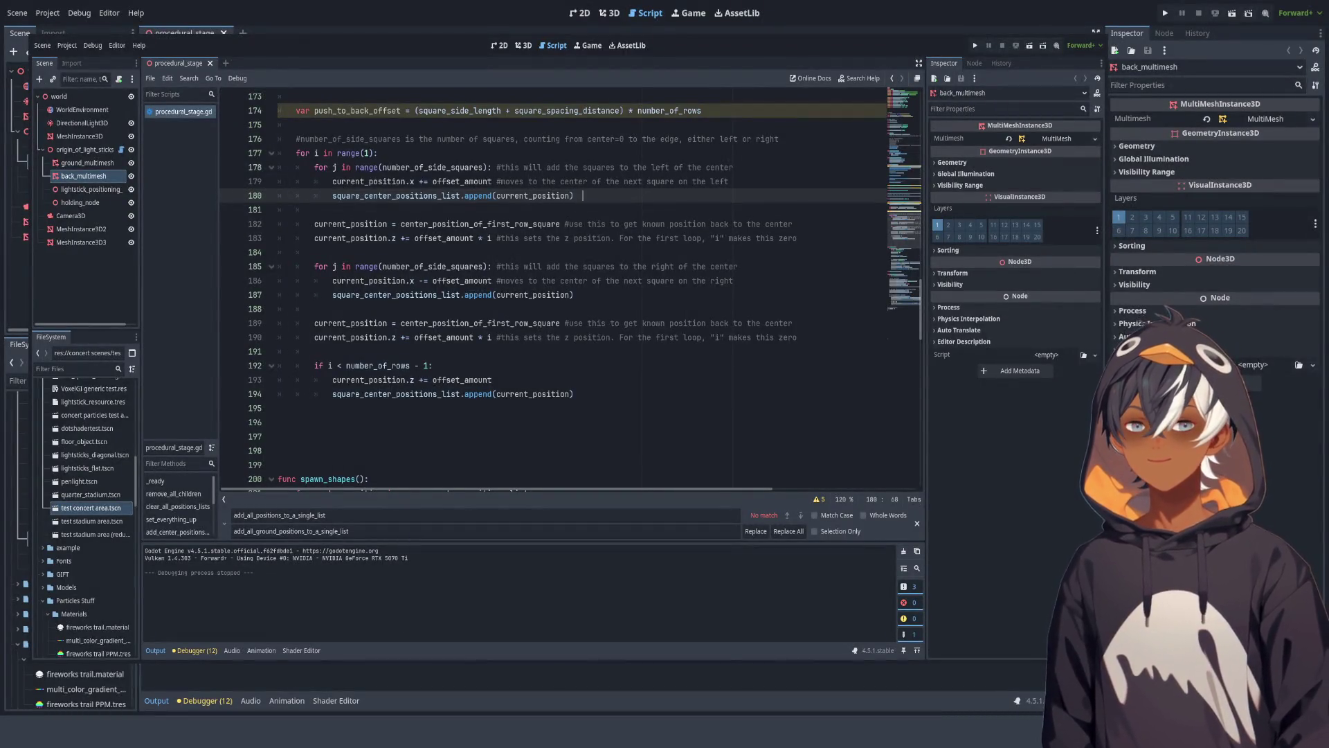
key("BackSpace")
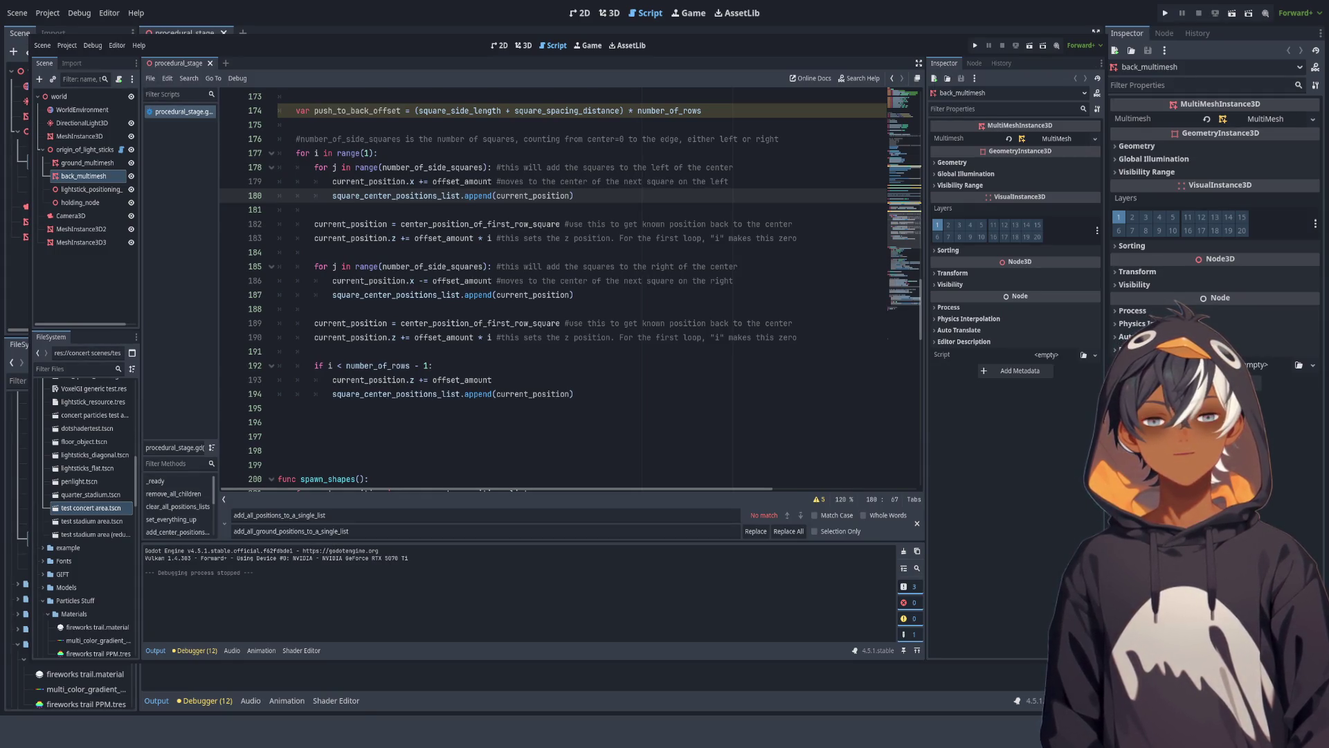
Step: Duplicate the x-offset line 179 below itself and strip its trailing comment
left_click_drag(731, 181, 736, 167)
key("ctrl+c")
key("Right")
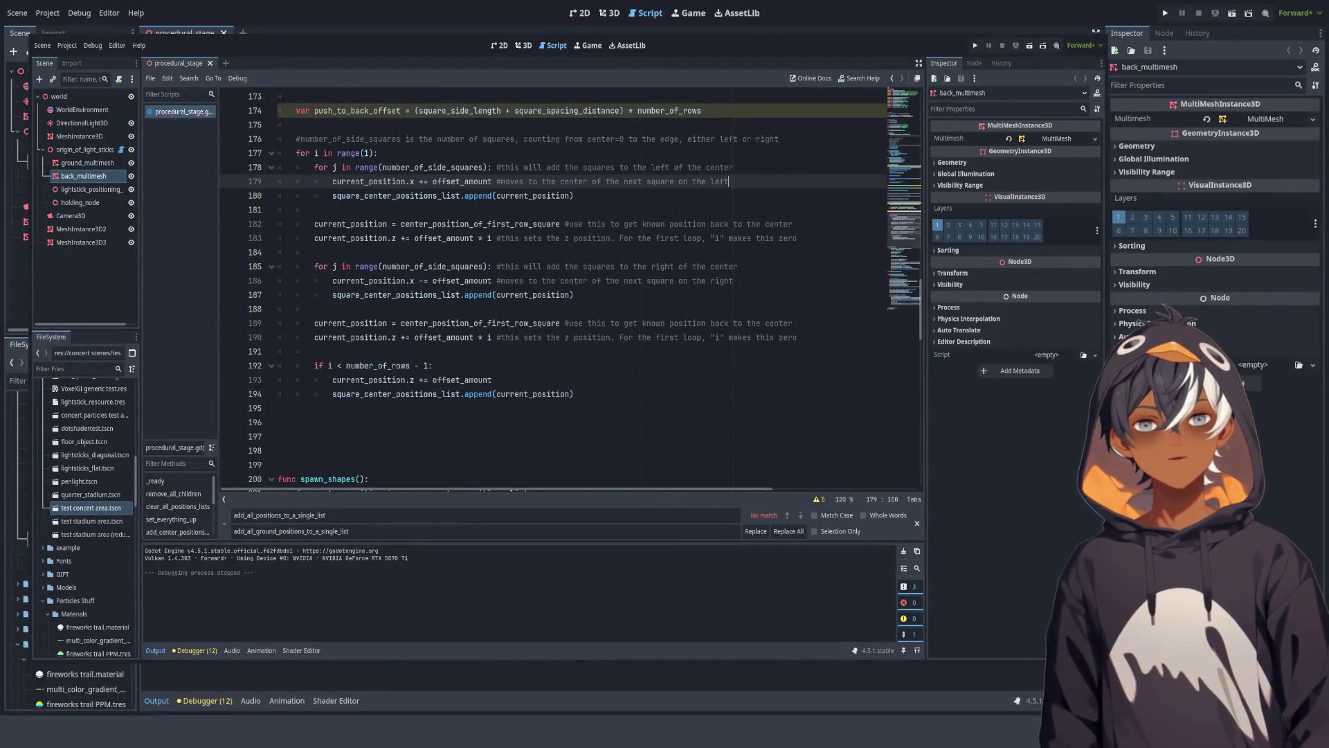
key("ctrl+v")
key("ctrl+shift+Left")
key("ctrl+shift+Left")
key("ctrl+shift+Left")
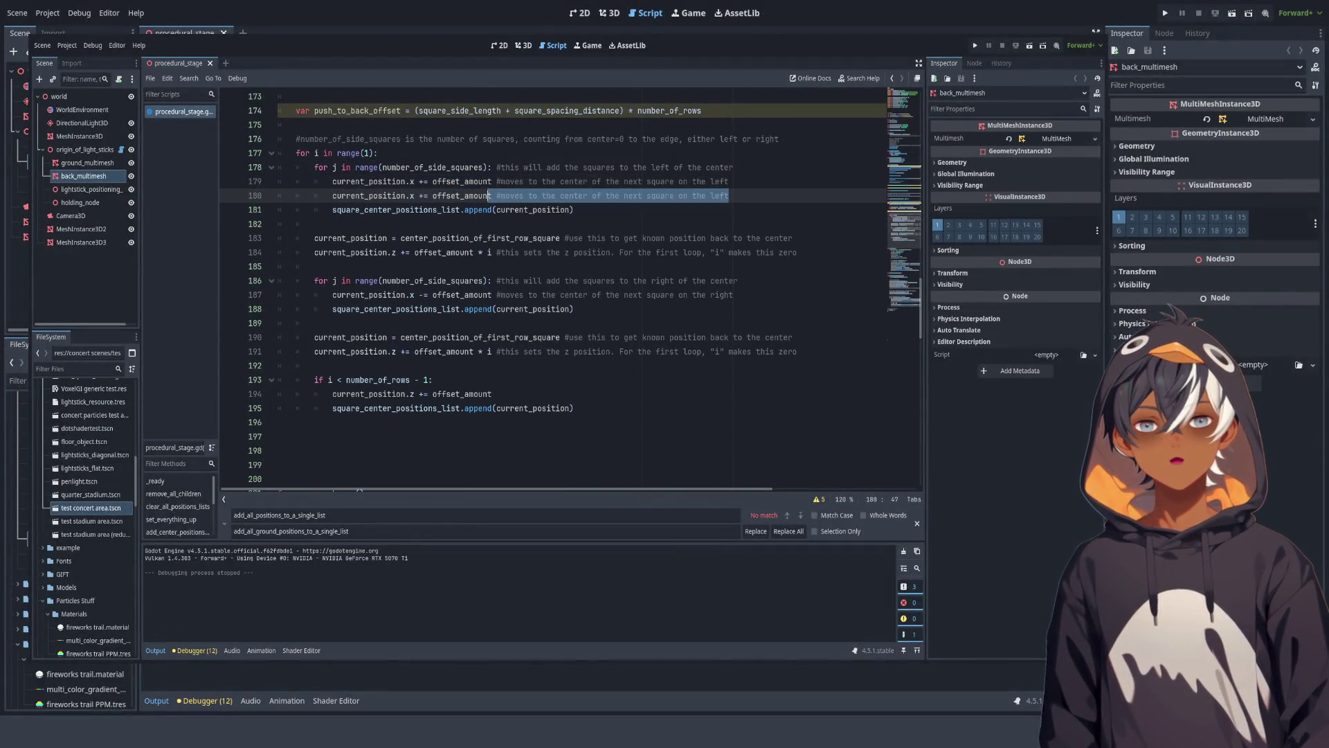
key("BackSpace")
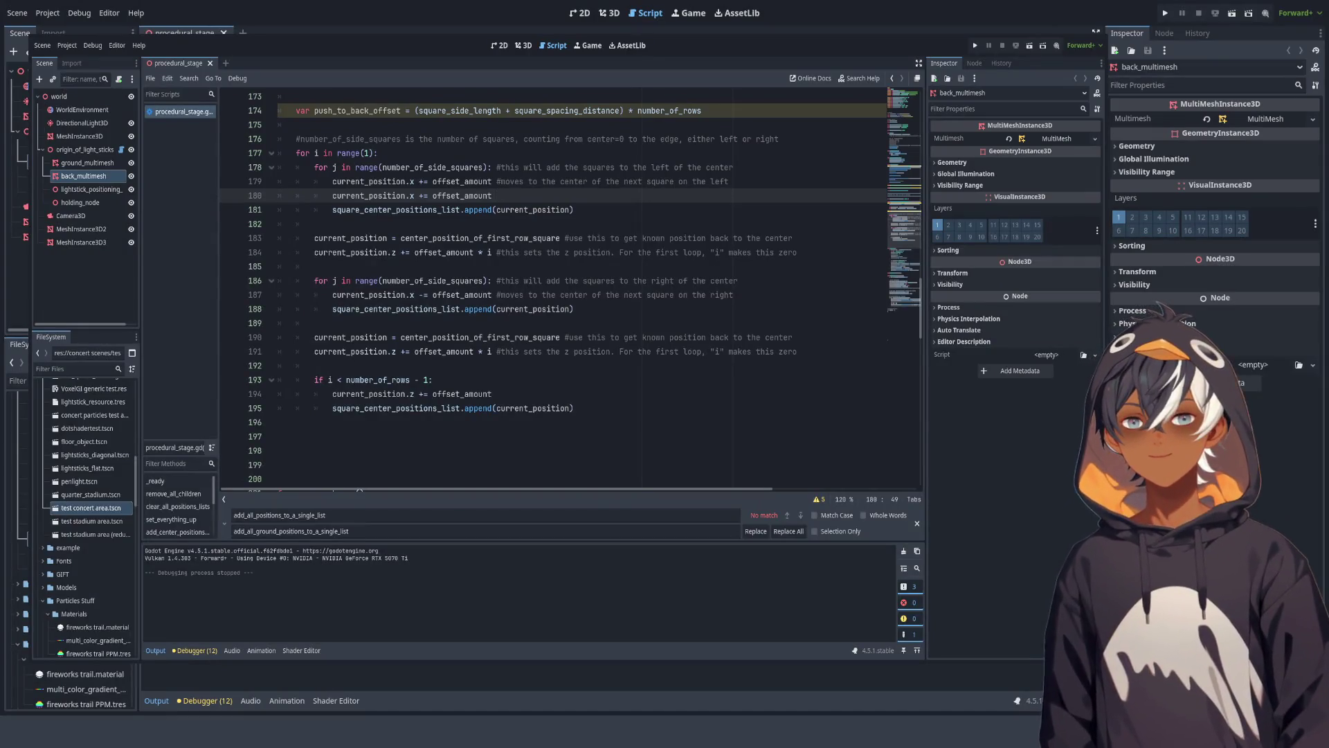
Step: Make line 180 add push_to_back_offset to z, commented 'moves the center of the square to the back'
double_click(357, 111)
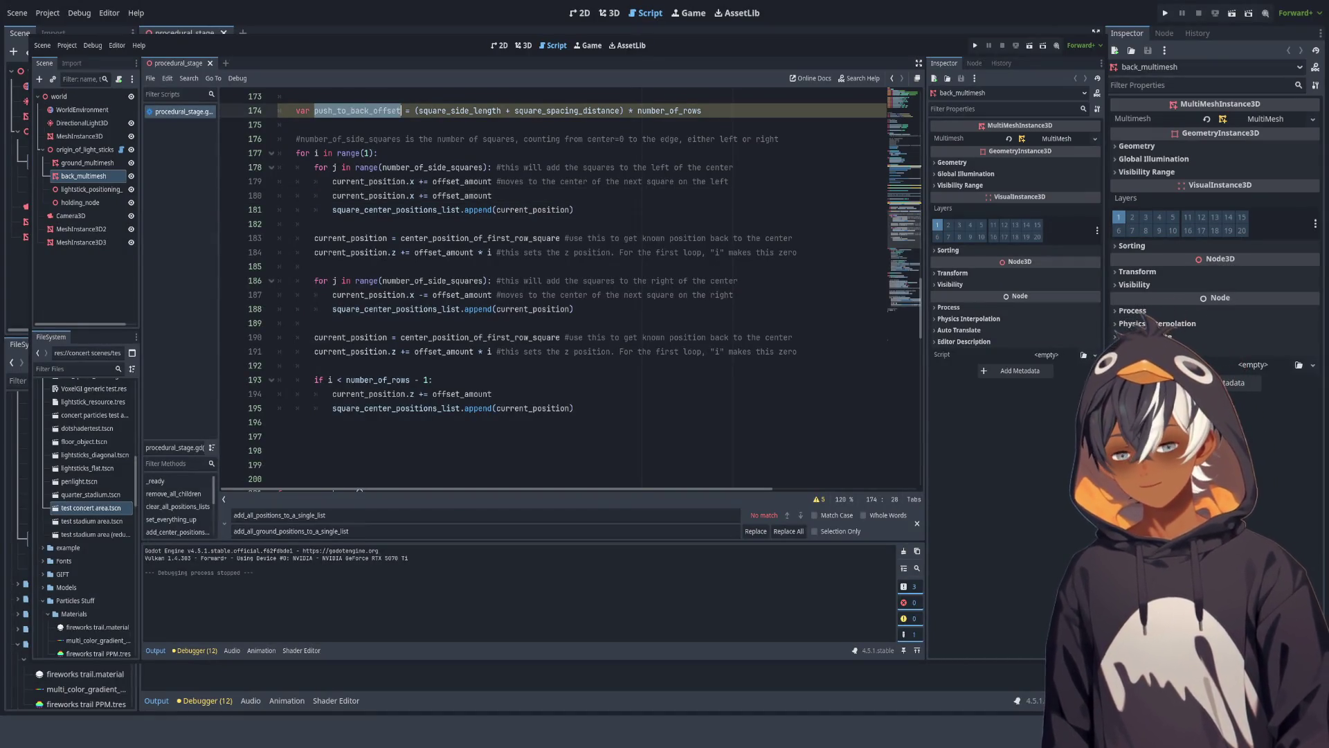
key("ctrl+c")
left_click_drag(463, 195, 511, 195)
key("ctrl+v")
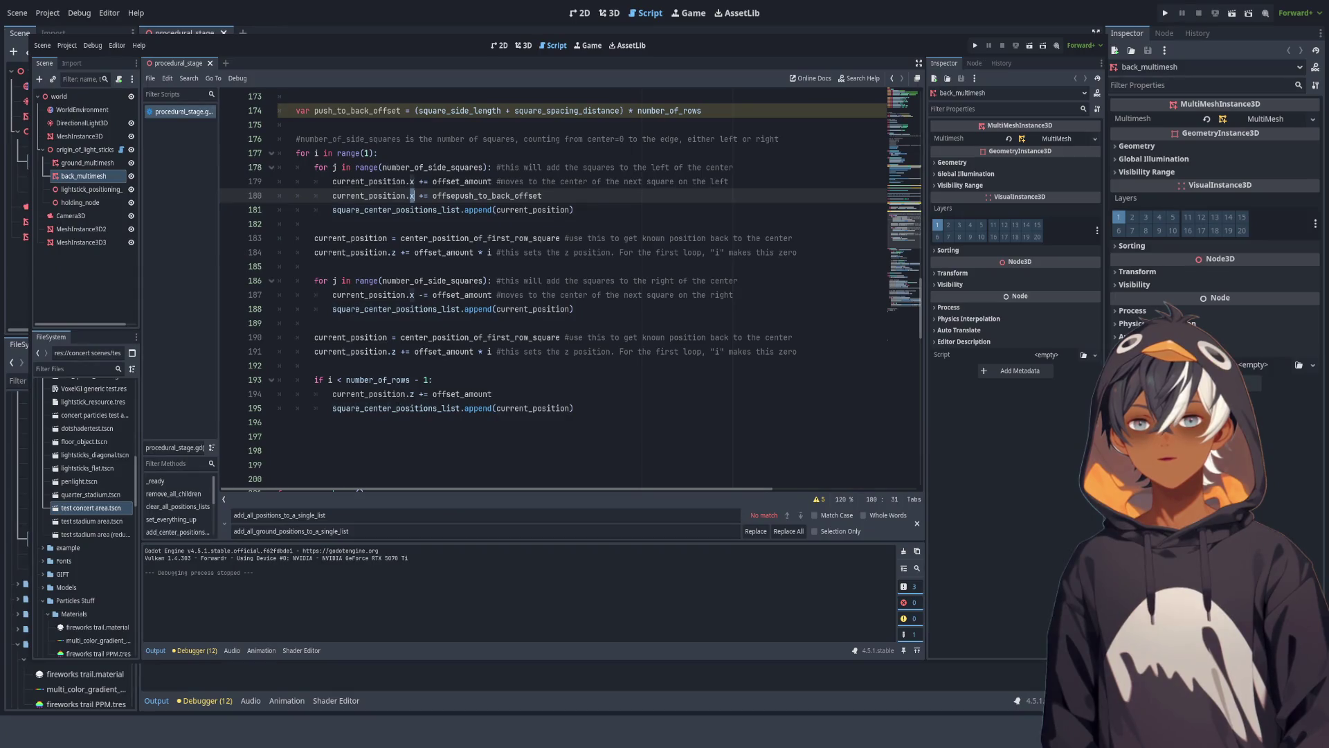
type("z")
key("Down")
key("End")
key("Up")
key("shift+Up")
key("shift+Down")
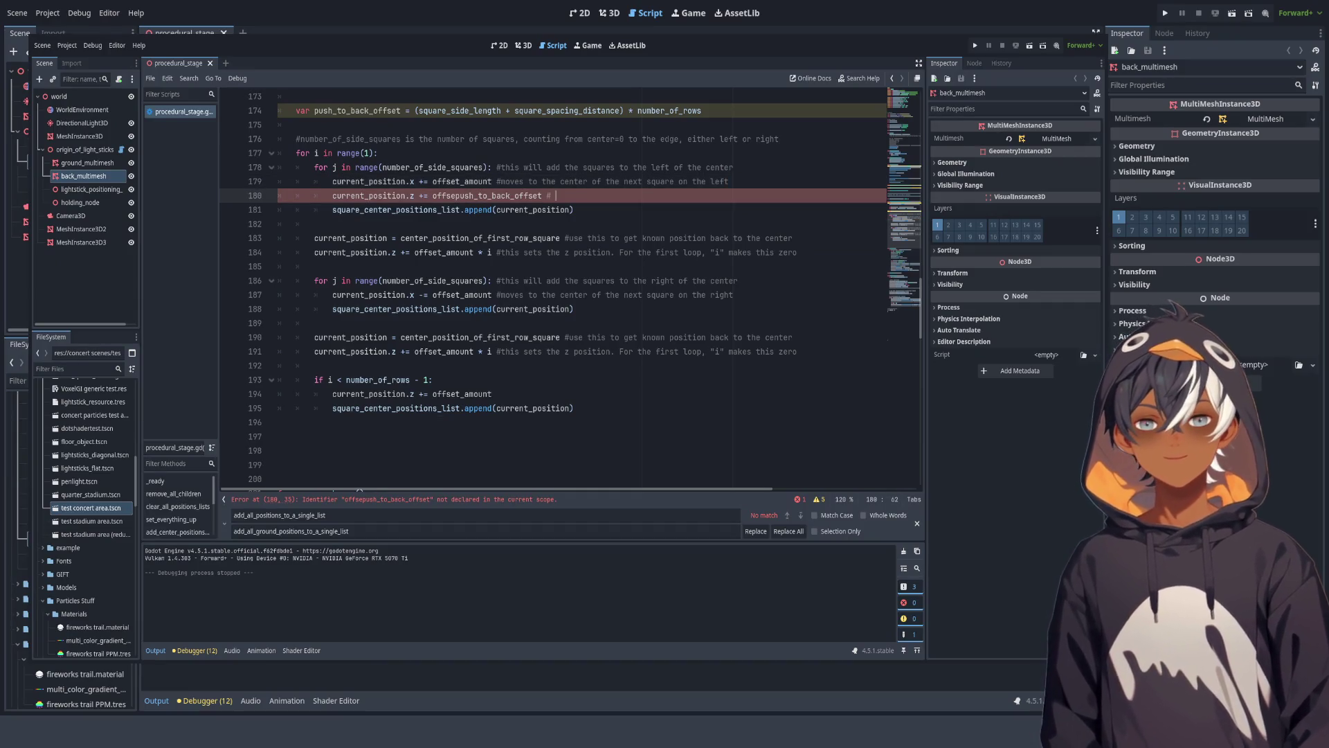
type("moves ")
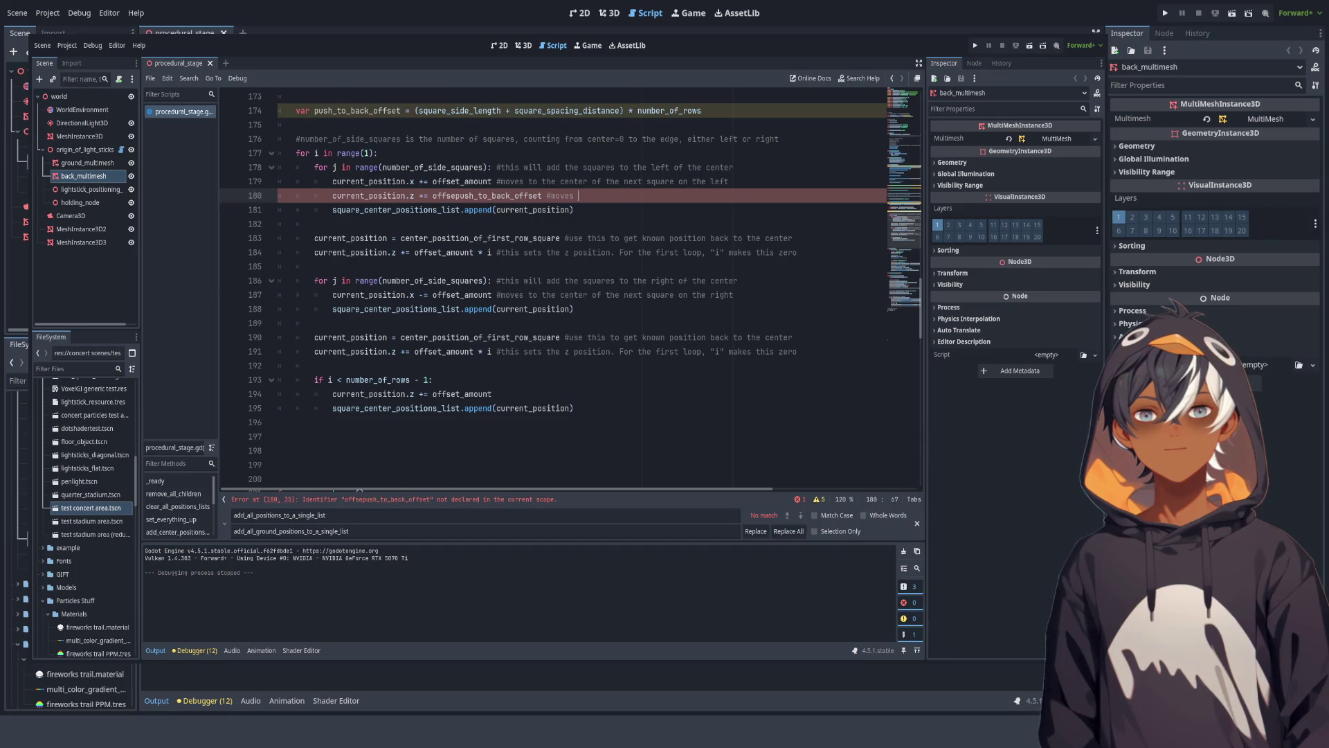
type("the cen")
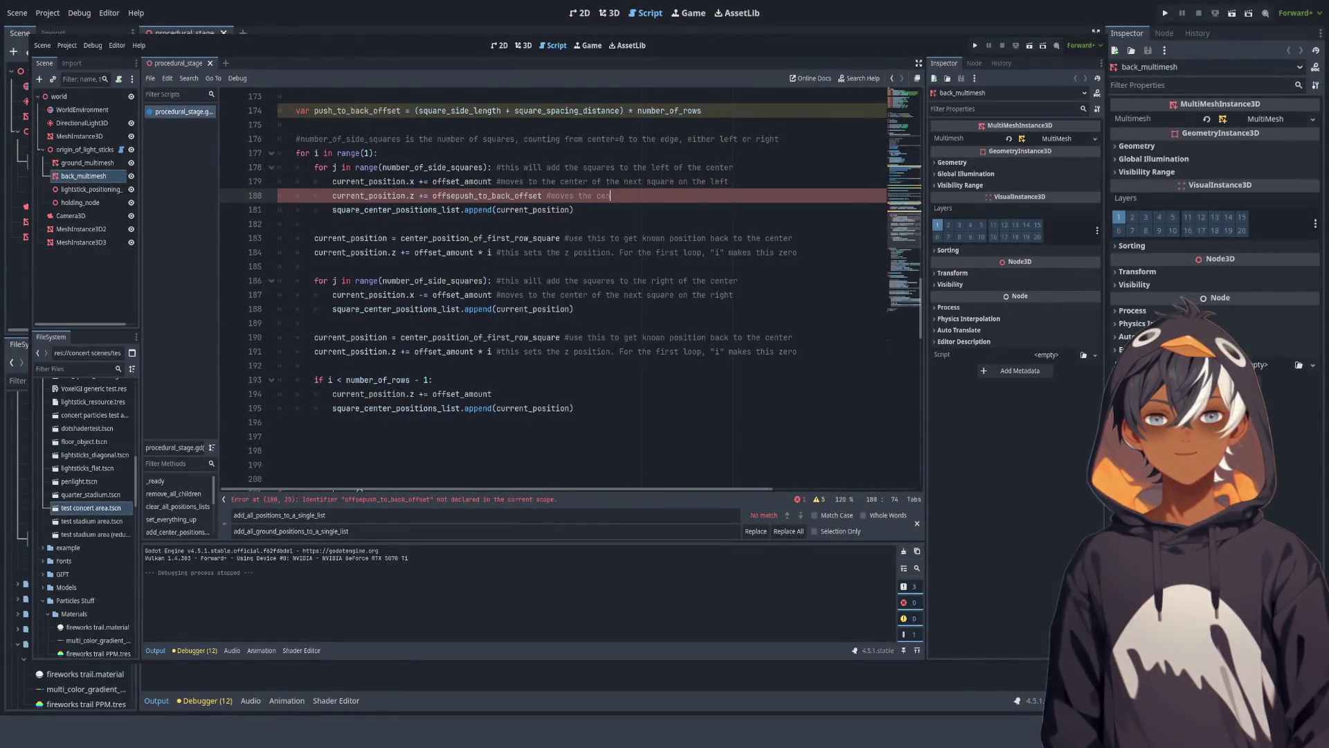
type("ter of the sq")
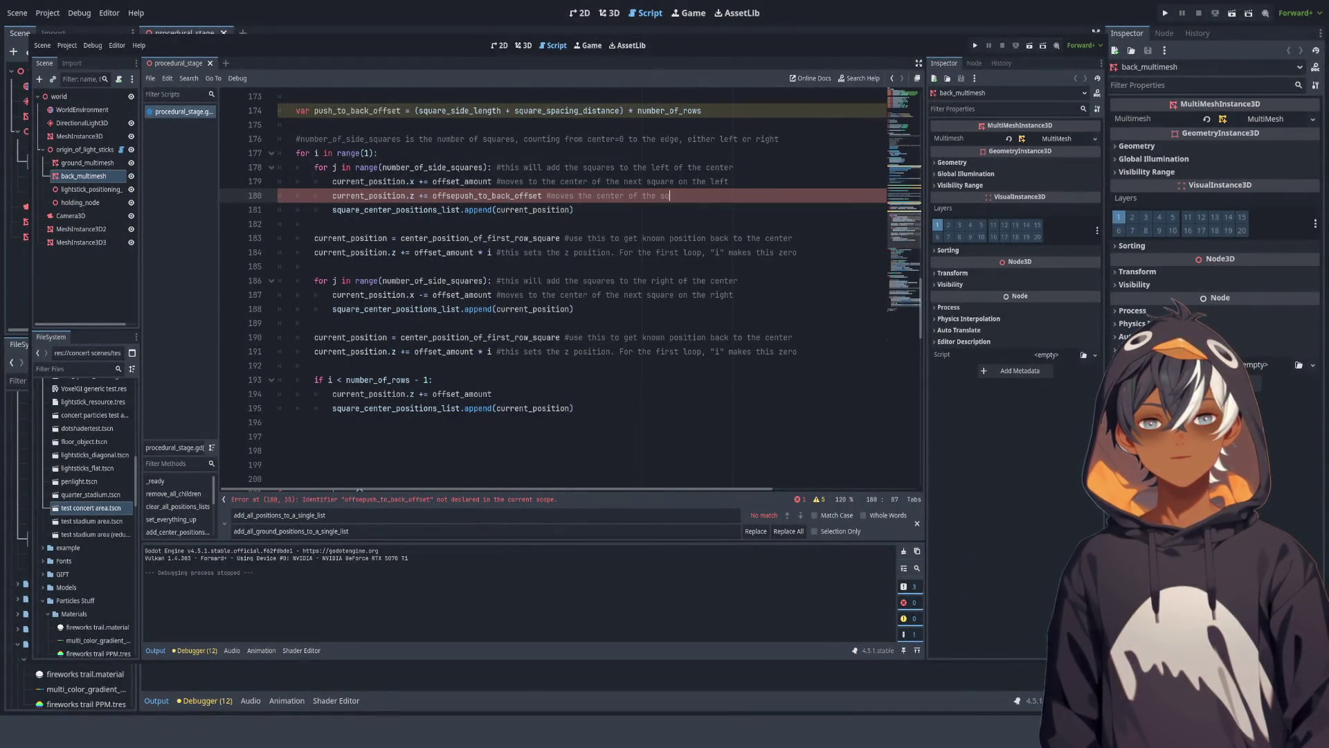
type("uare to the back")
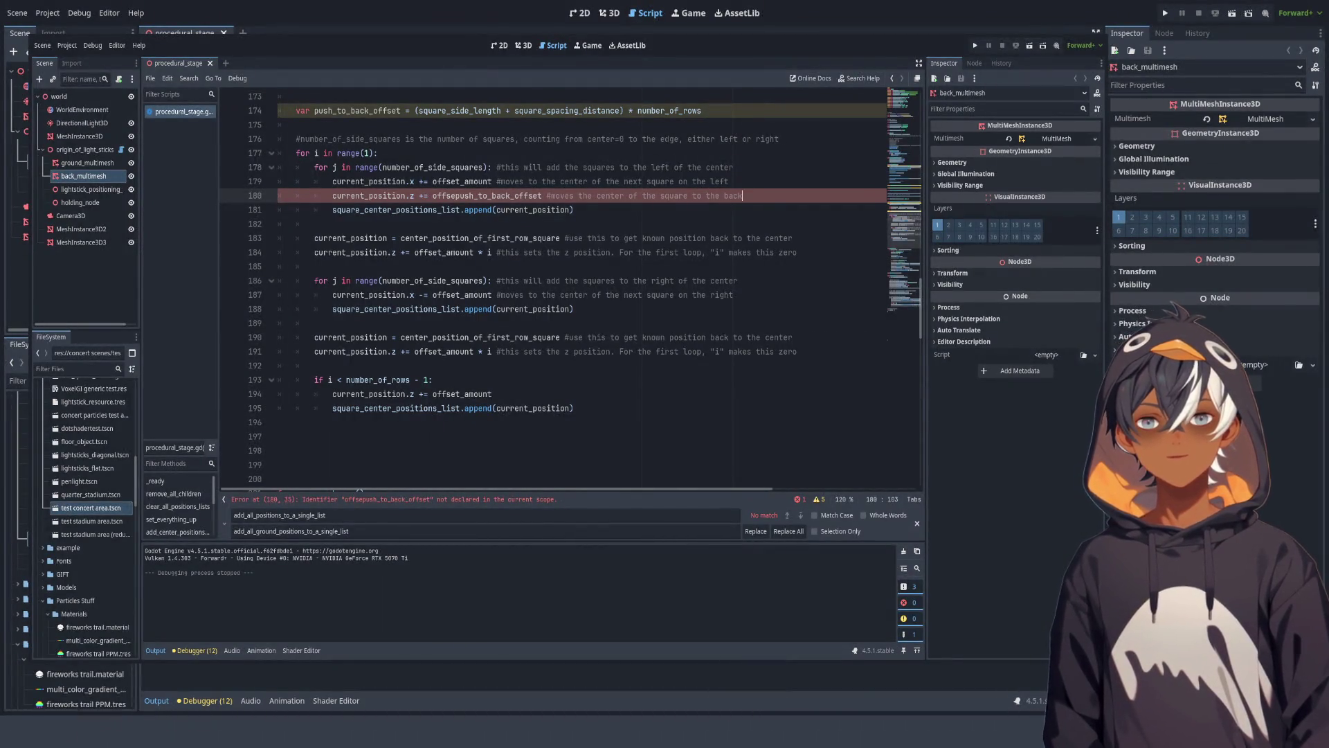
Step: Correct the misspelled offsepush_to_back_offset on line 180 to push_to_back_offset
left_click(315, 224)
double_click(488, 196)
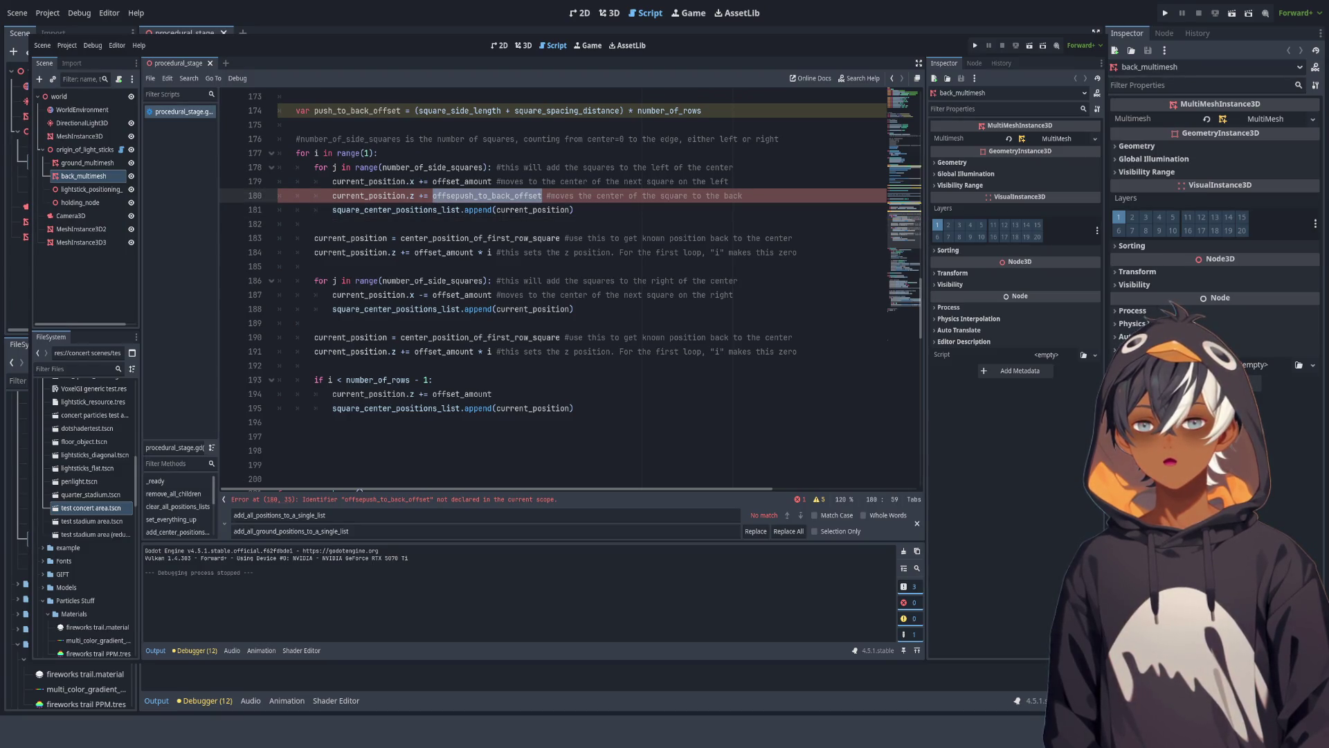
double_click(357, 110)
key("ctrl+c")
double_click(487, 196)
key("ctrl+v")
left_click(579, 210)
Step: Copy the push_to_back_offset z line into the right-side loop, then check the squares in 3D
left_click_drag(720, 196, 730, 181)
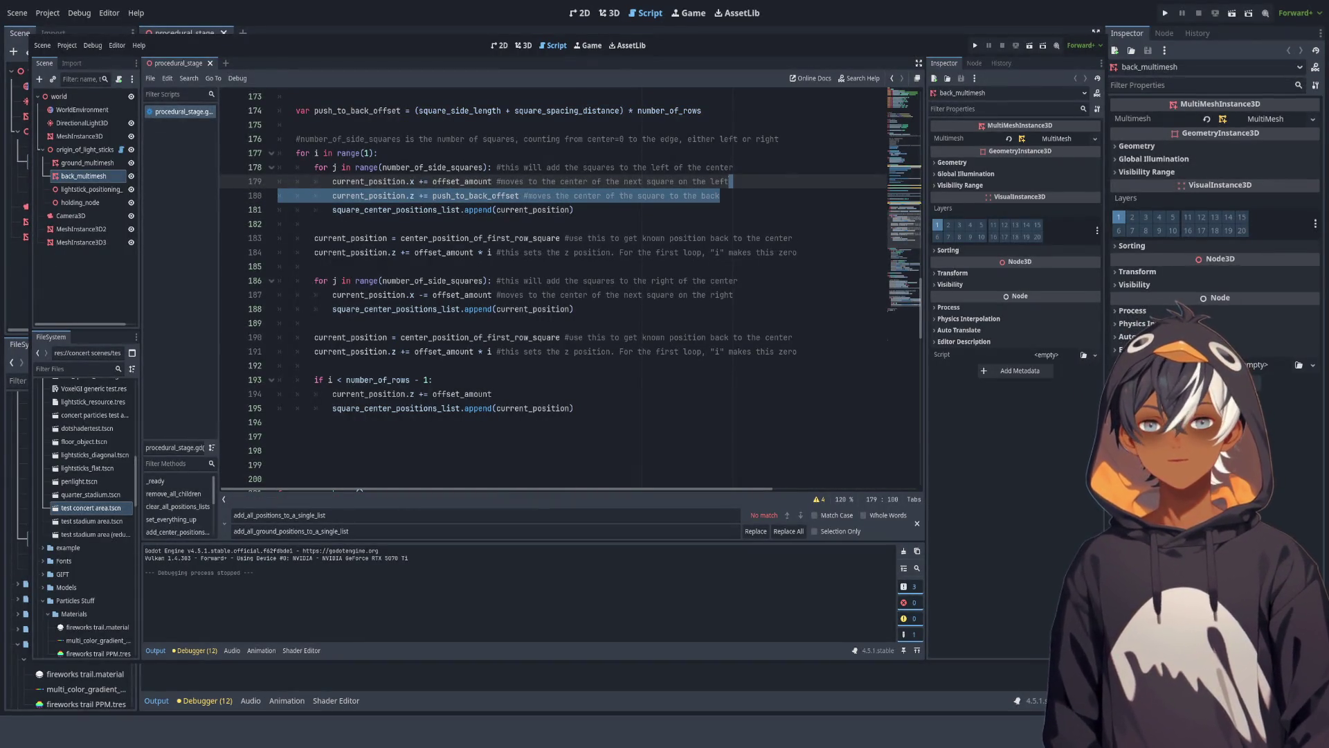
key("ctrl+c")
left_click(734, 295)
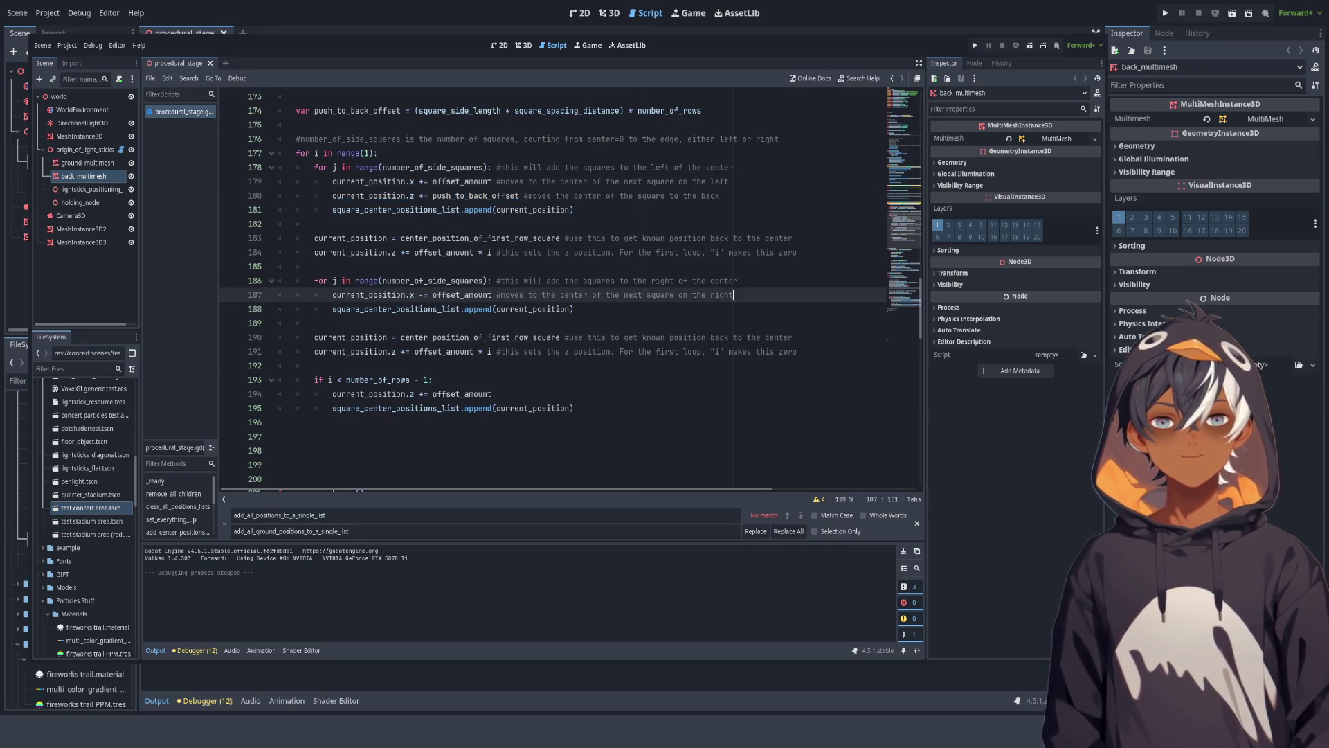
key("ctrl+v")
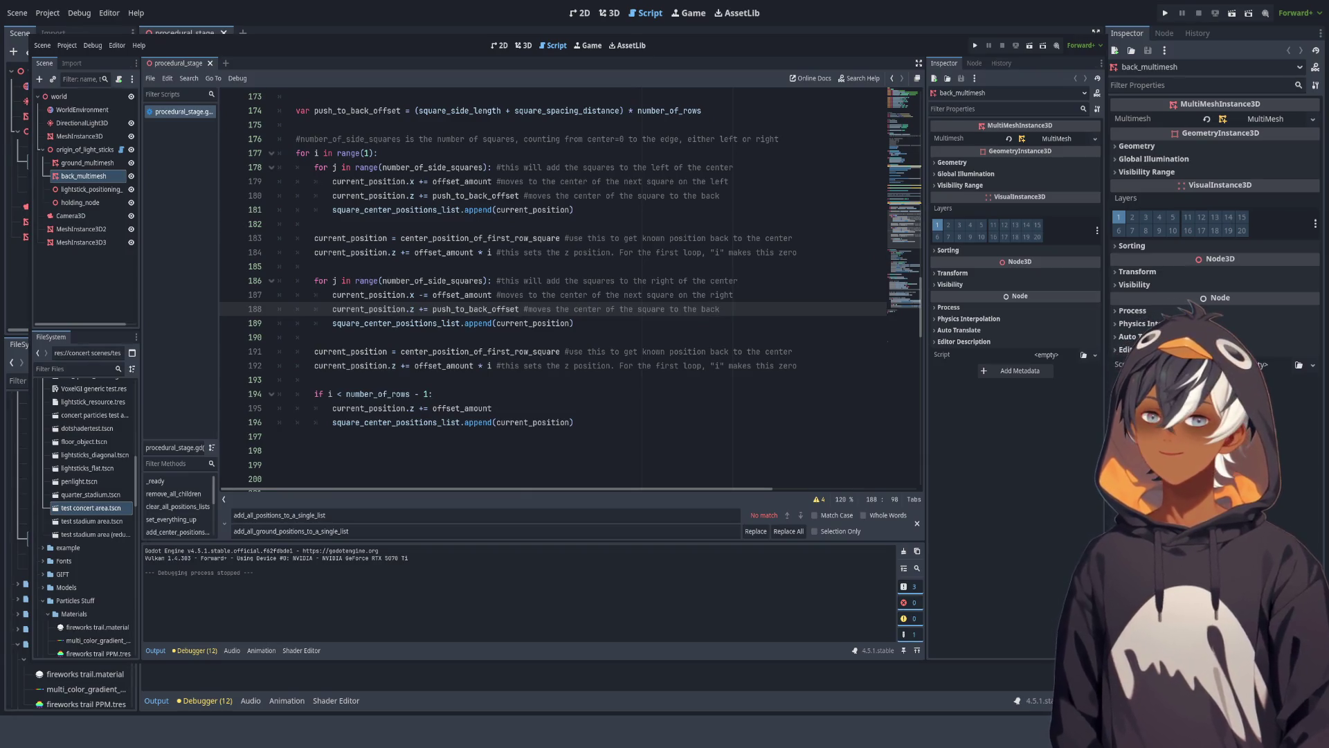
key("Down")
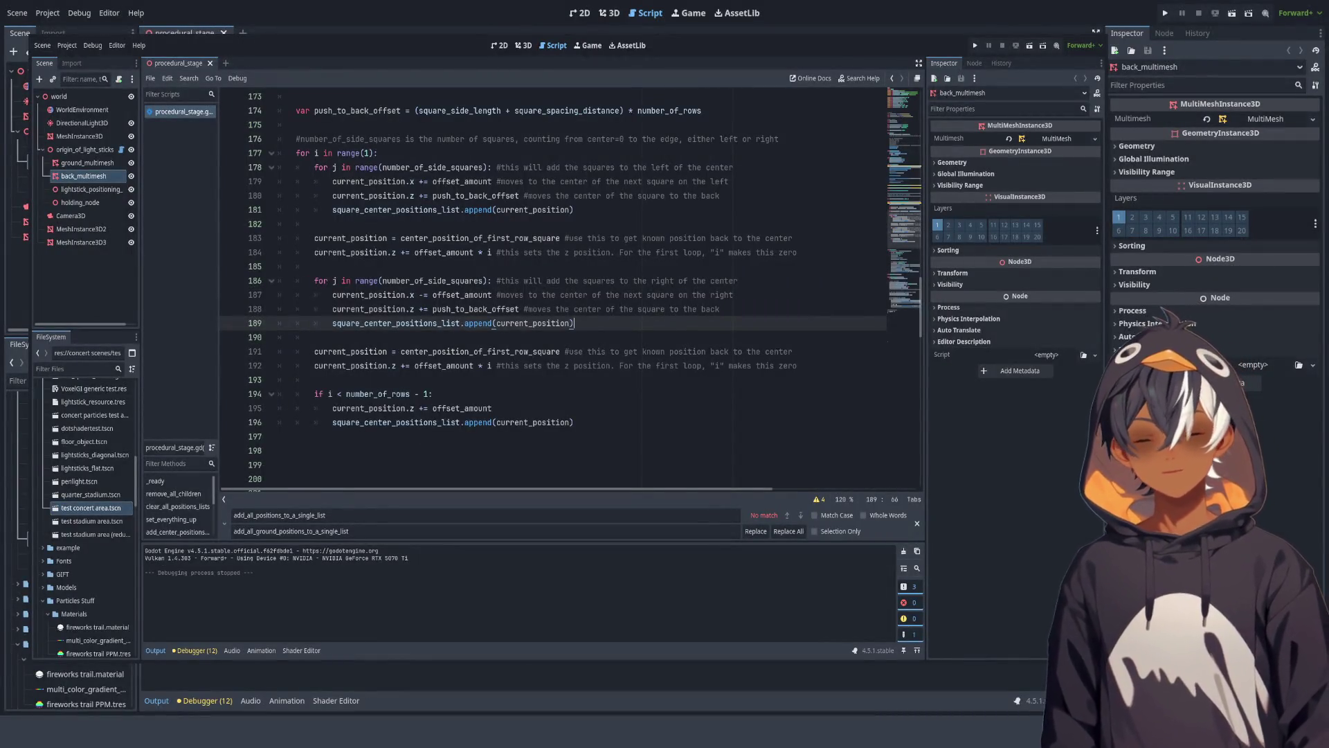
left_click(523, 45)
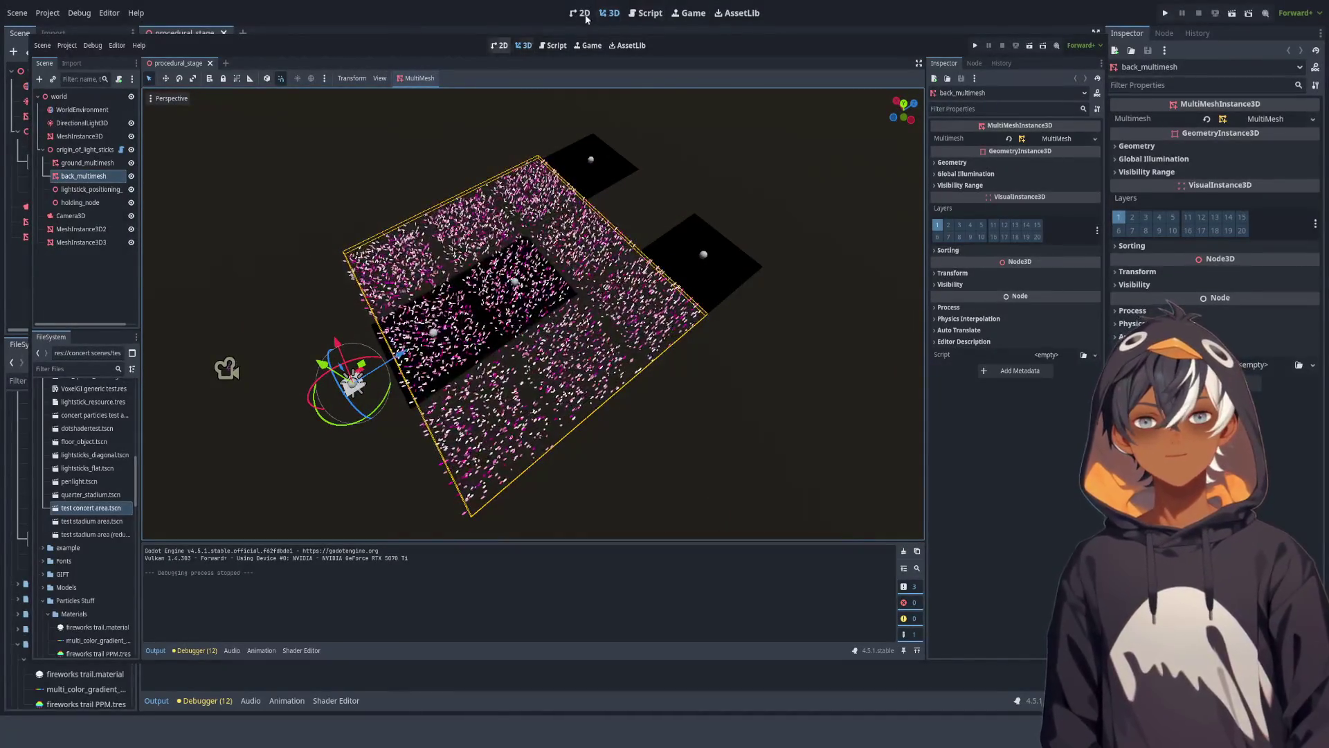
Step: Back in procedural_stage.gd, insert blank lines after the number_of_side_squares declaration on line 168
left_click(645, 12)
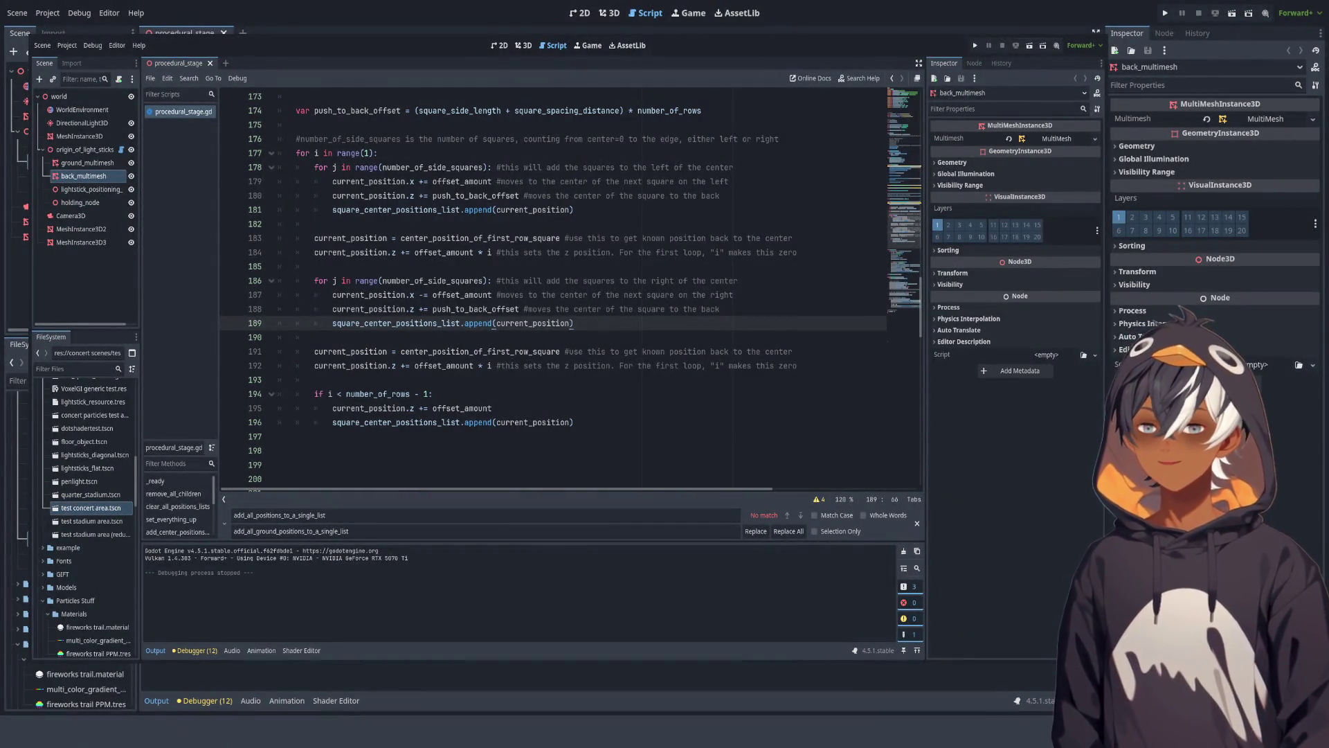
scroll(554, 290, "up", 2)
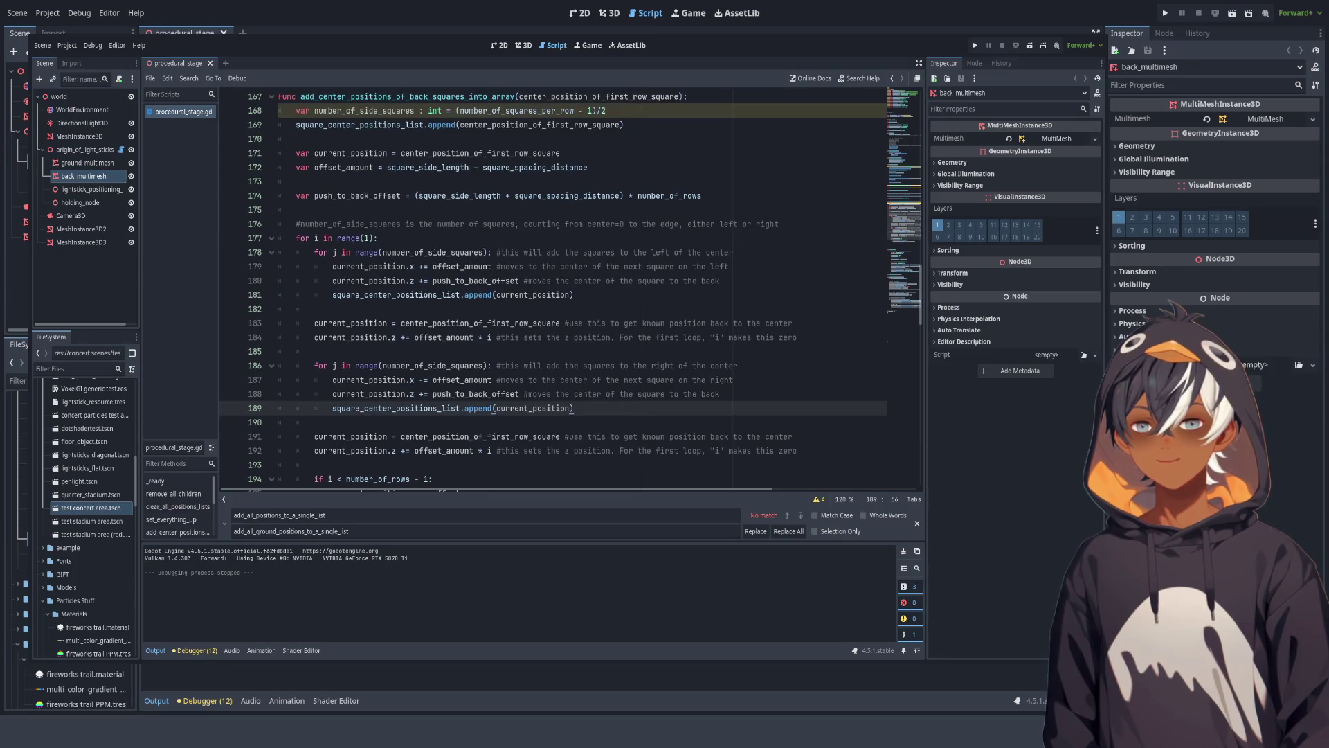
scroll(571, 287, "up", 1)
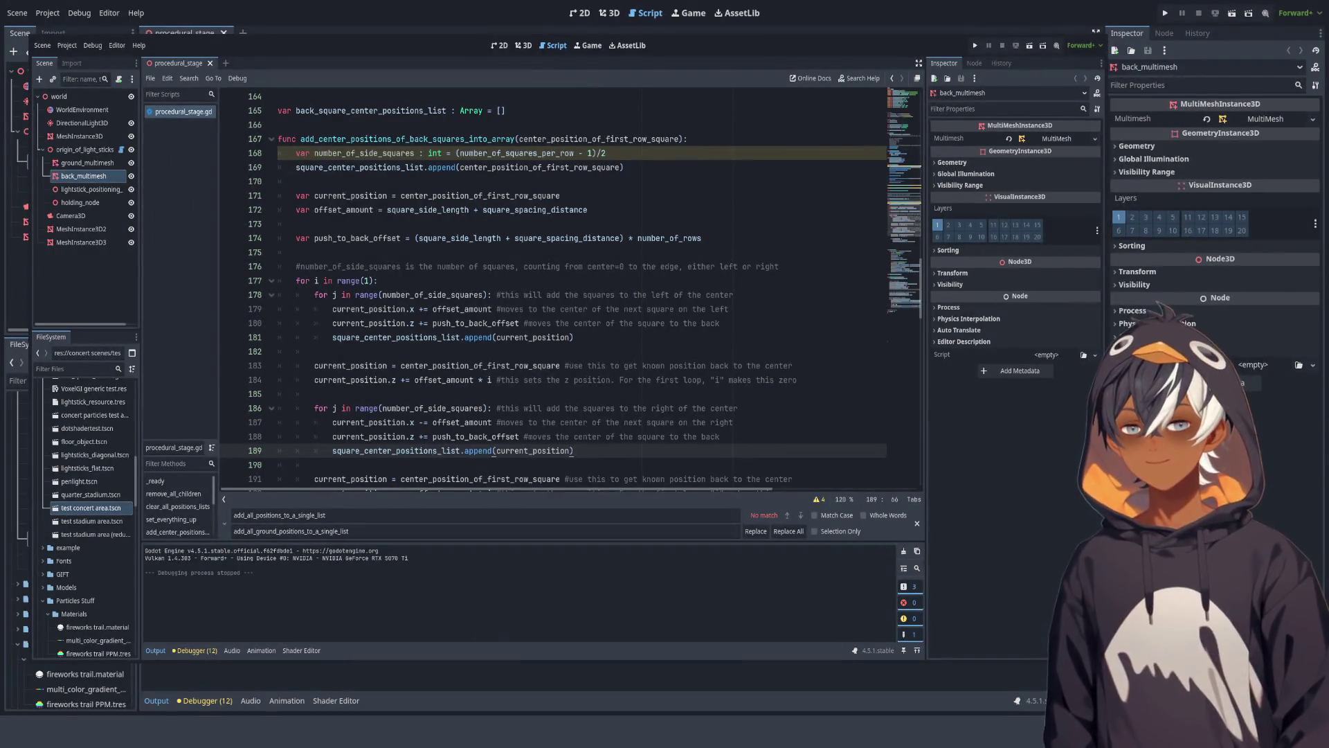
left_click(607, 153)
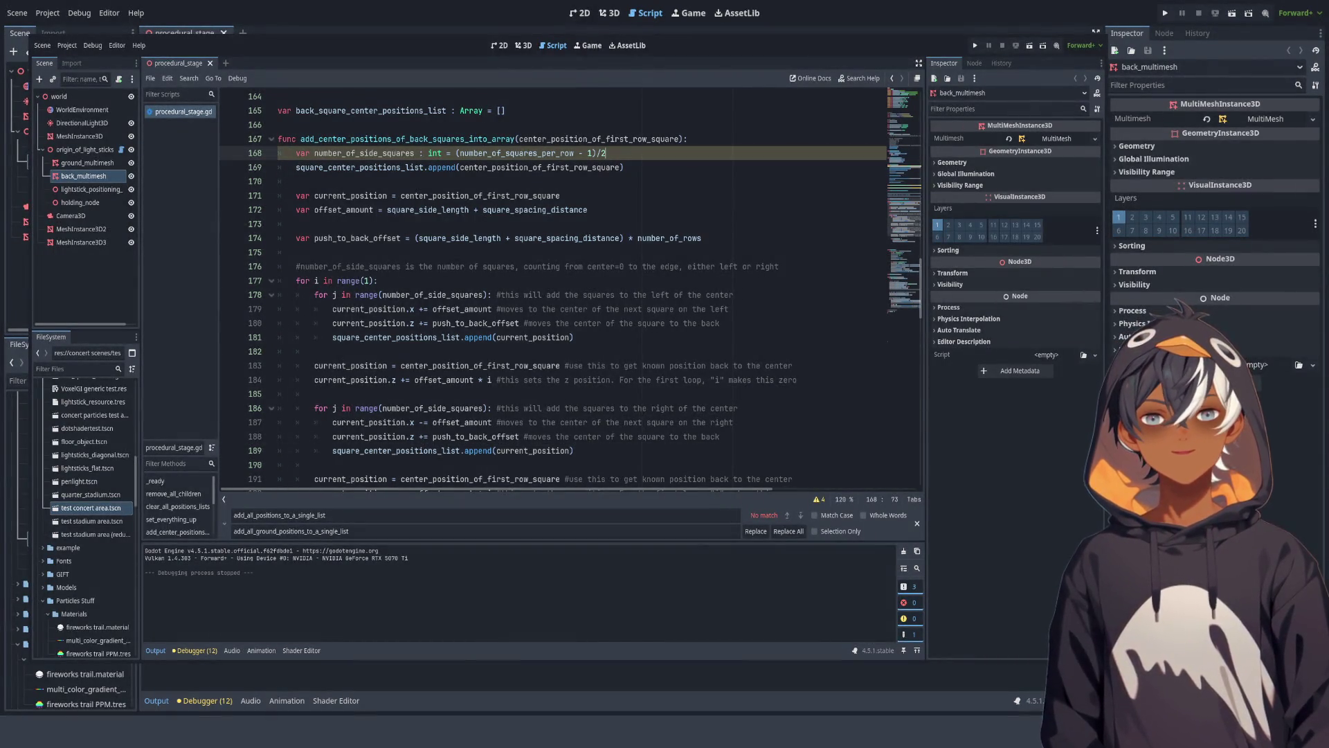
key("Return")
key("Return")
Step: Declare var aaaa = center_position_of_first_row_square on line 170
type("var aa")
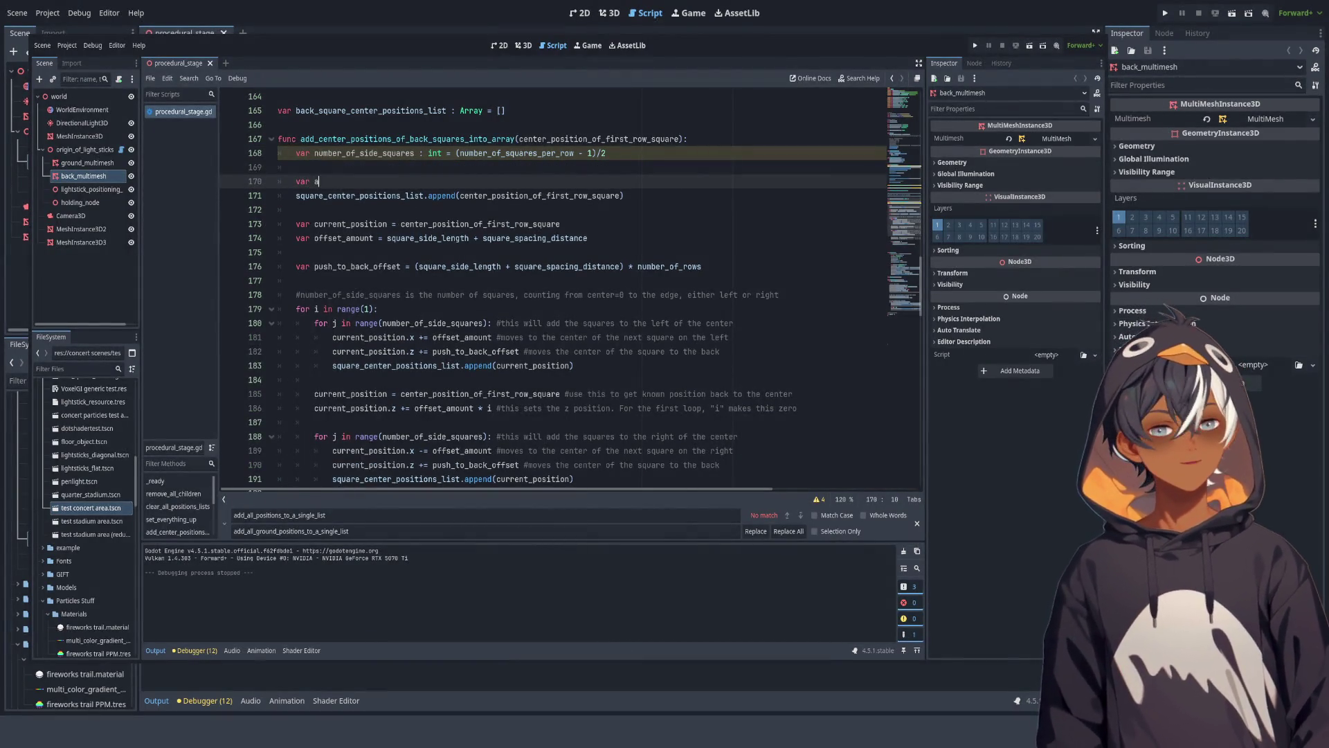
type("a")
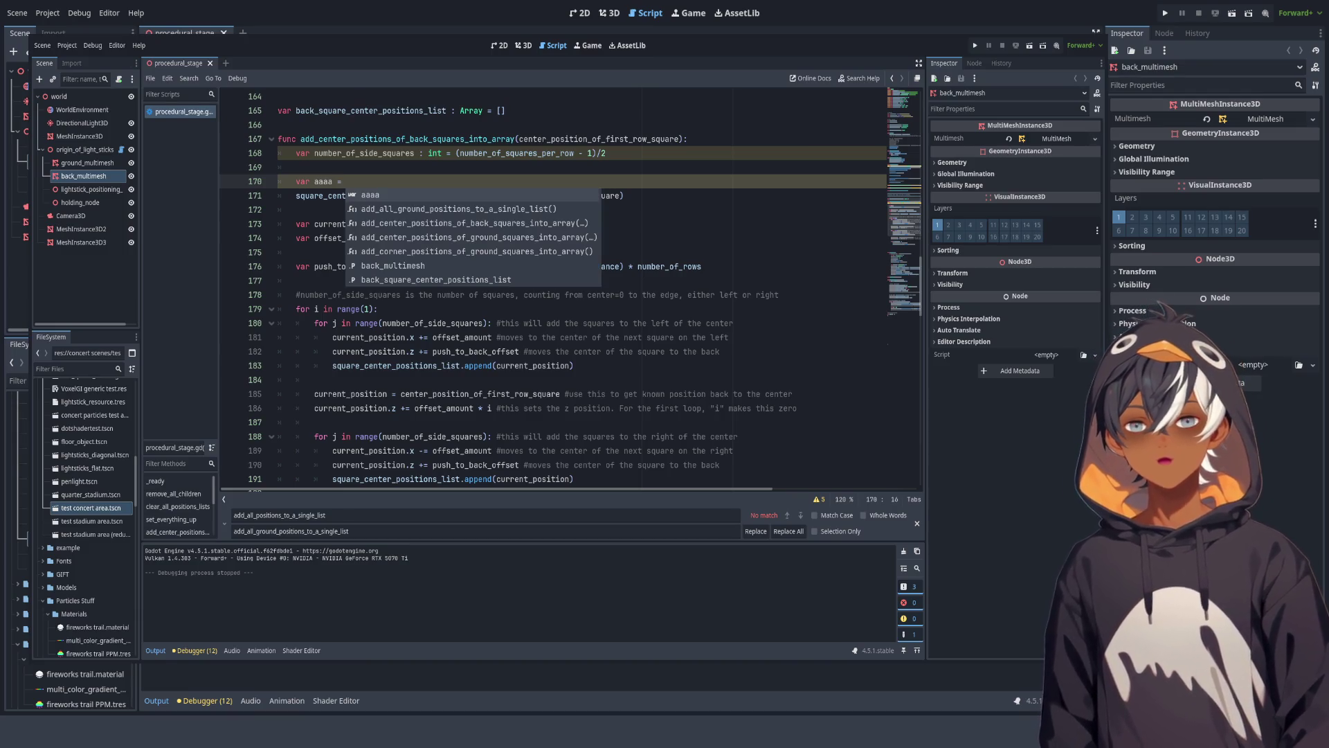
double_click(540, 196)
key("ctrl+c")
key("Up")
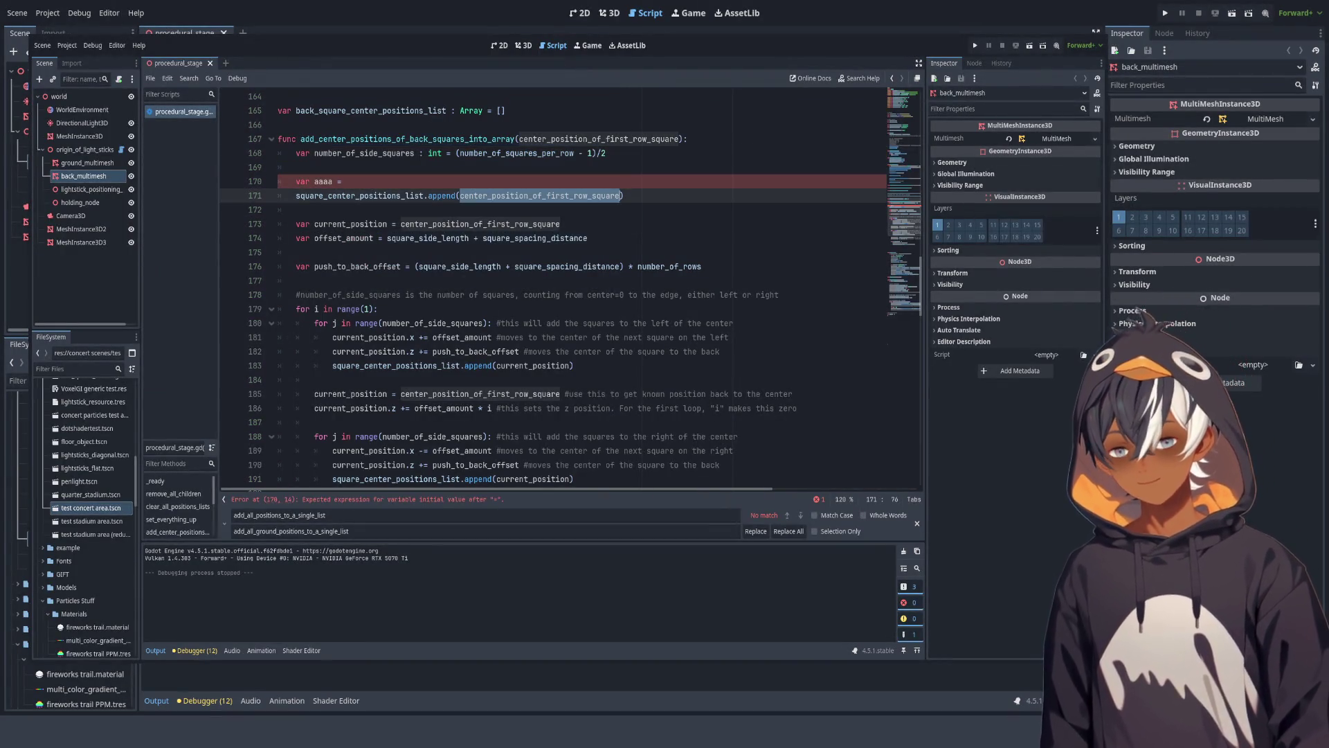
key("ctrl+v")
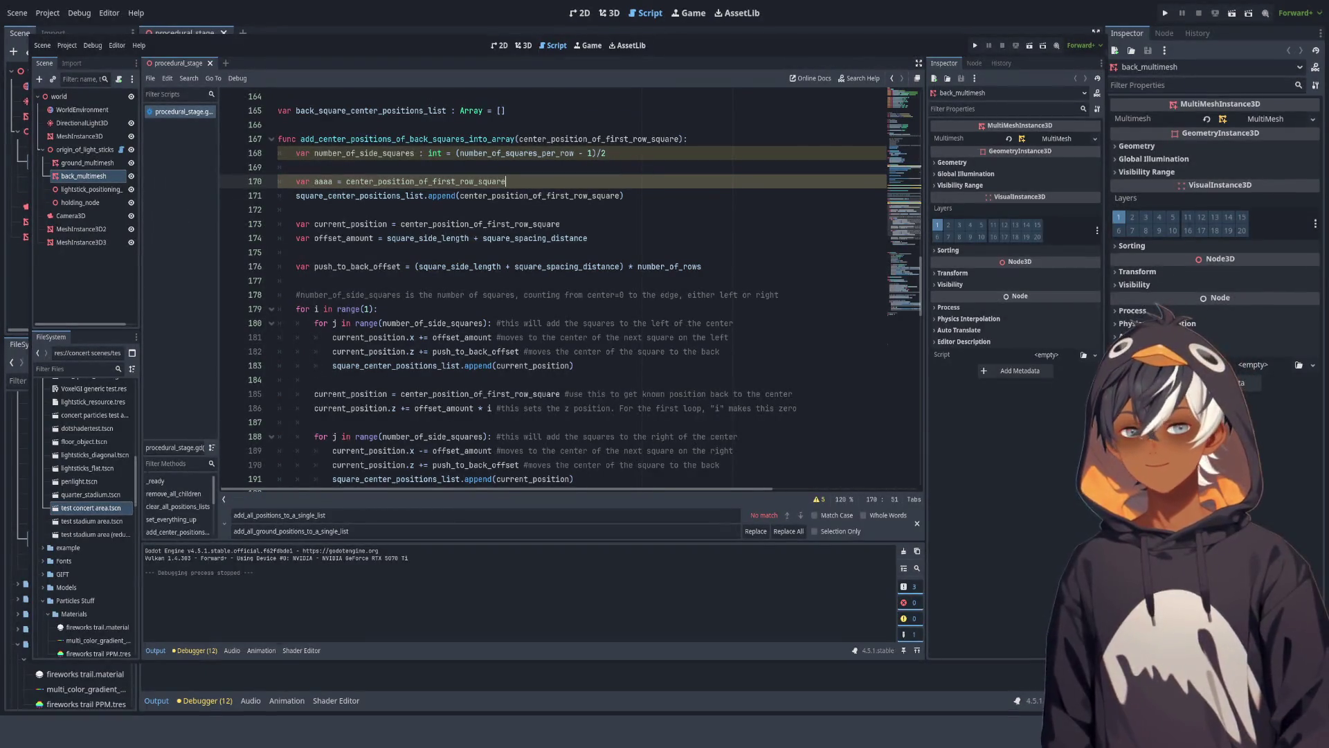
key("Return")
Step: Add the line aaa.z += push_to_back_offset beneath the declaration
type("aa")
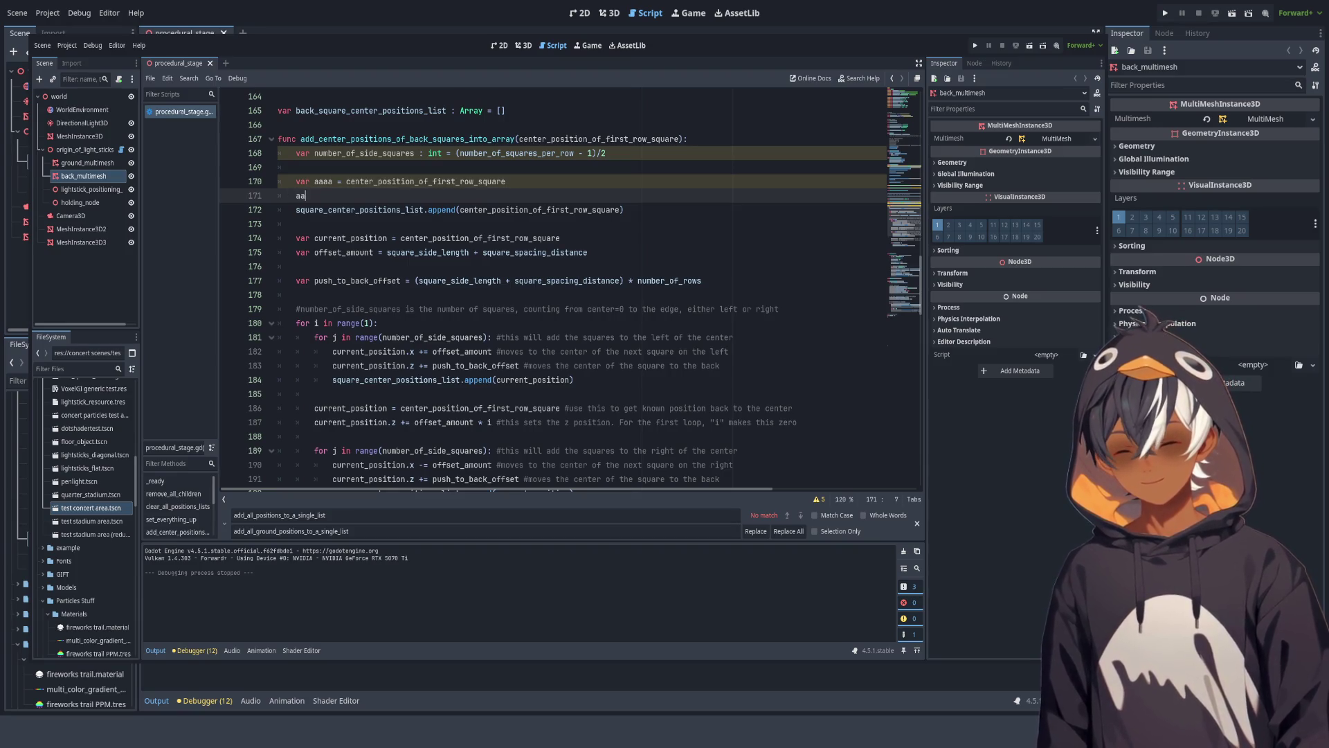
type("a.z +=")
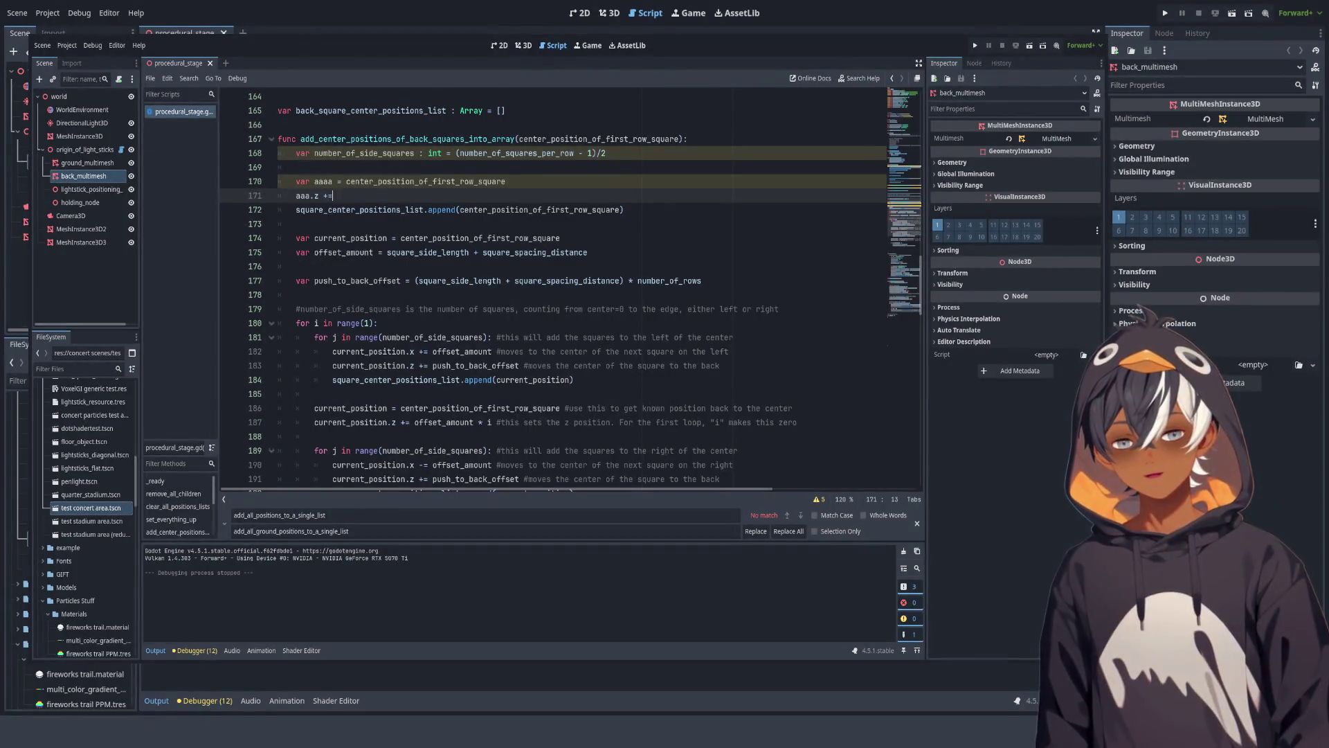
scroll(554, 277, "down", 2)
scroll(554, 277, "up", 2)
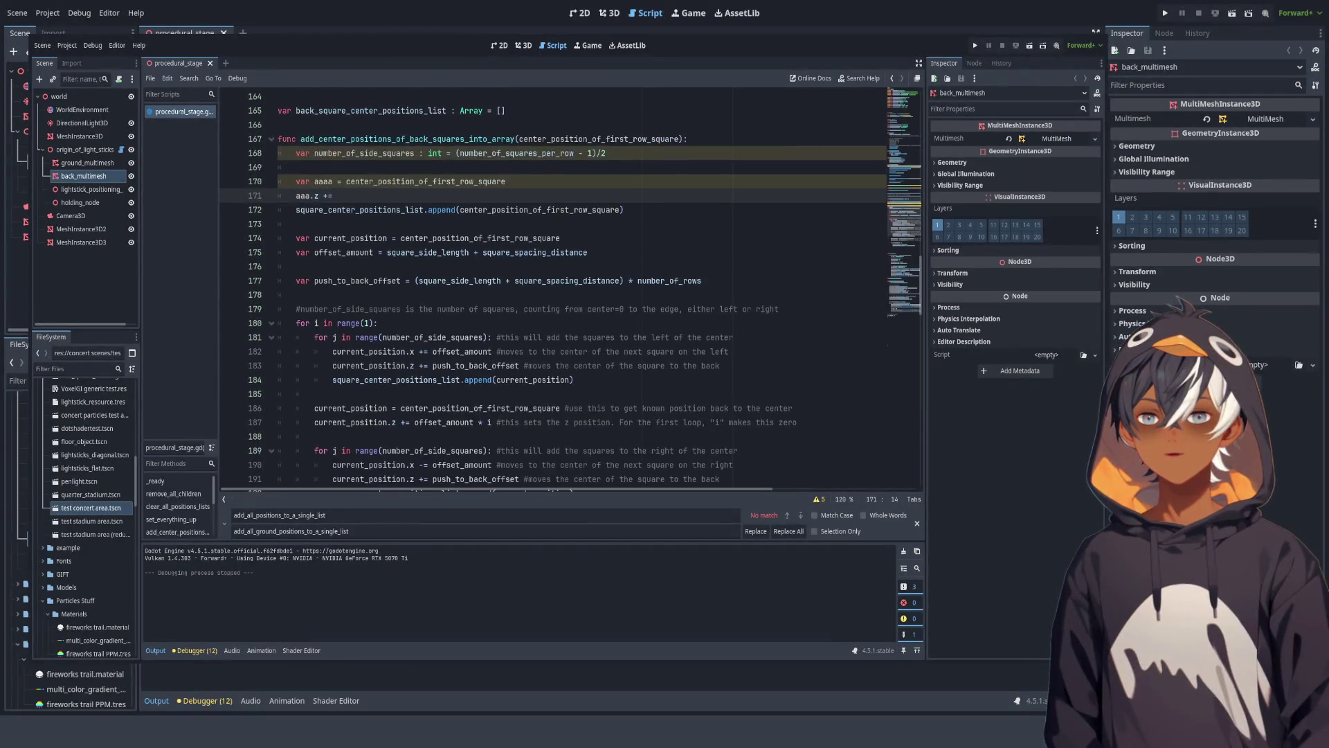
double_click(357, 281)
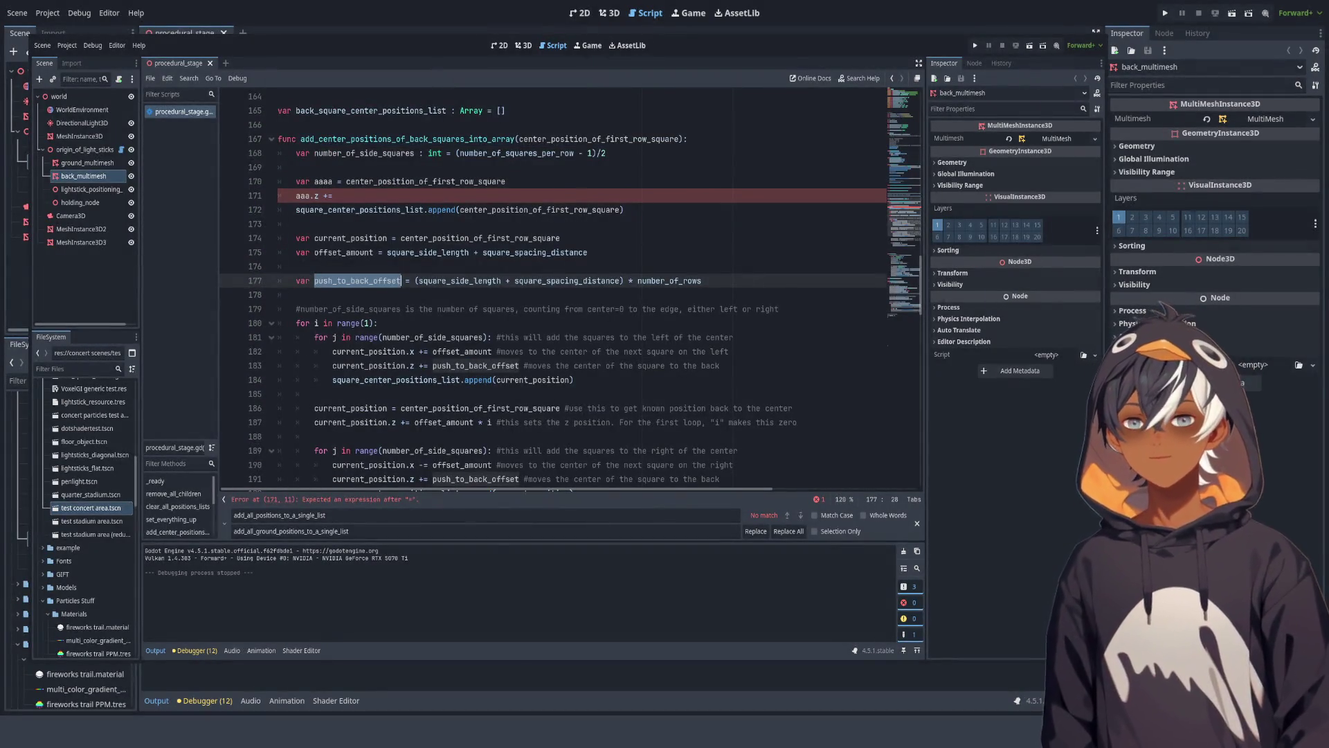
key("ctrl+c")
left_click(333, 196)
key("ctrl+v")
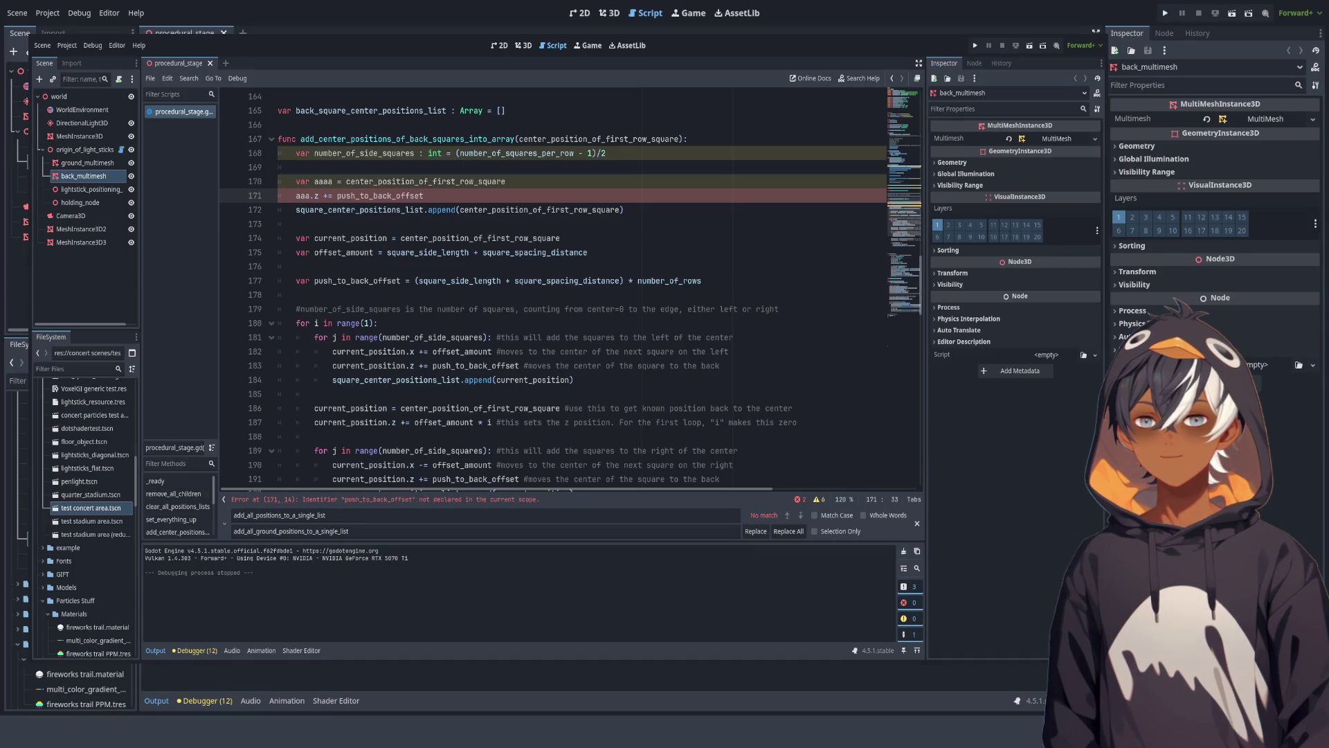
Step: Cut lines 170–172, the two draft lines plus the first-row append line
key("shift+Up")
key("ctrl+shift+Left")
key("ctrl+shift+Left")
key("ctrl+shift+Left")
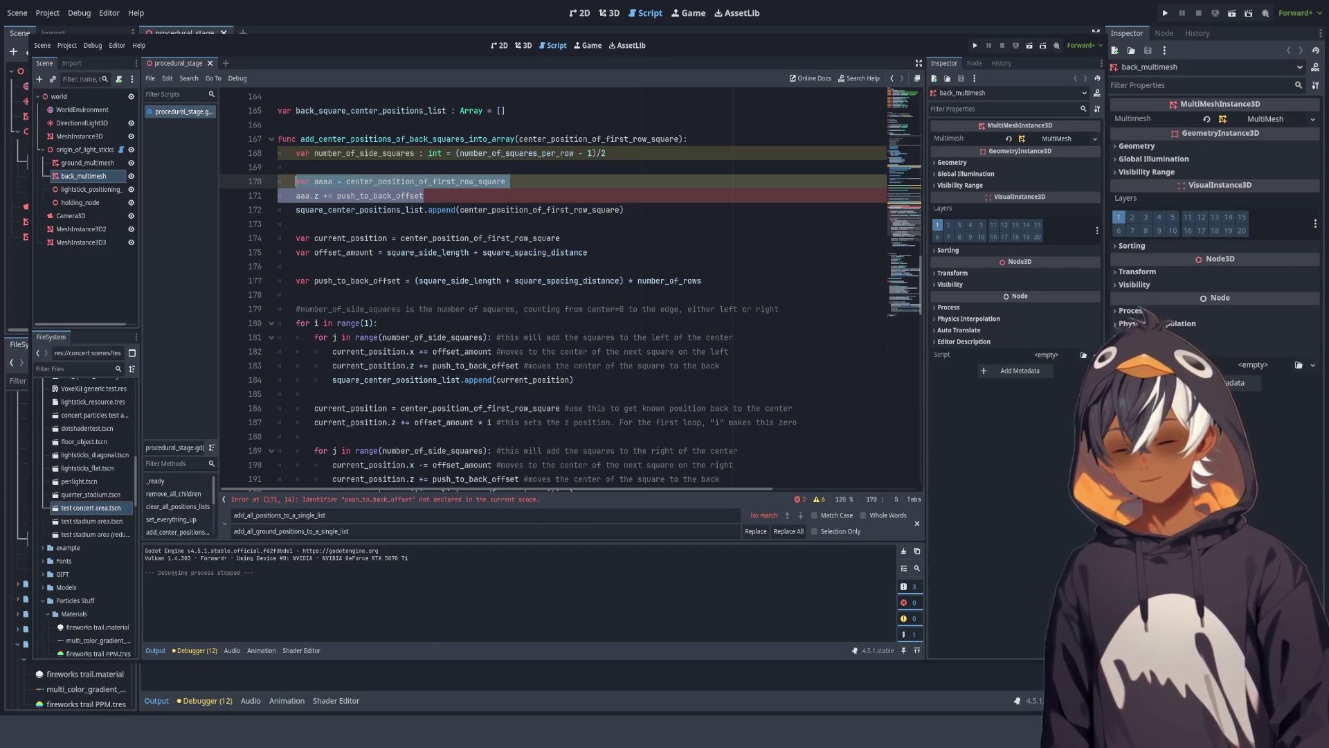
key("BackSpace")
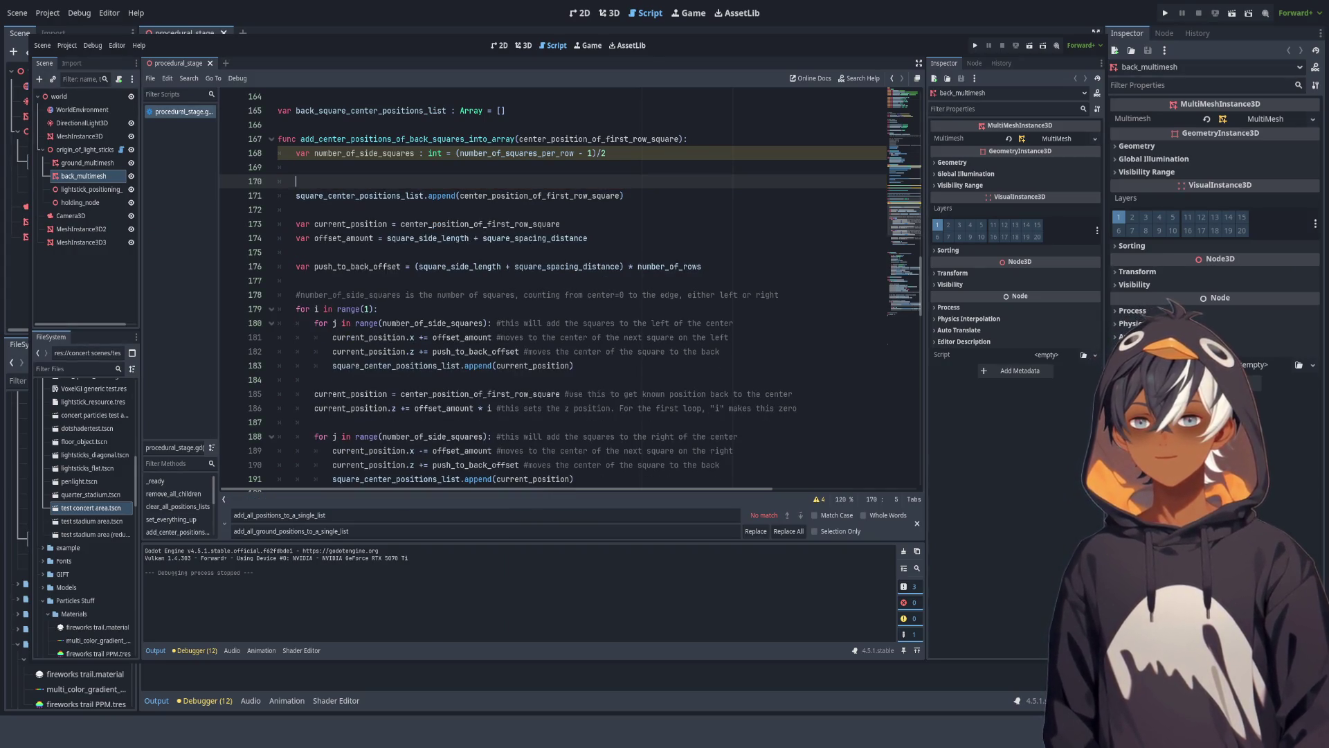
key("ctrl+z")
key("ctrl+z")
key("ctrl+z")
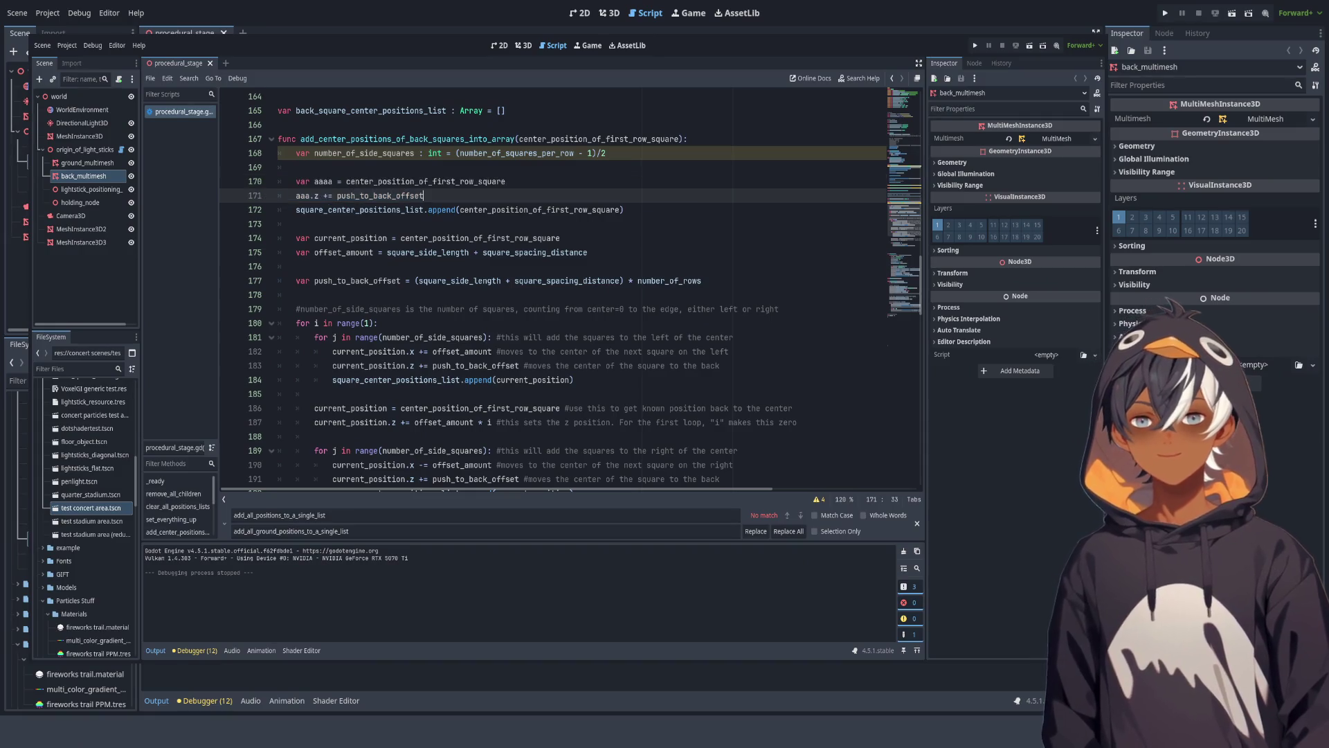
key("ctrl+z")
left_click_drag(296, 181, 359, 181)
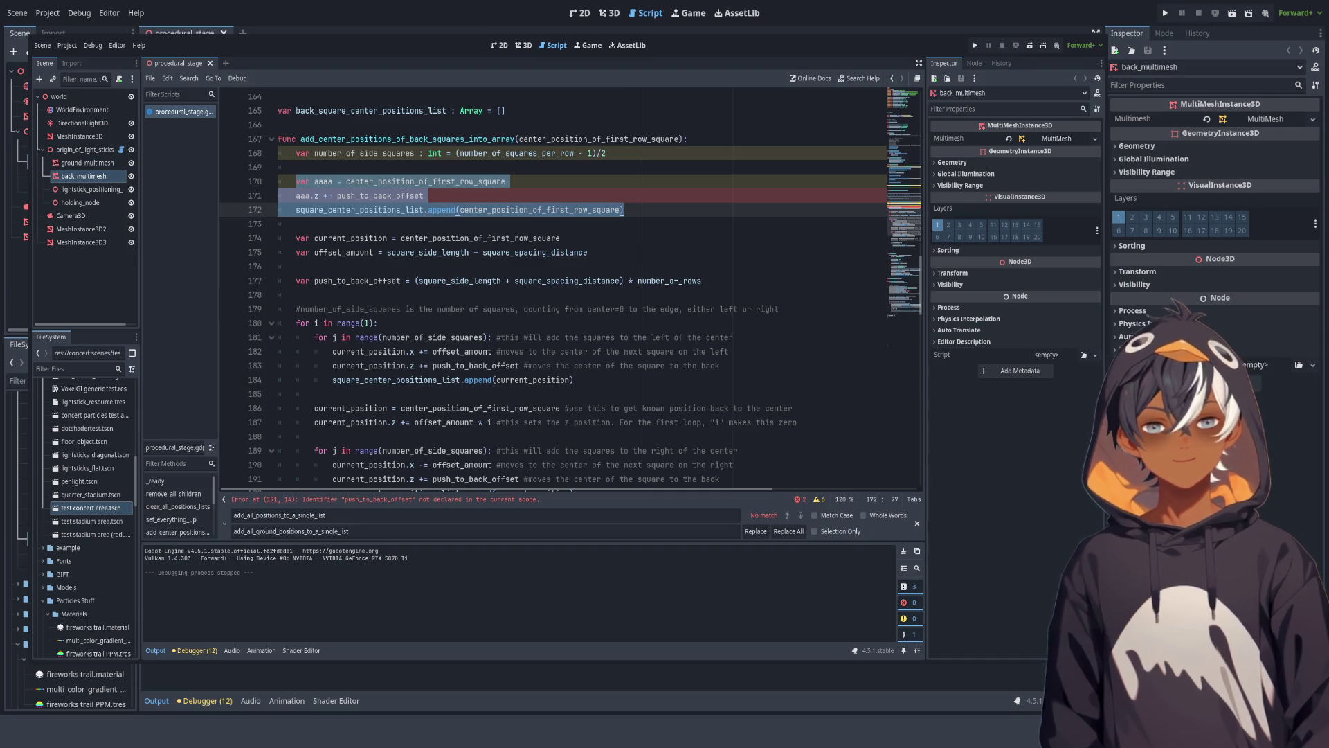
key("BackSpace")
Step: Paste the three cut lines after the push_to_back_offset declaration and remove leftover blank lines
left_click(296, 266)
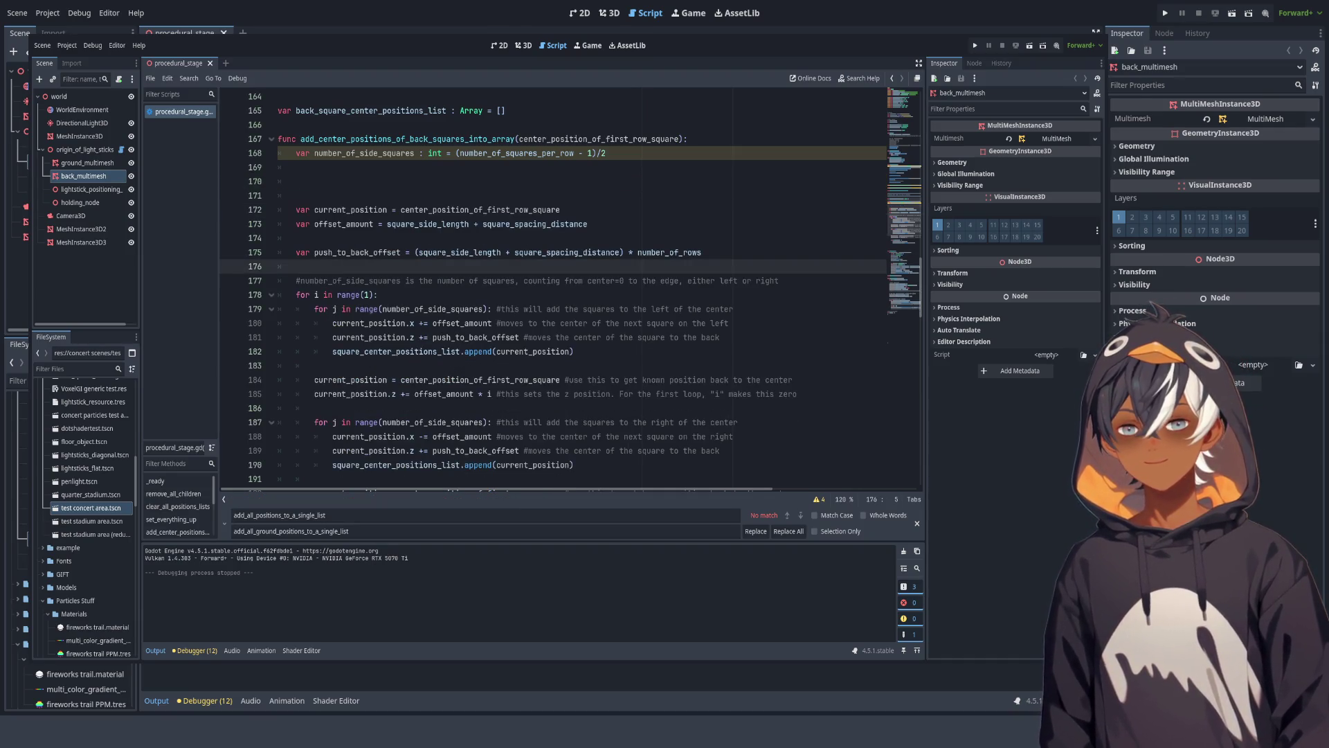
key("ctrl+v")
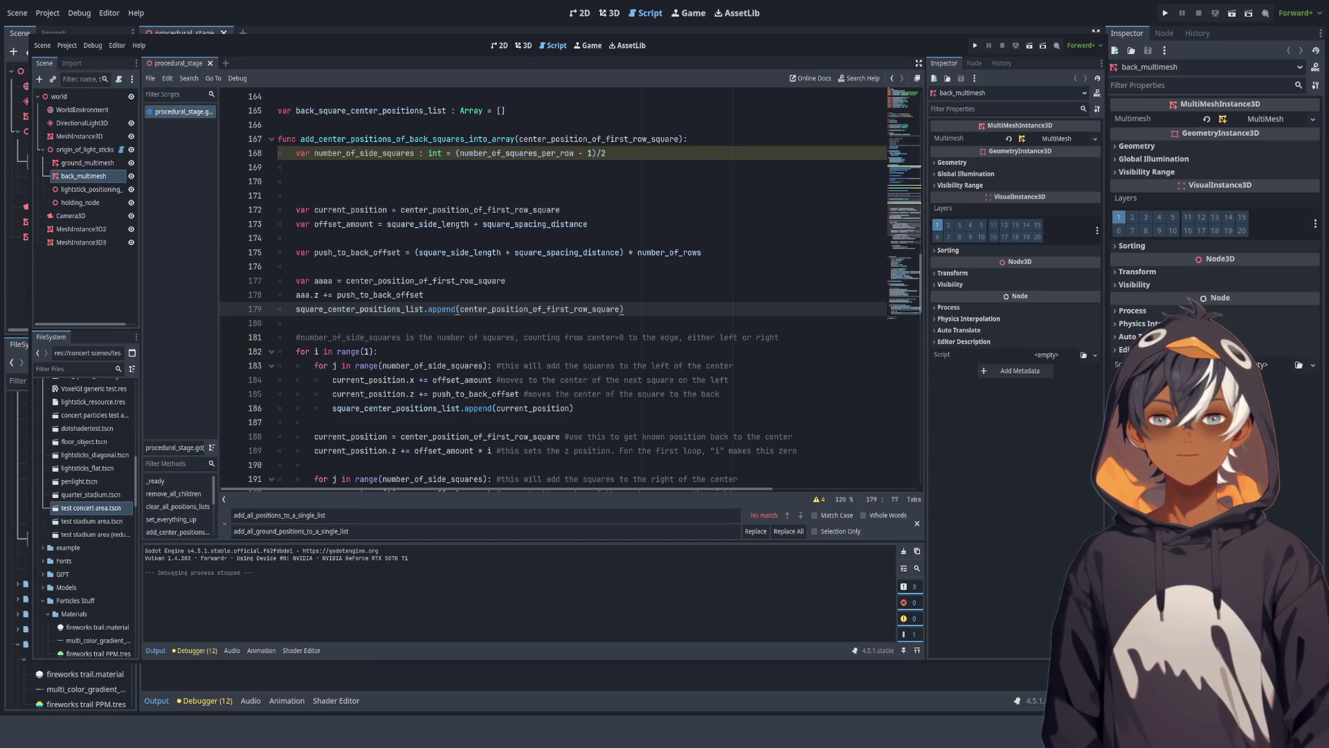
left_click_drag(299, 196, 297, 167)
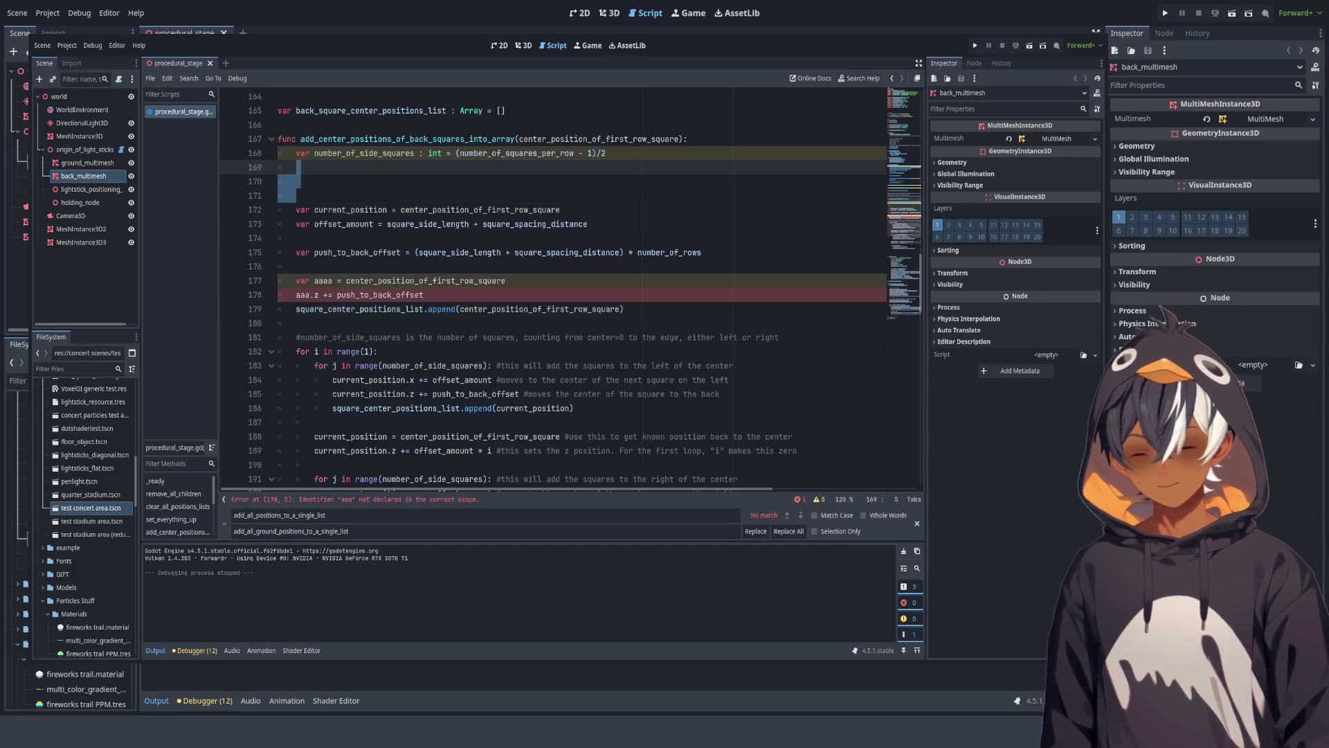
key("BackSpace")
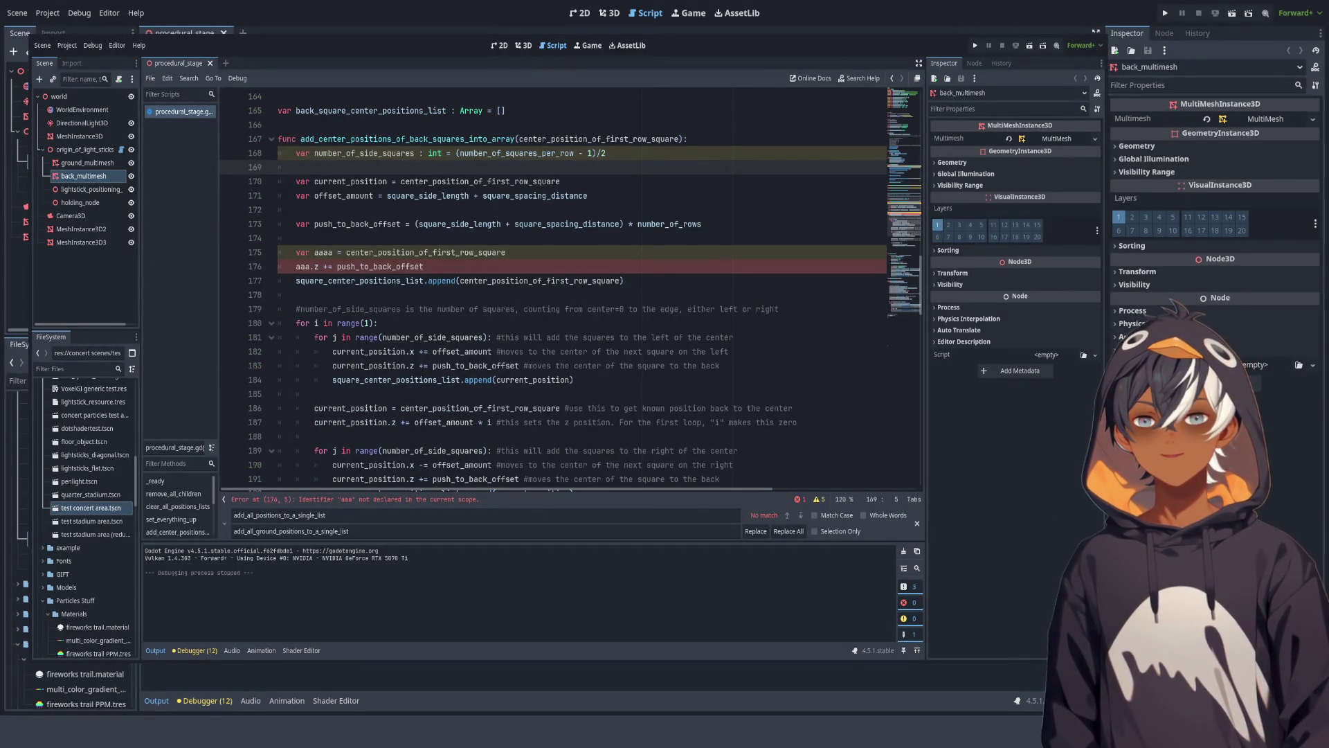
left_click(297, 209)
key("BackSpace")
key("BackSpace")
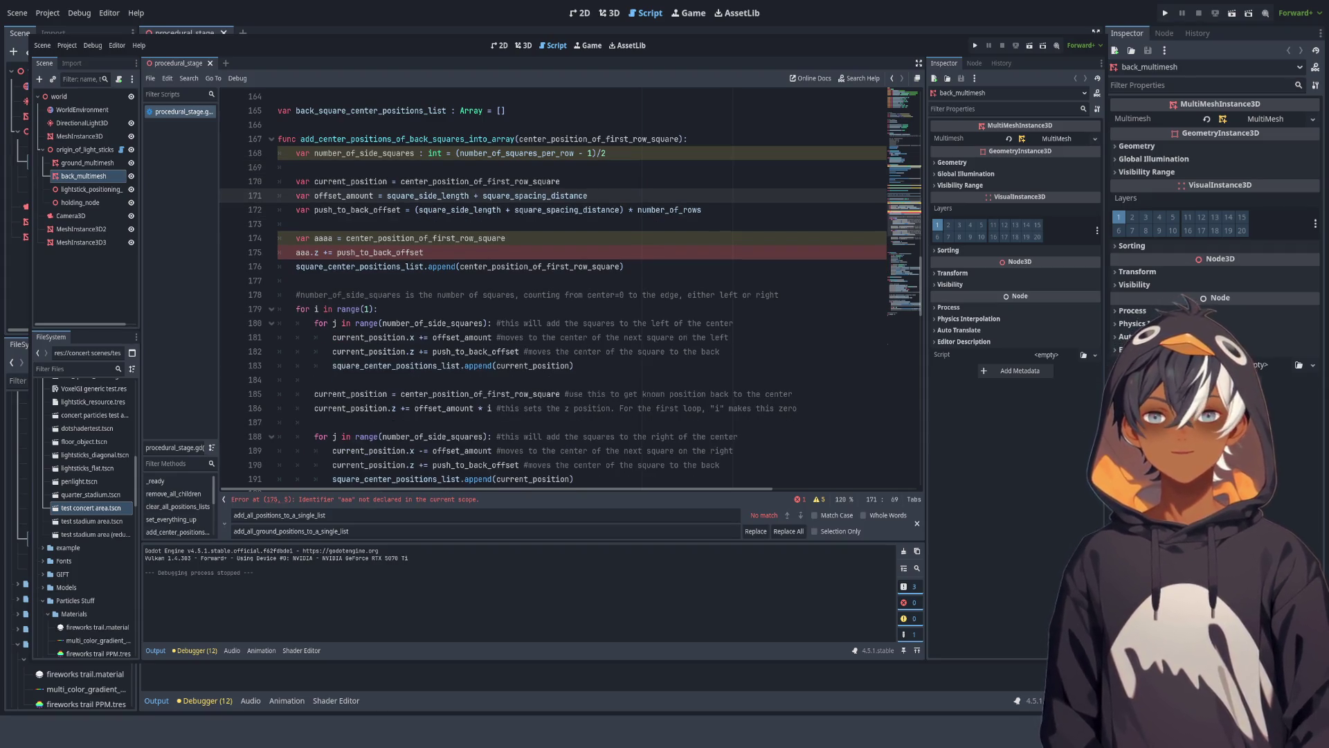
Step: Correct aaa to aaaa on line 175
left_click(424, 252)
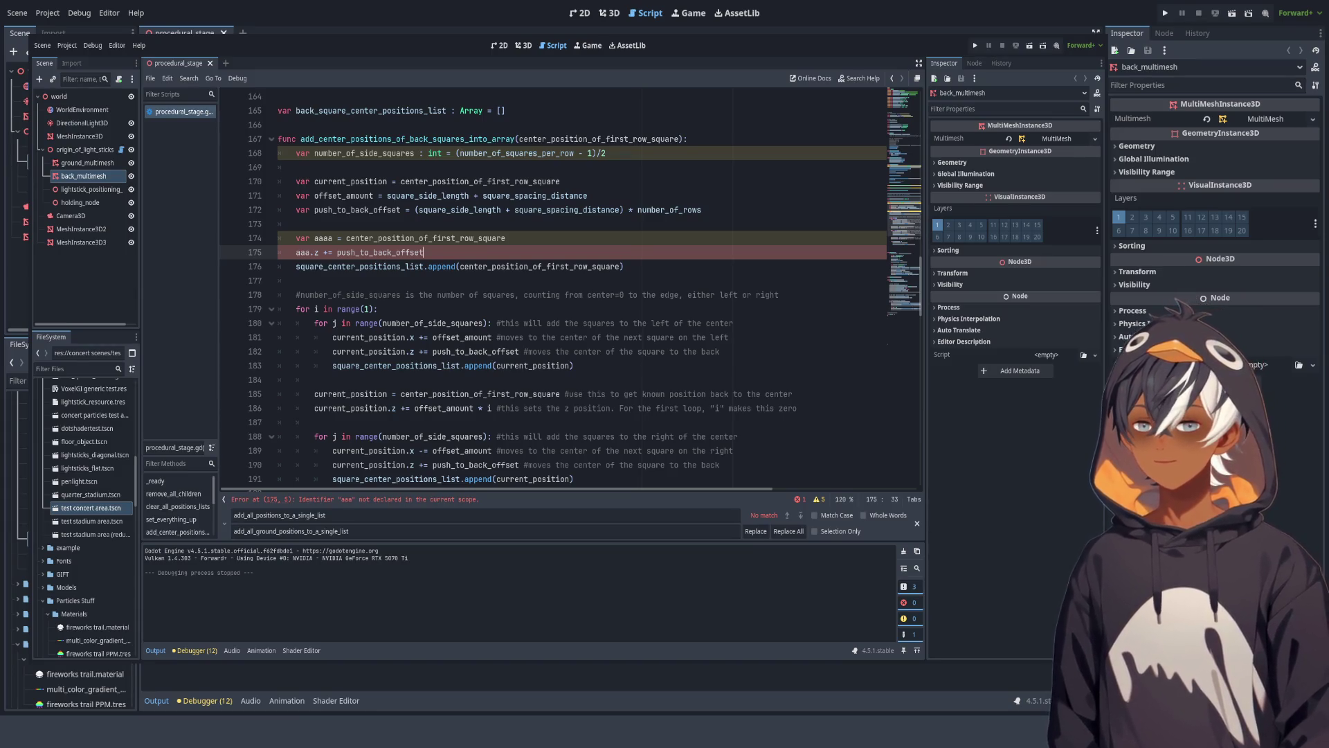
double_click(357, 209)
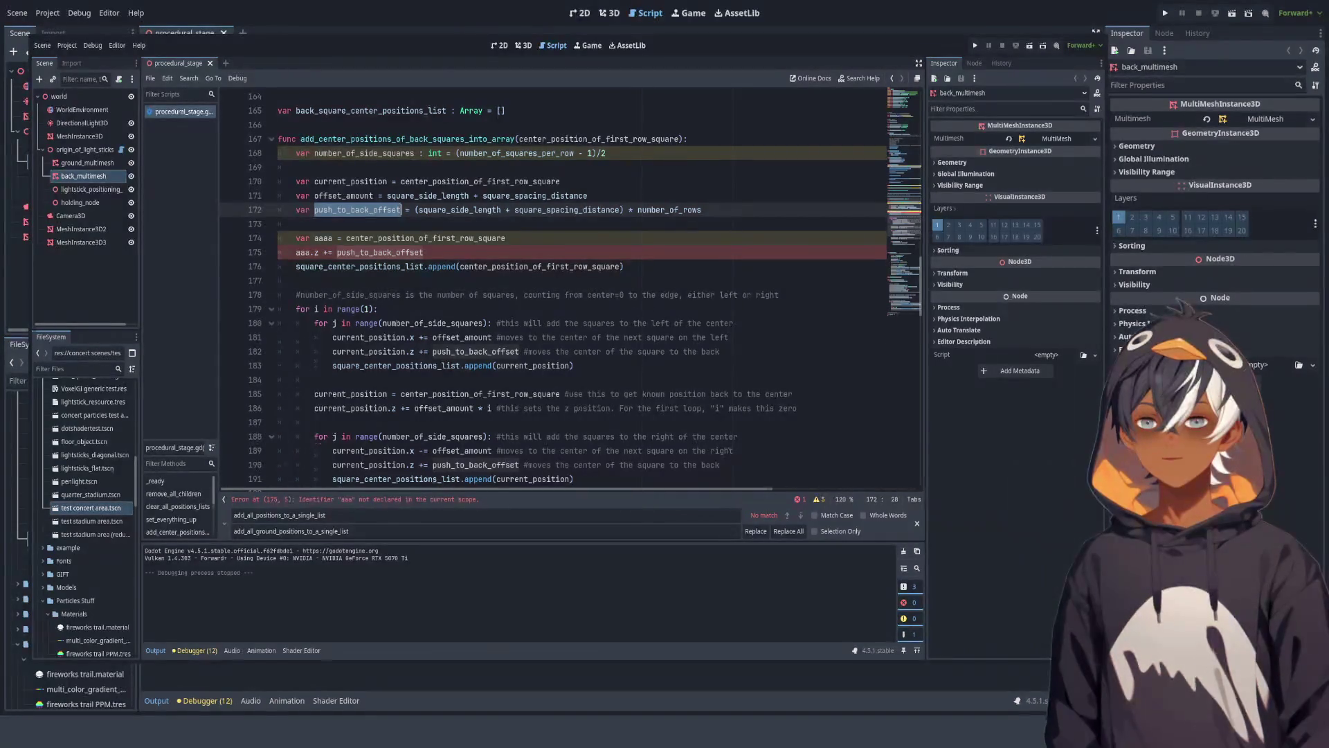
double_click(324, 237)
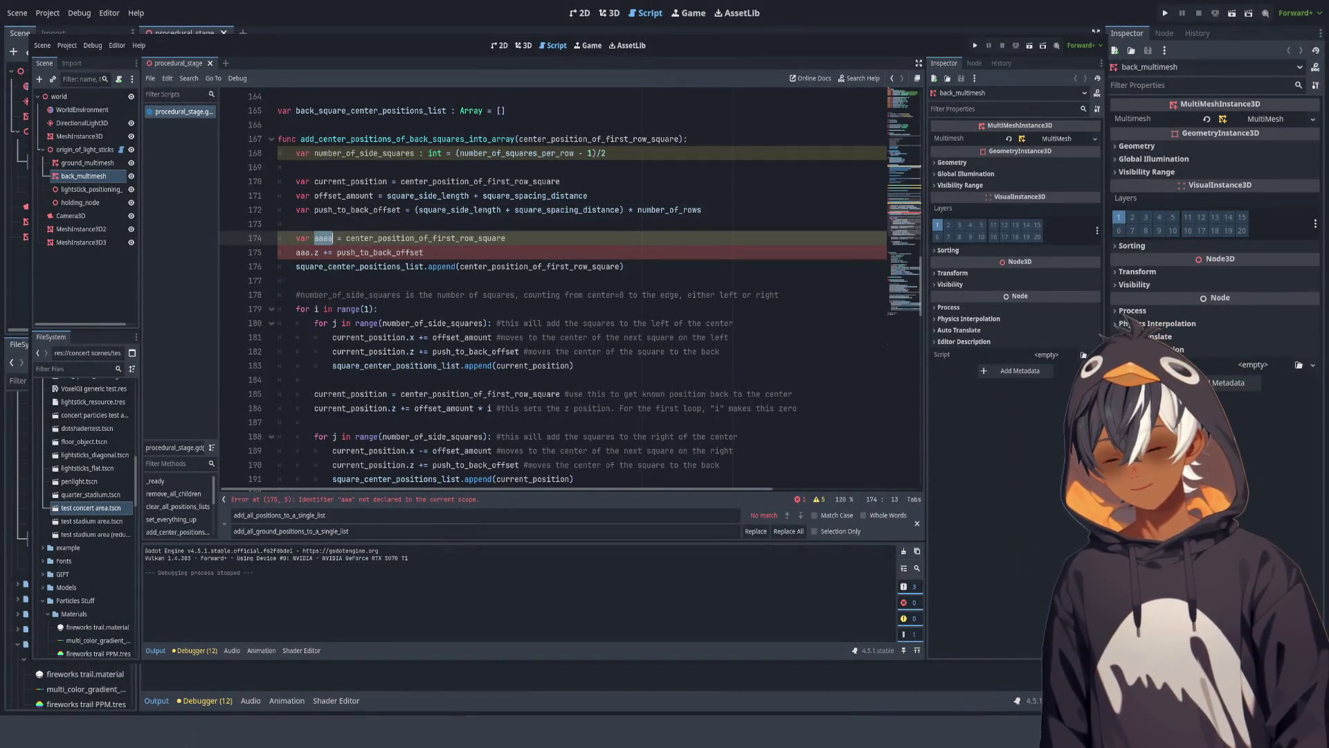
left_click(311, 252)
type("a")
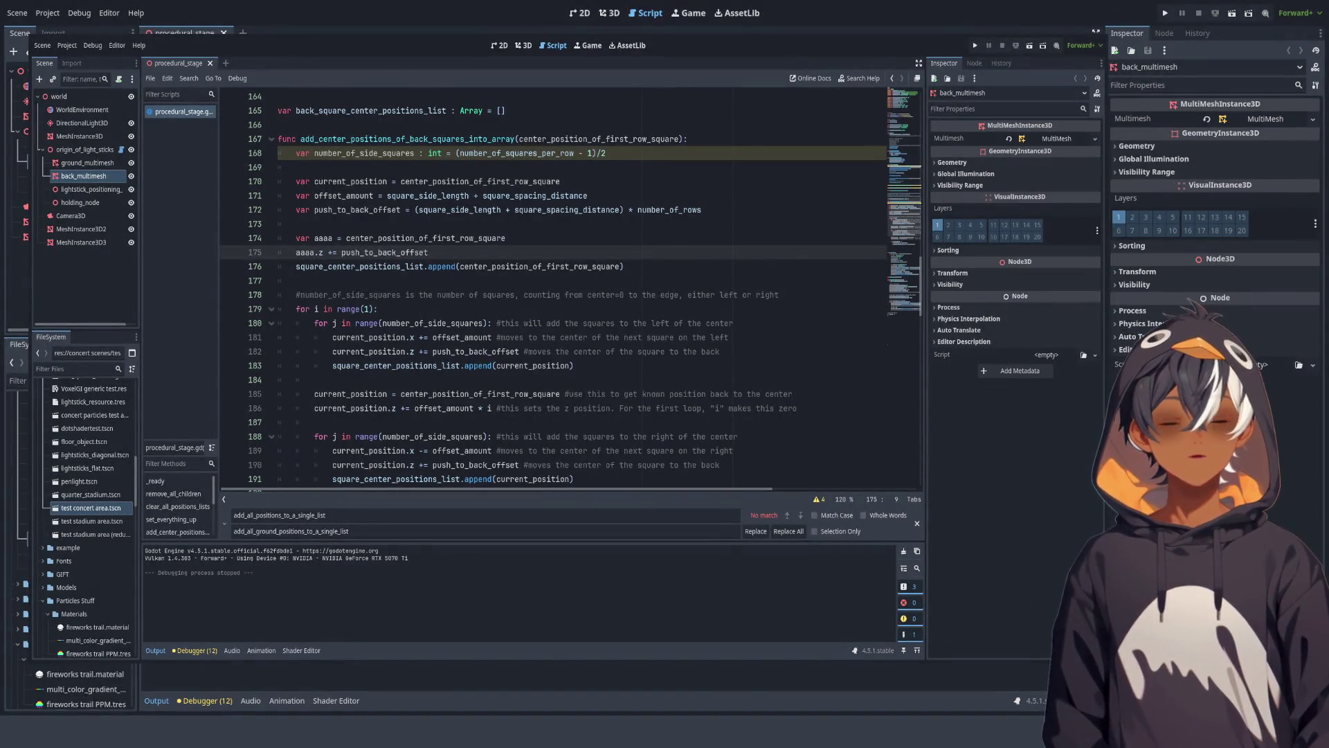
Step: Replace the append() argument on line 176 with aaaa, then switch to the 3D view
double_click(304, 252)
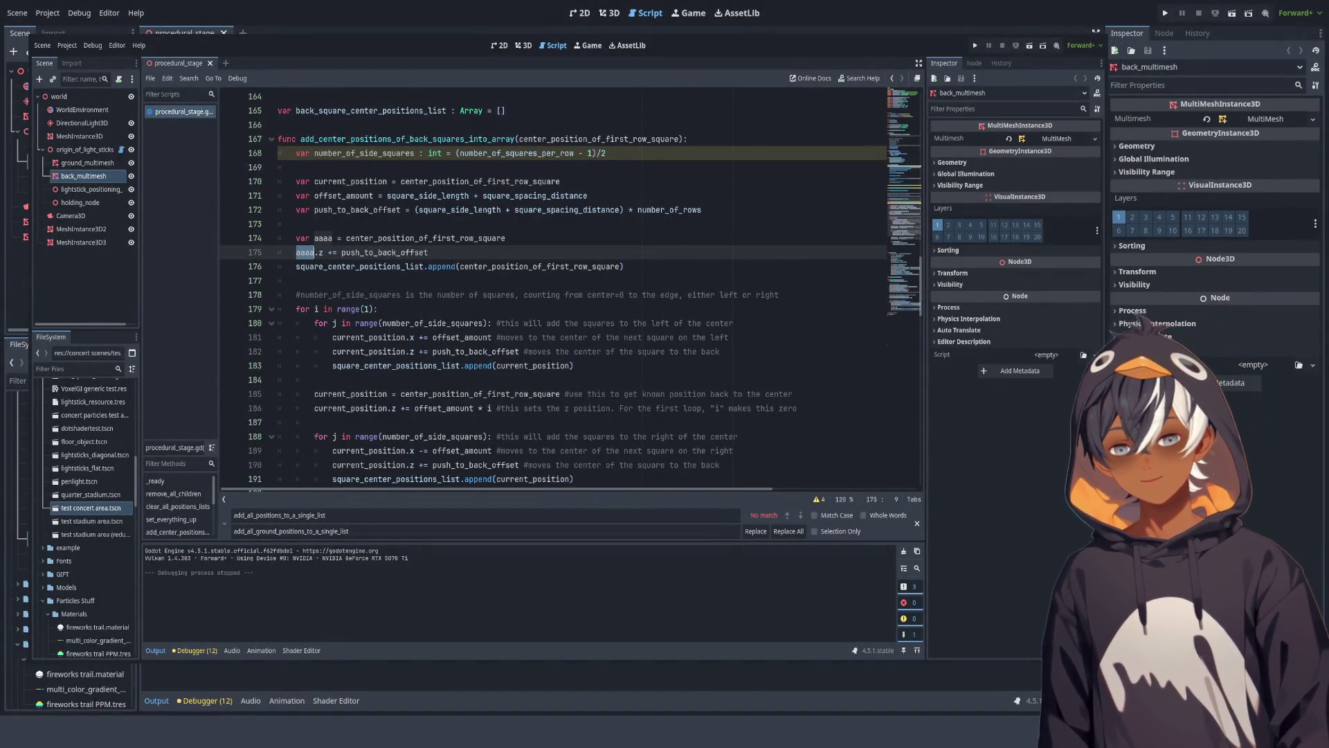
key("ctrl+c")
double_click(540, 267)
key("ctrl+v")
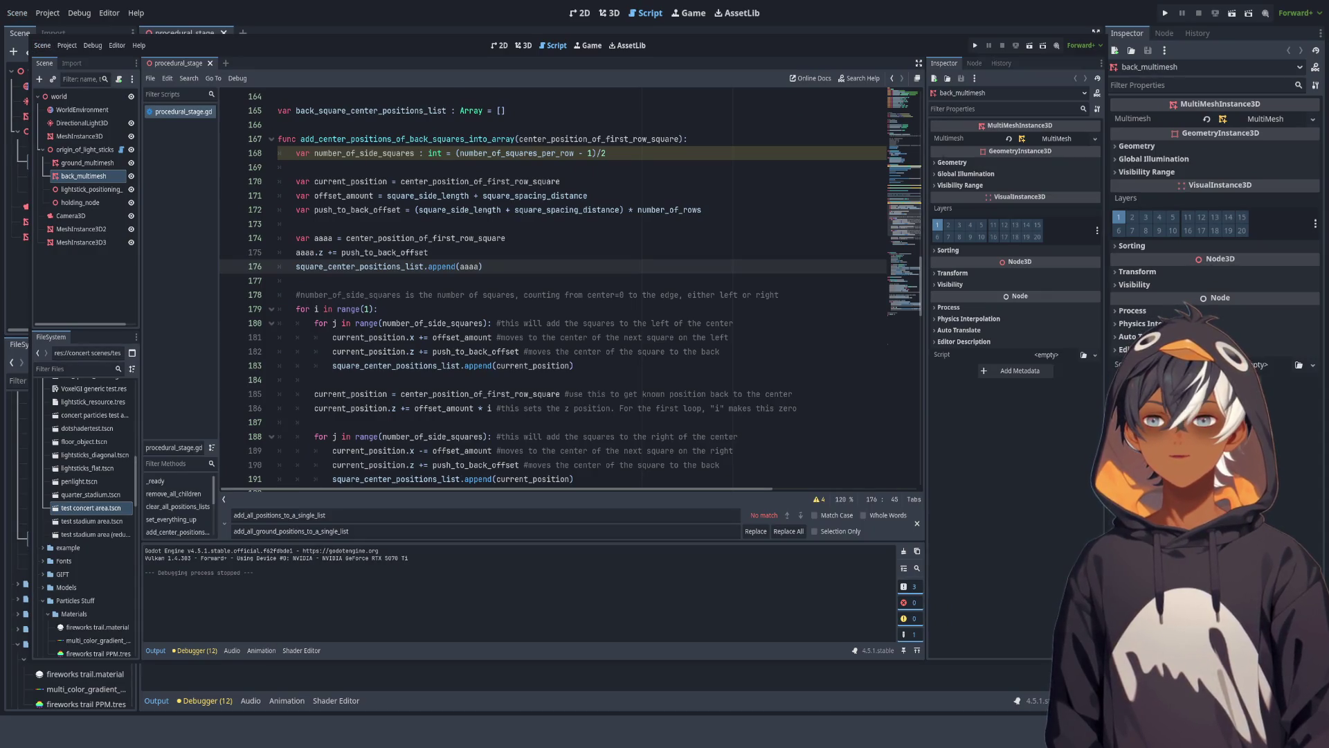
key("ctrl+F2")
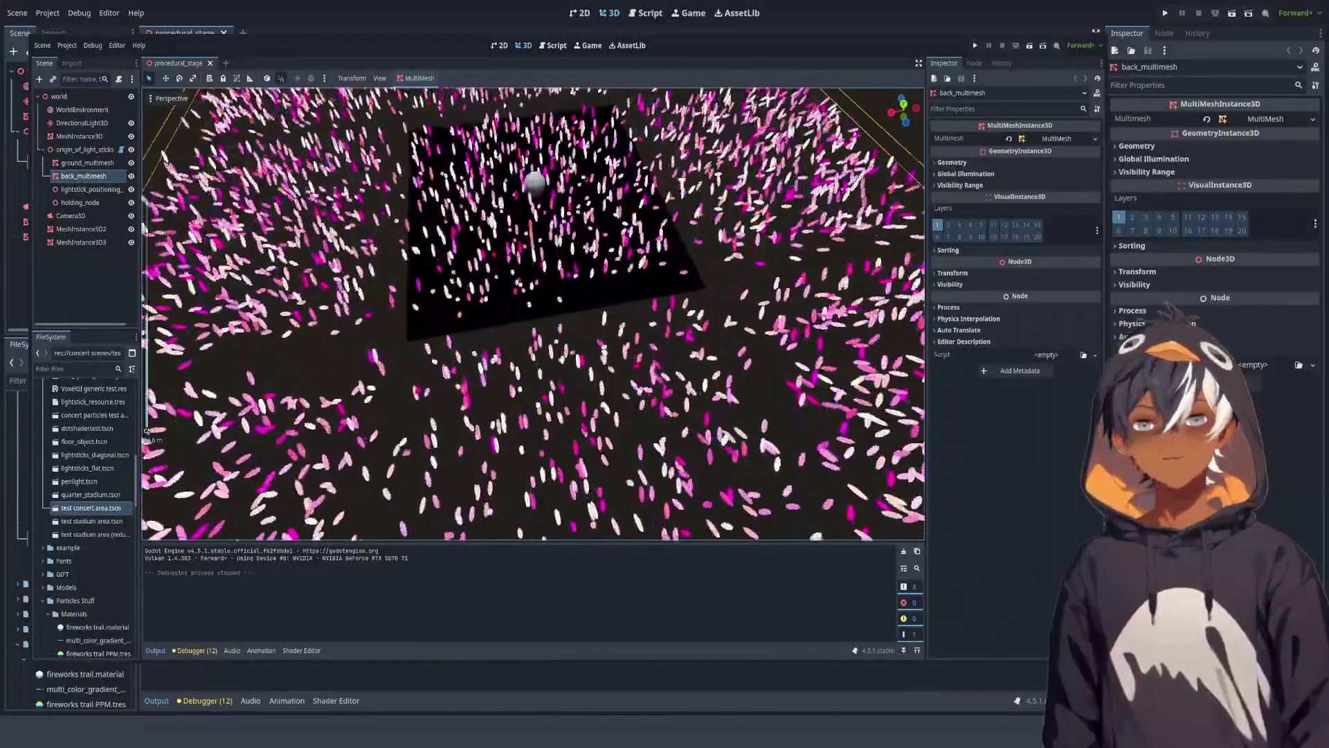
left_click(646, 12)
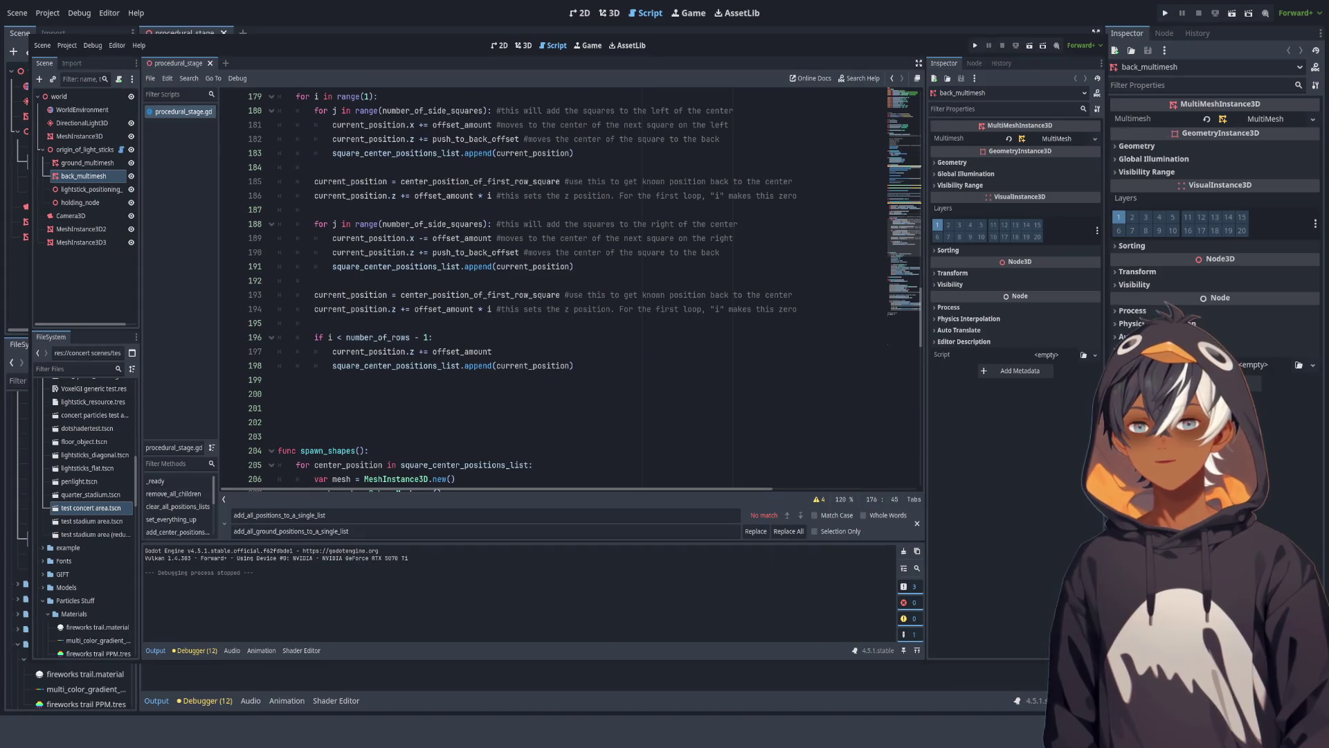
Step: Comment out lines 196–198, the extra-square append block, with Ctrl+K
scroll(585, 287, "down", 12)
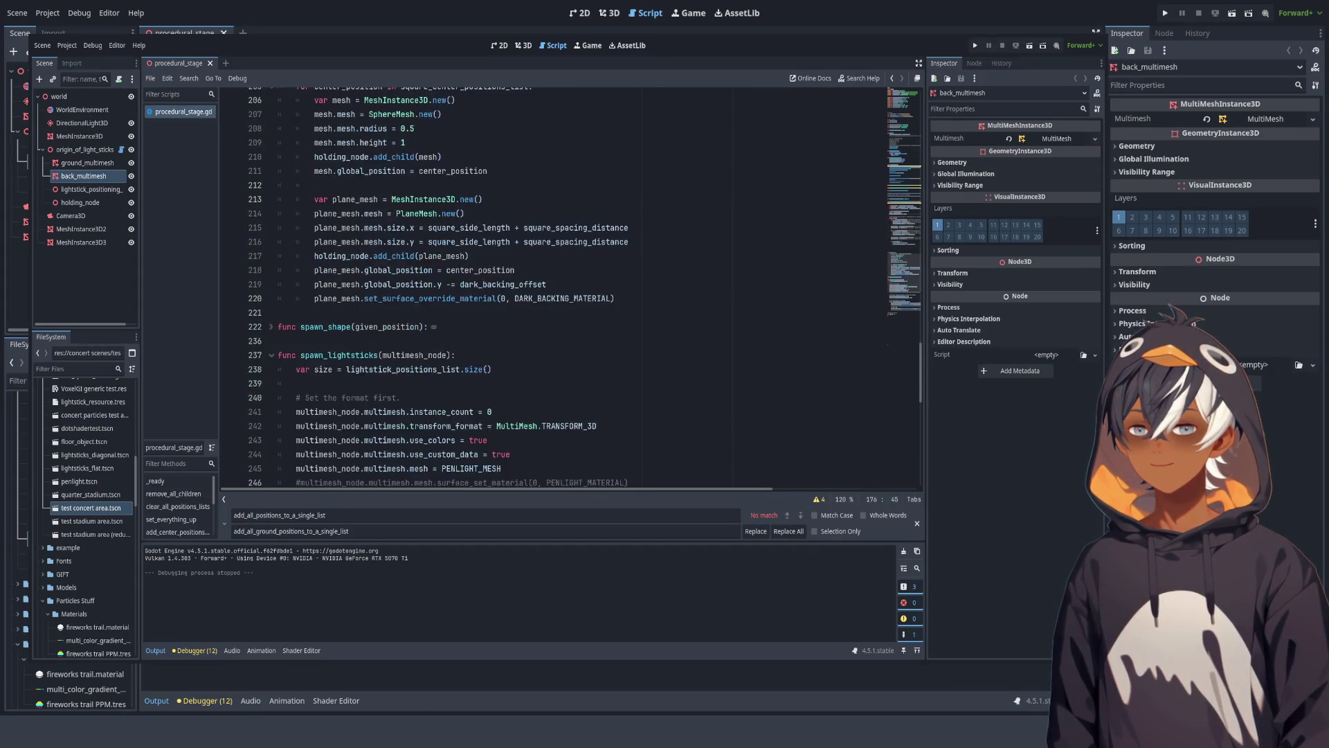
scroll(585, 287, "up", 15)
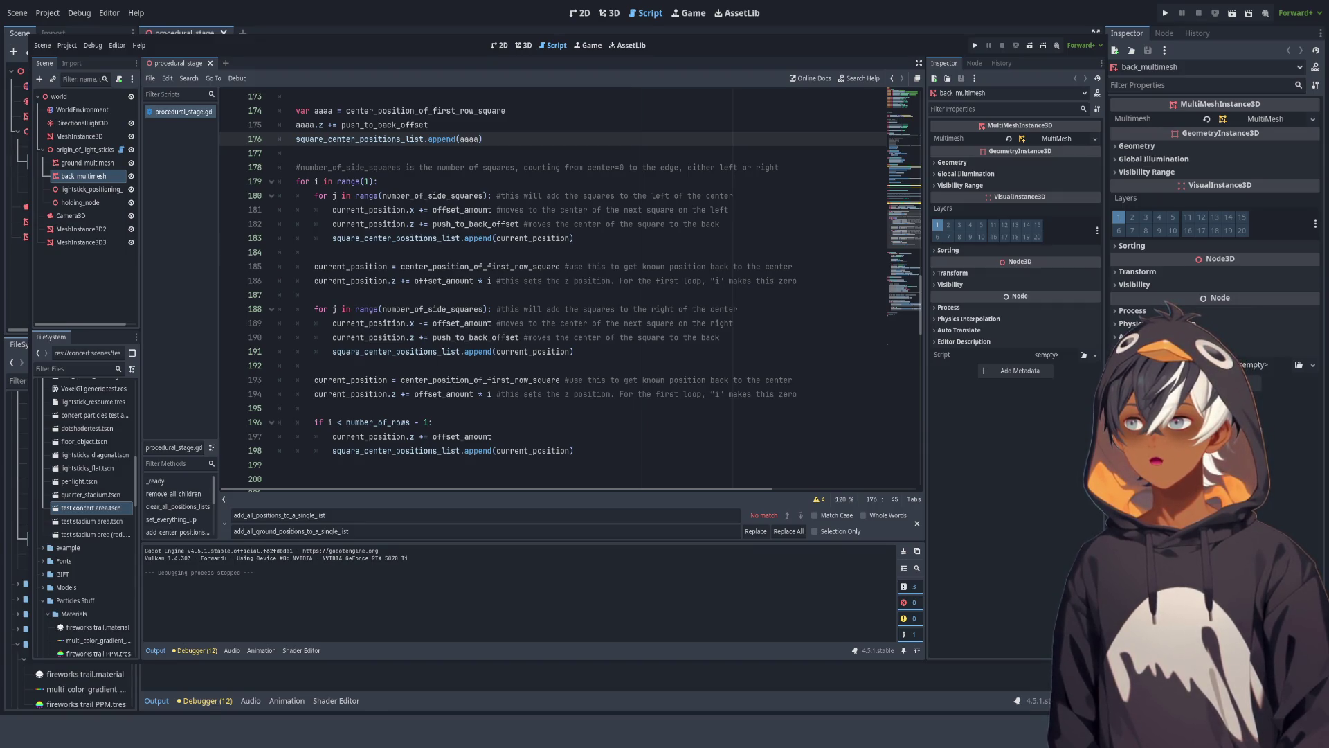
scroll(554, 287, "down", 2)
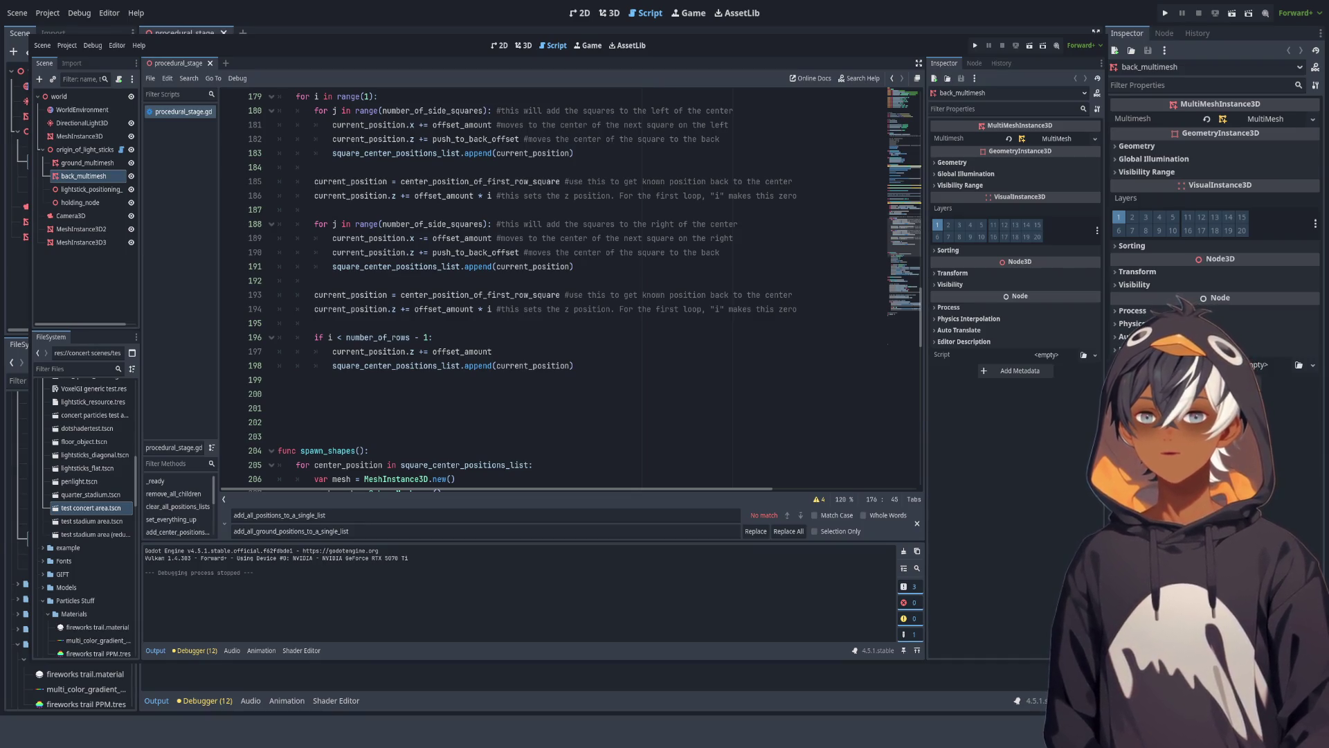
scroll(554, 287, "down", 1)
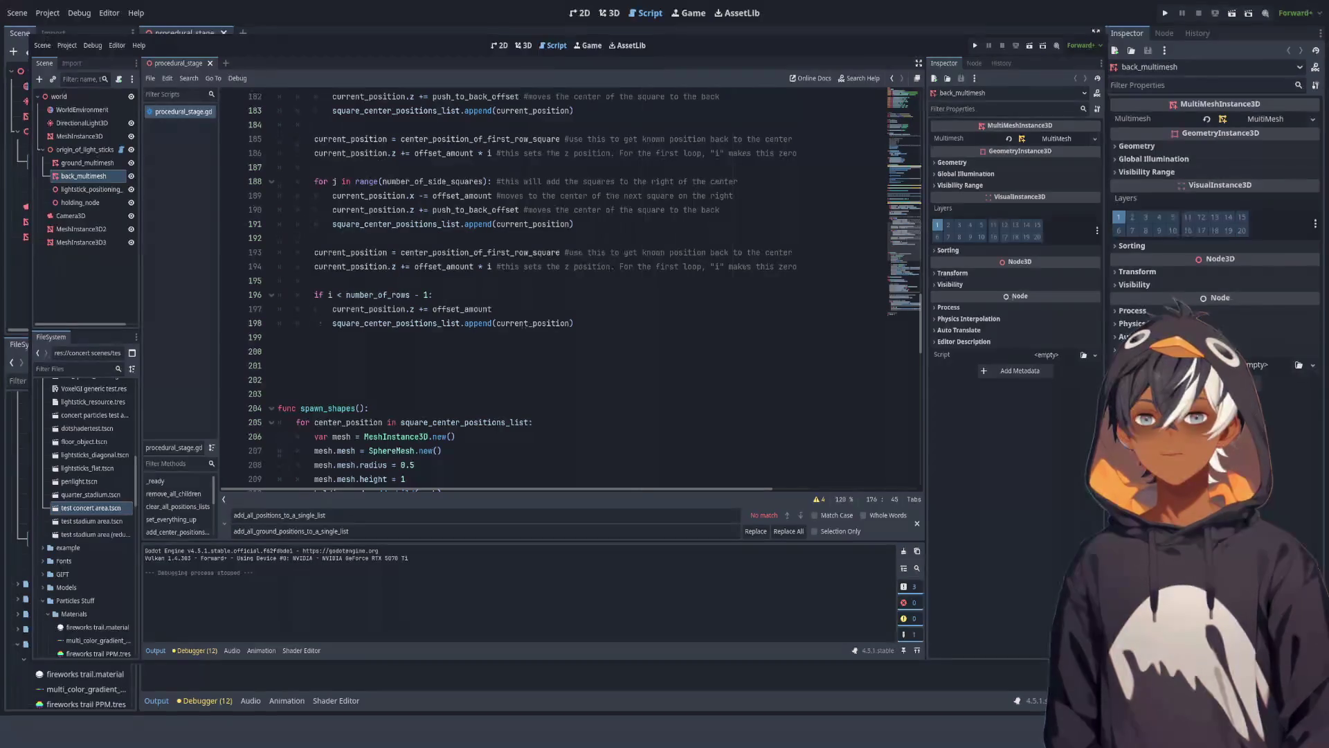
scroll(554, 287, "up", 4)
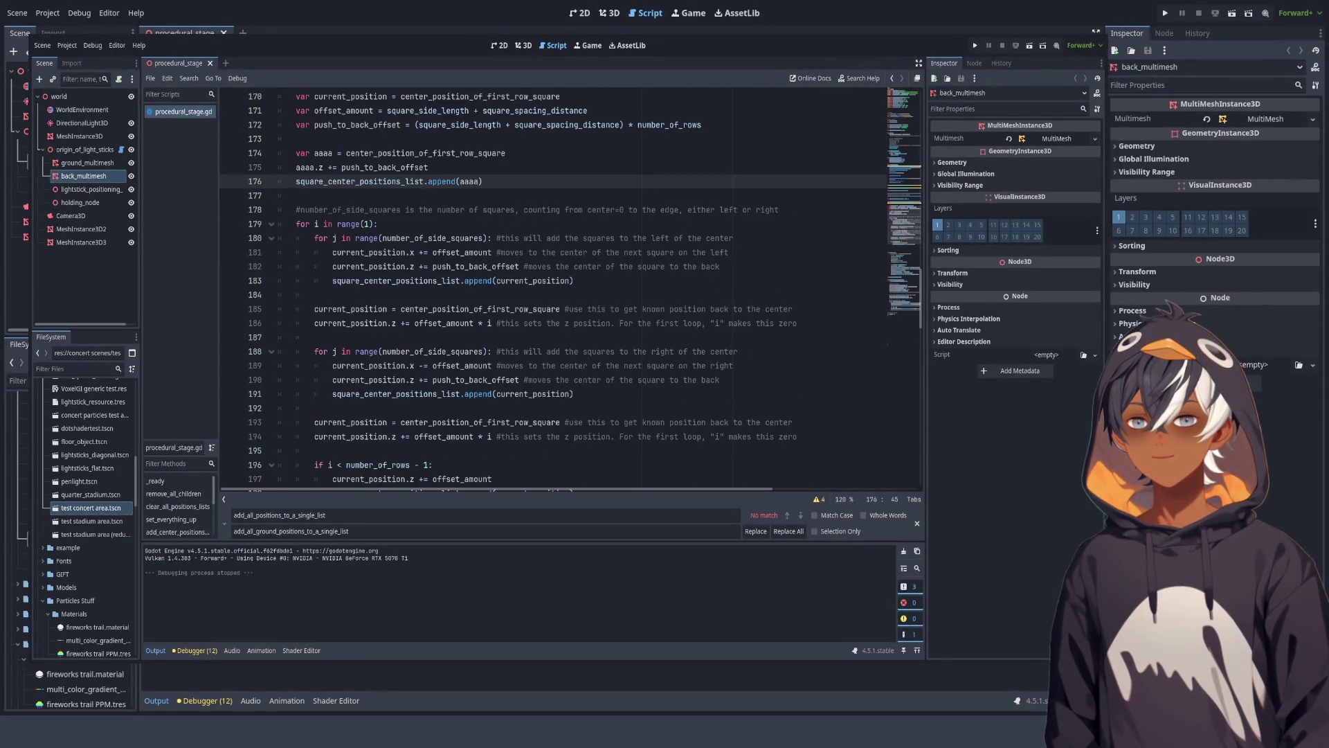
scroll(571, 287, "down", 2)
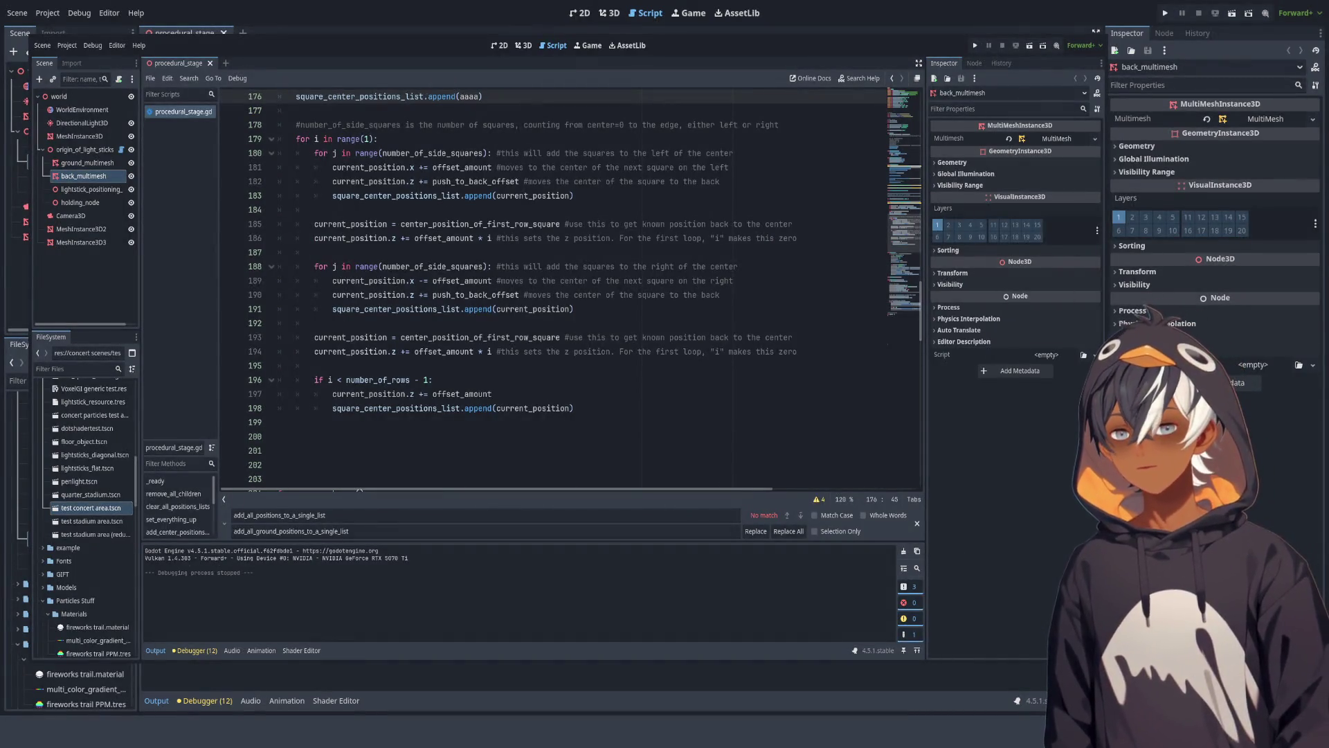
left_click(362, 394)
mouse_move(314, 379)
left_mouse_down()
mouse_move(436, 381)
mouse_move(365, 408)
left_mouse_up()
key("ctrl+k")
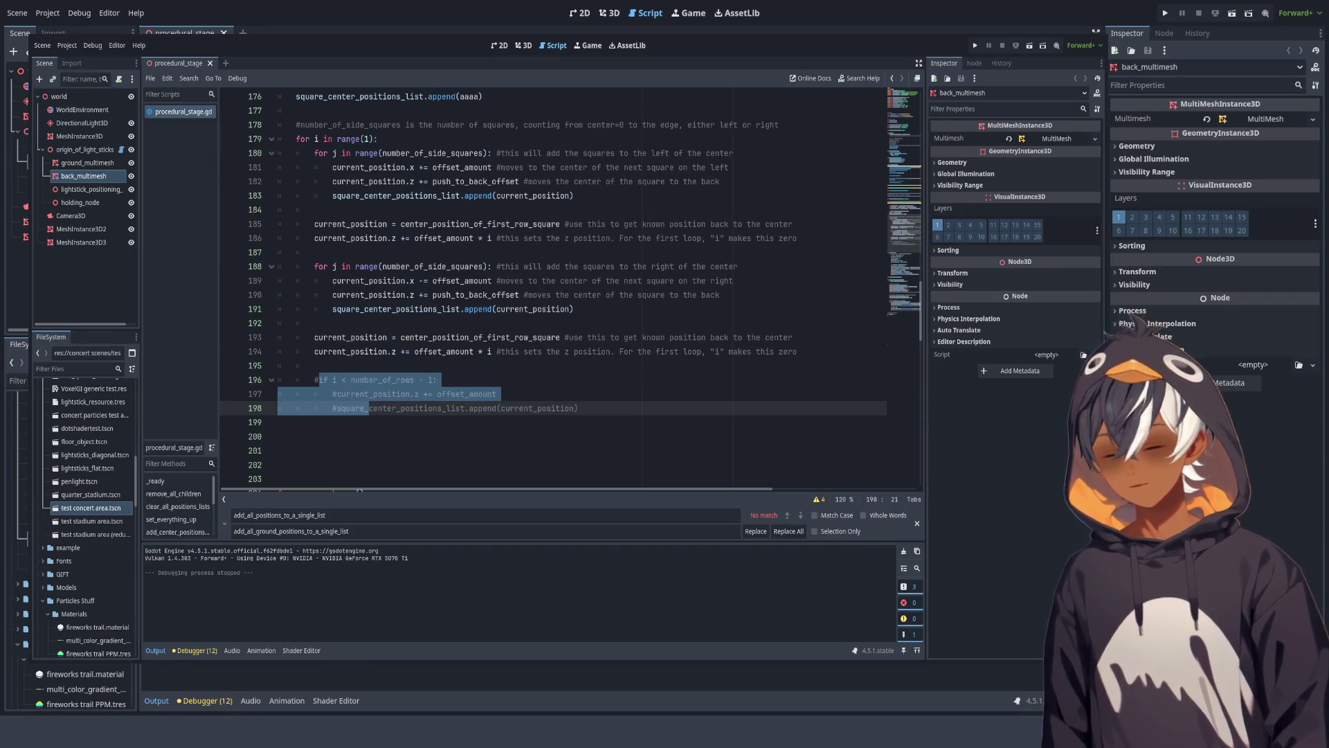
scroll(359, 485, "up", 3)
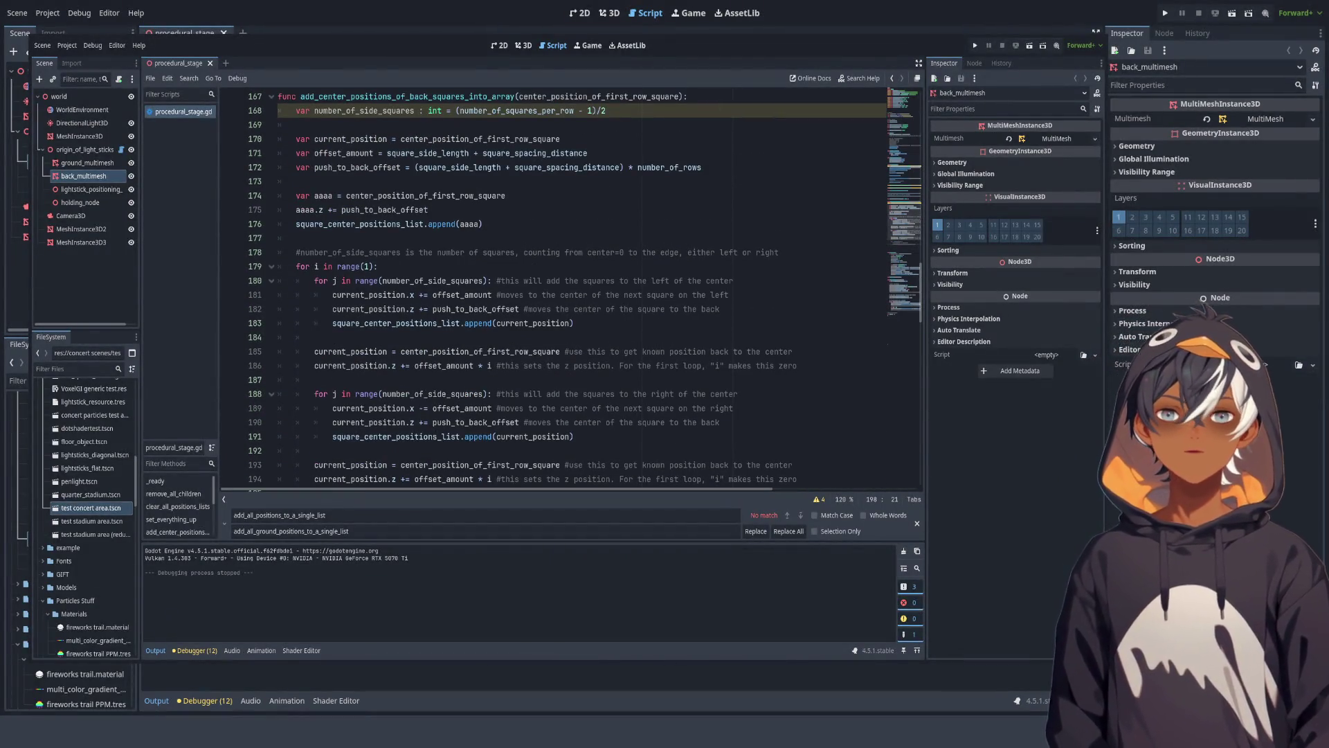
left_click(605, 17)
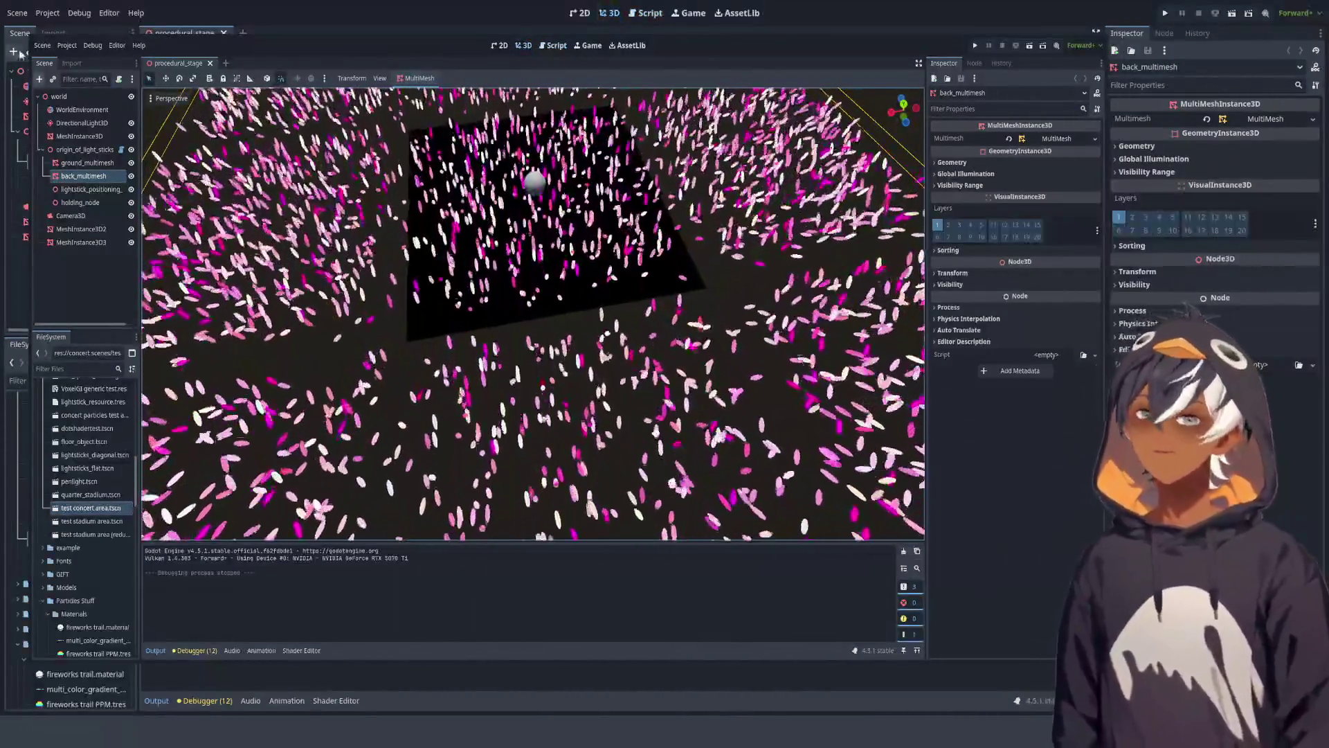
scroll(533, 312, "down", 10)
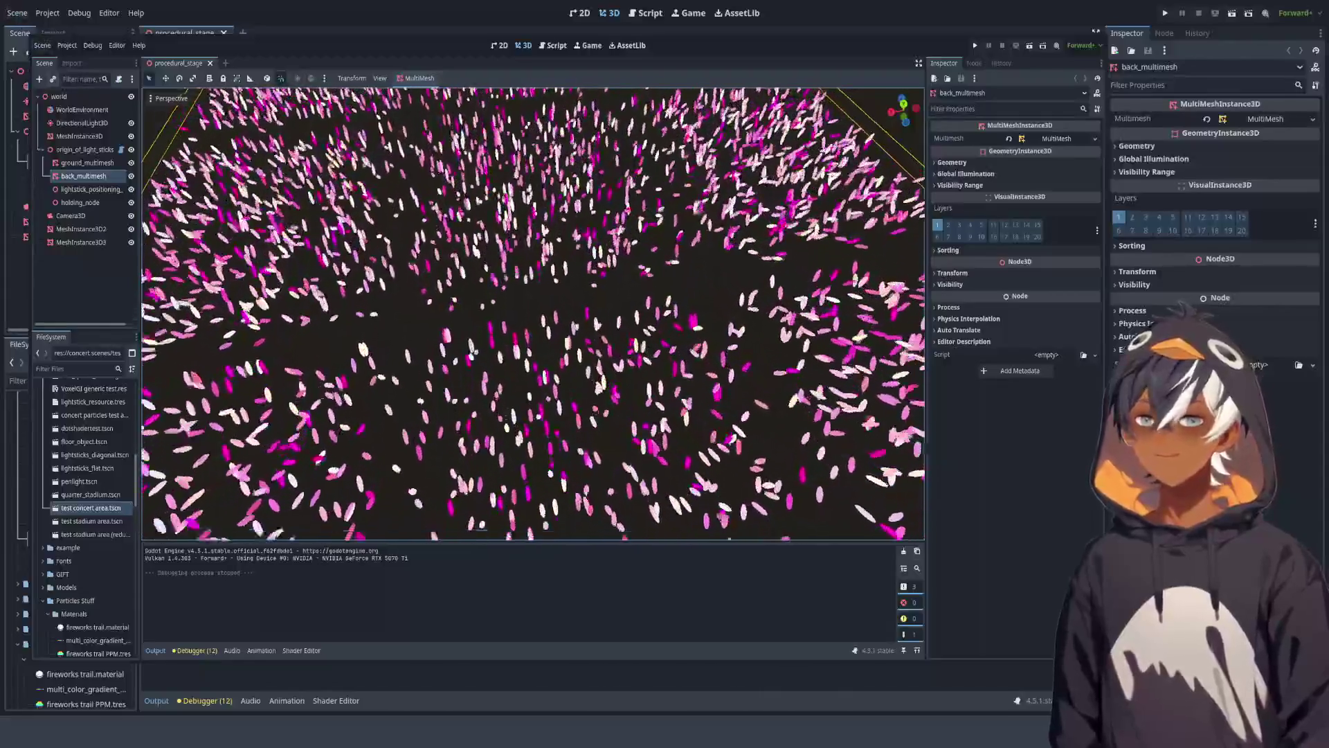
scroll(534, 312, "up", 5)
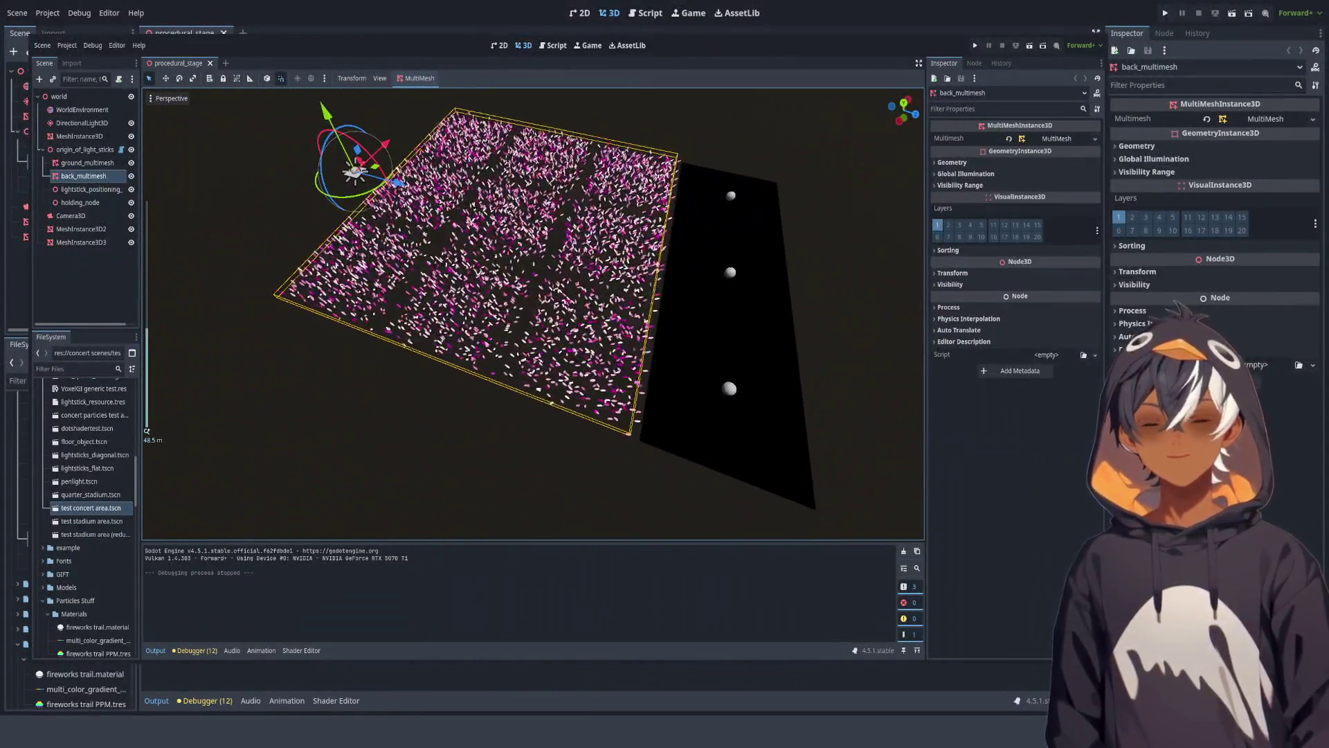
mouse_move(533, 311)
left_mouse_down()
mouse_move(582, 291)
mouse_move(582, 229)
mouse_move(637, 180)
mouse_move(679, 166)
mouse_move(699, 291)
left_mouse_up()
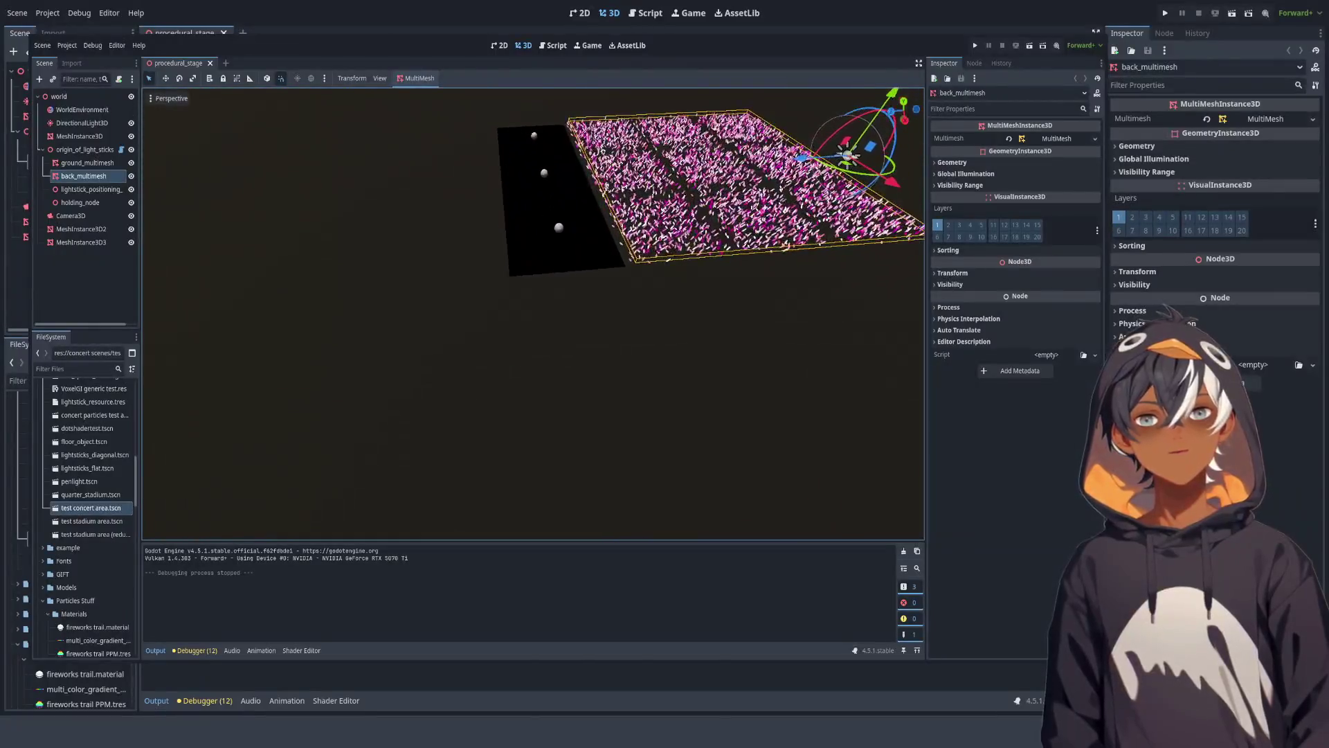
scroll(533, 312, "up", 3)
mouse_move(533, 311)
left_mouse_down()
mouse_move(574, 228)
mouse_move(588, 270)
left_mouse_up()
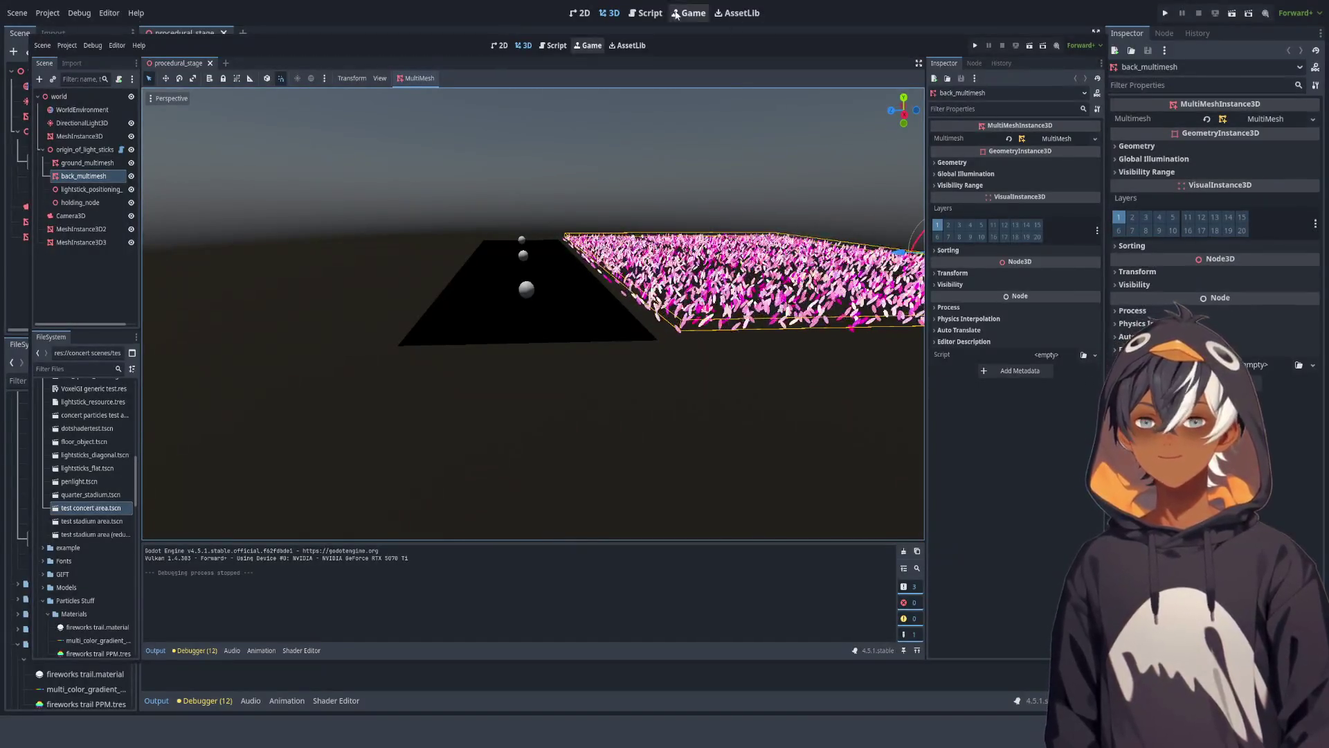
left_click(646, 13)
scroll(554, 287, "down", 5)
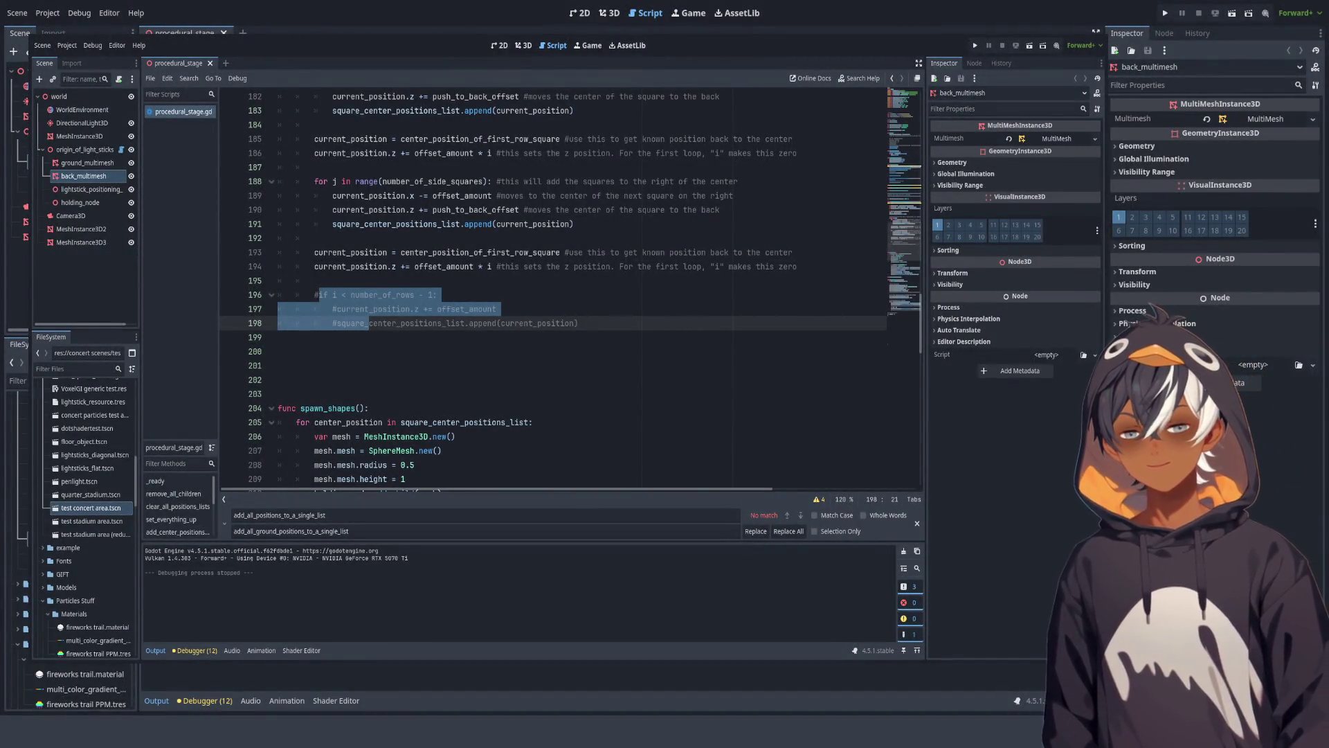
Step: Delete the commented-out if block from procedural_stage.gd
mouse_move(582, 322)
left_mouse_down()
mouse_move(554, 308)
mouse_move(624, 280)
mouse_move(803, 267)
left_mouse_up()
key("BackSpace")
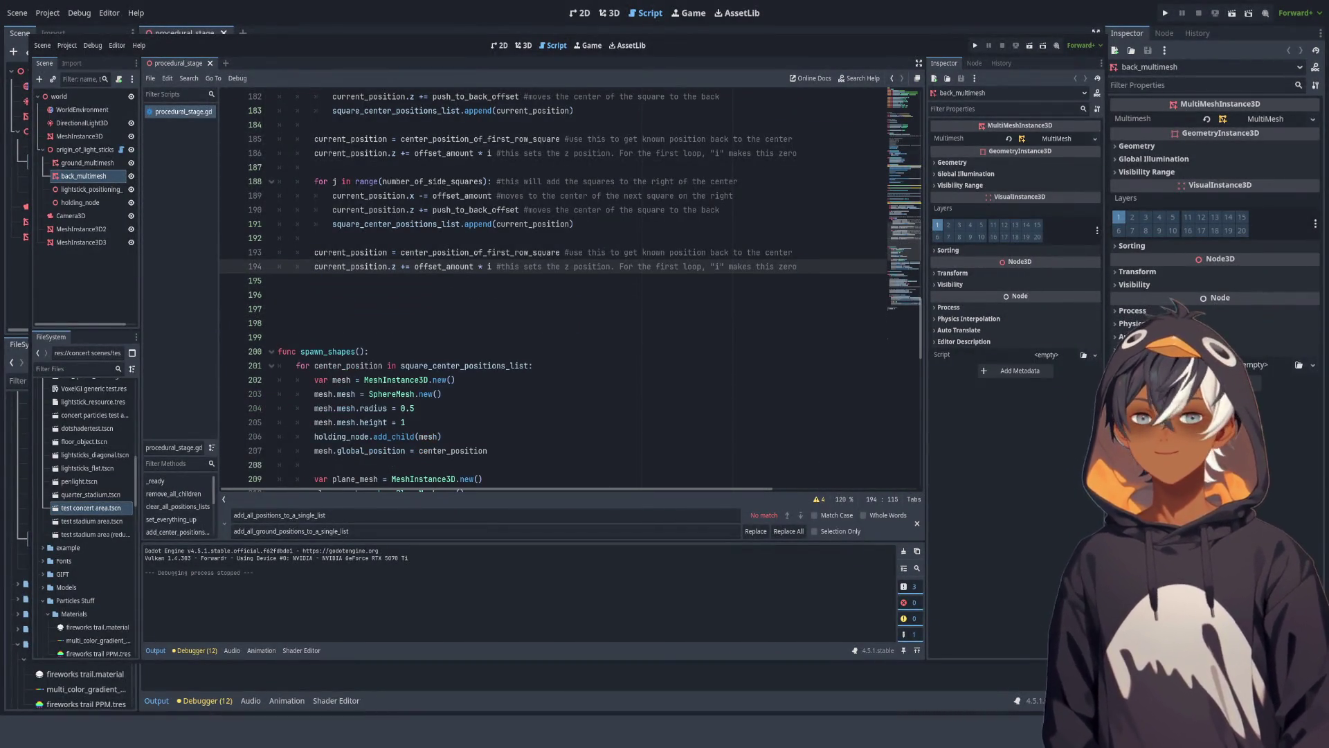
scroll(571, 291, "up", 5)
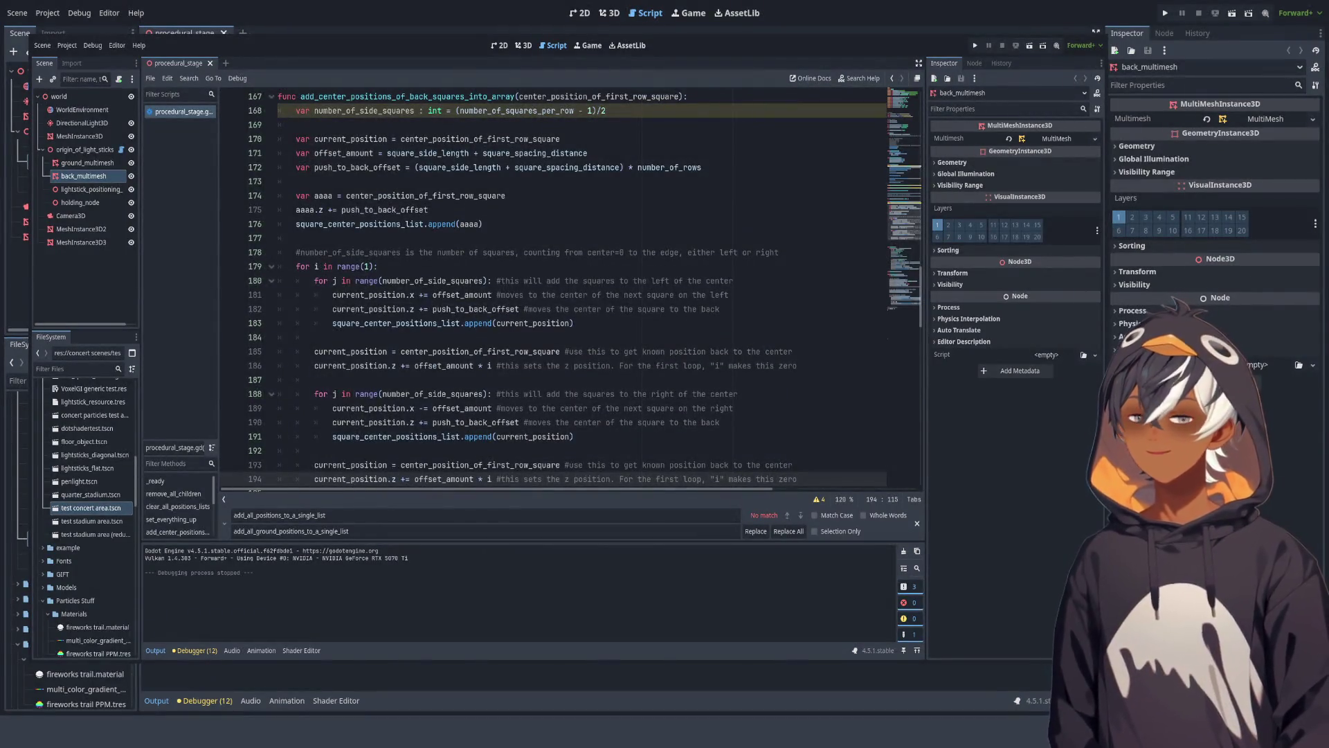
scroll(571, 290, "up", 2)
mouse_move(299, 266)
left_mouse_down()
mouse_move(485, 309)
mouse_move(299, 323)
left_mouse_up()
scroll(554, 290, "down", 3)
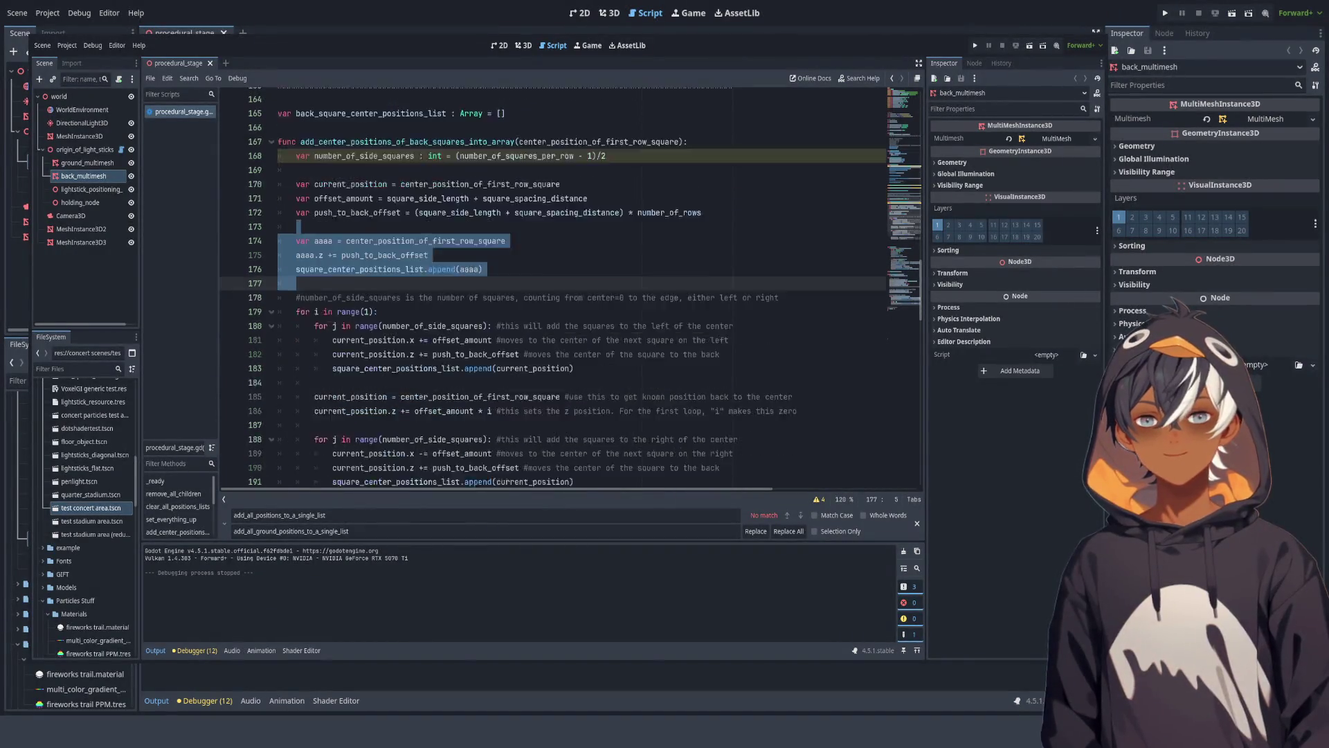
scroll(554, 291, "up", 3)
left_click(384, 294)
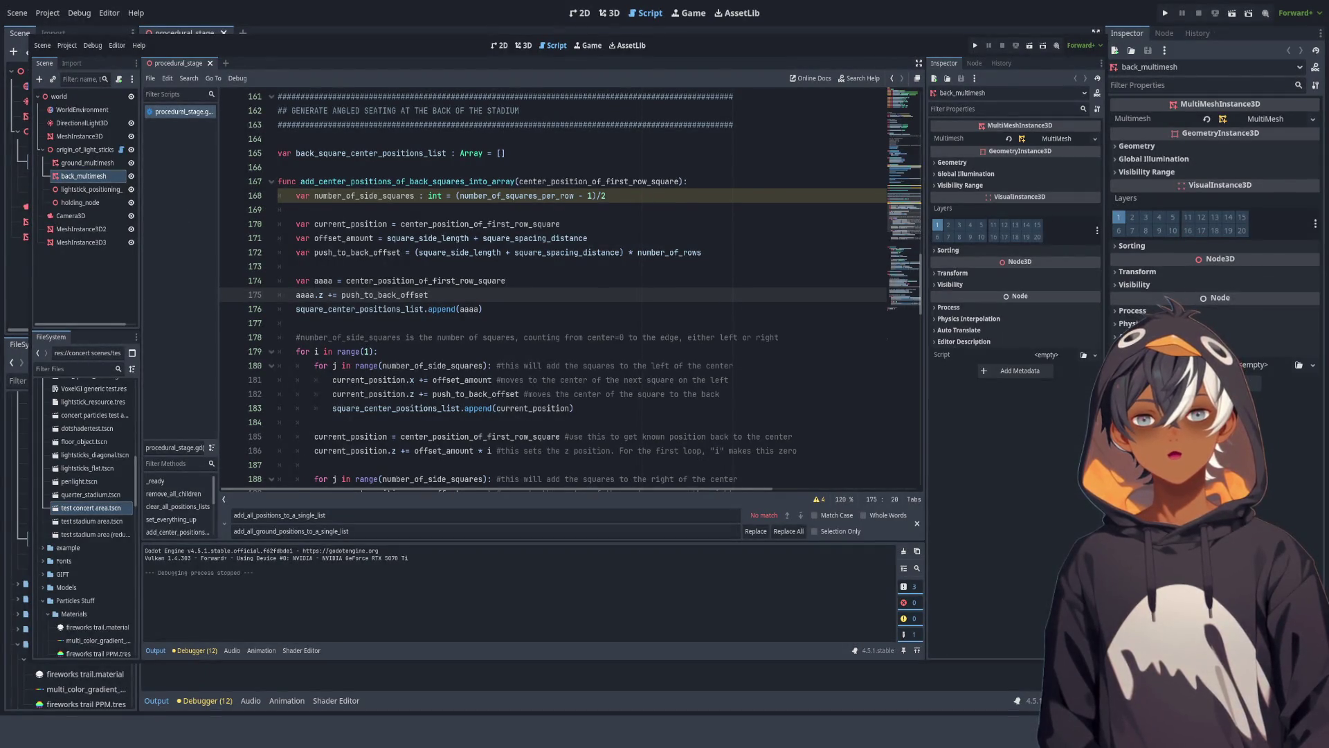
Step: End line 172 with a comment saying it pushes locations to the far back row
left_click(702, 252)
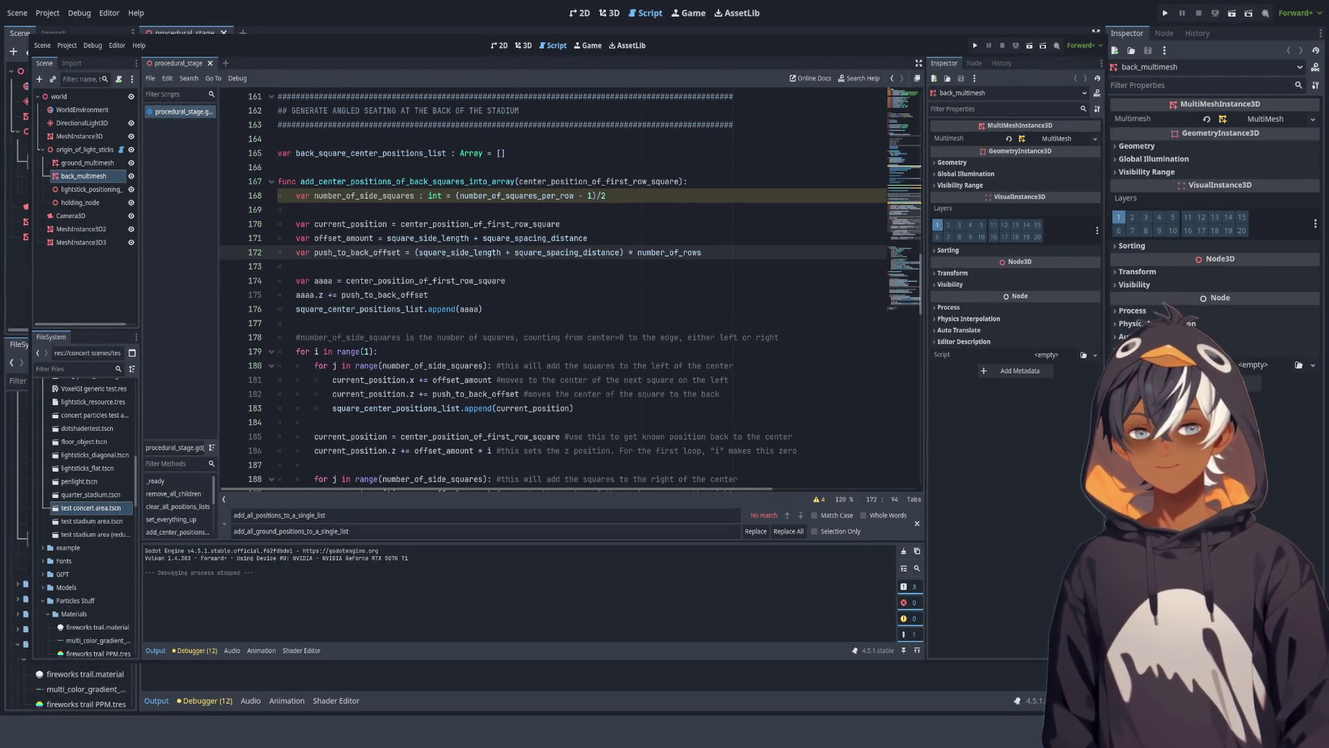
type(" #")
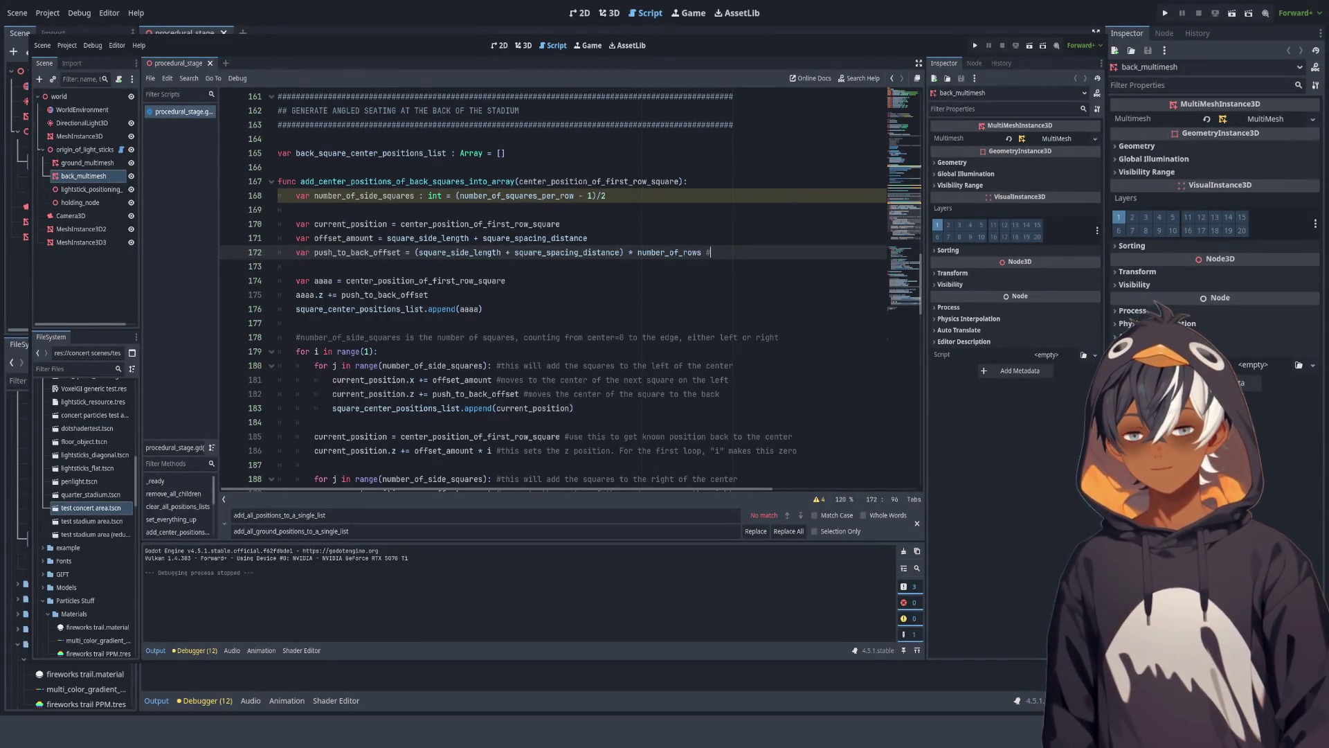
type("pushbd")
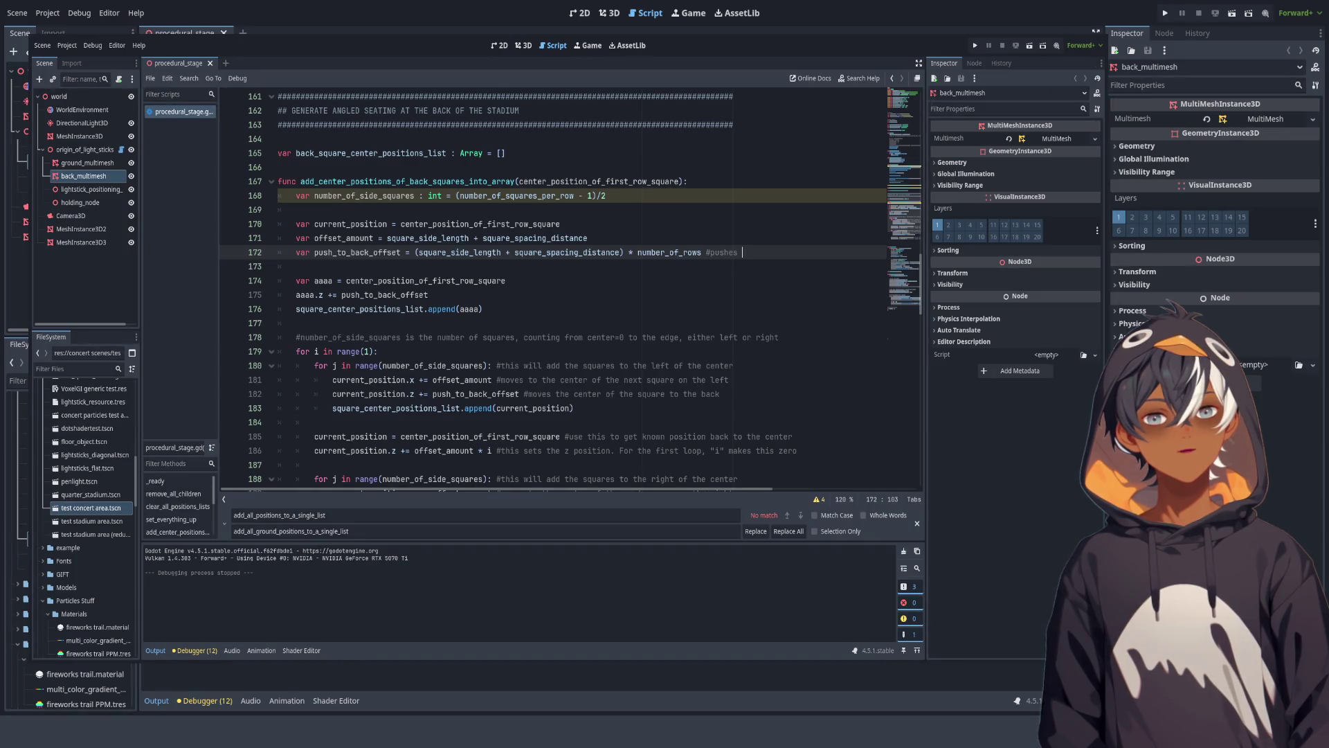
type("location")
type(" to back of")
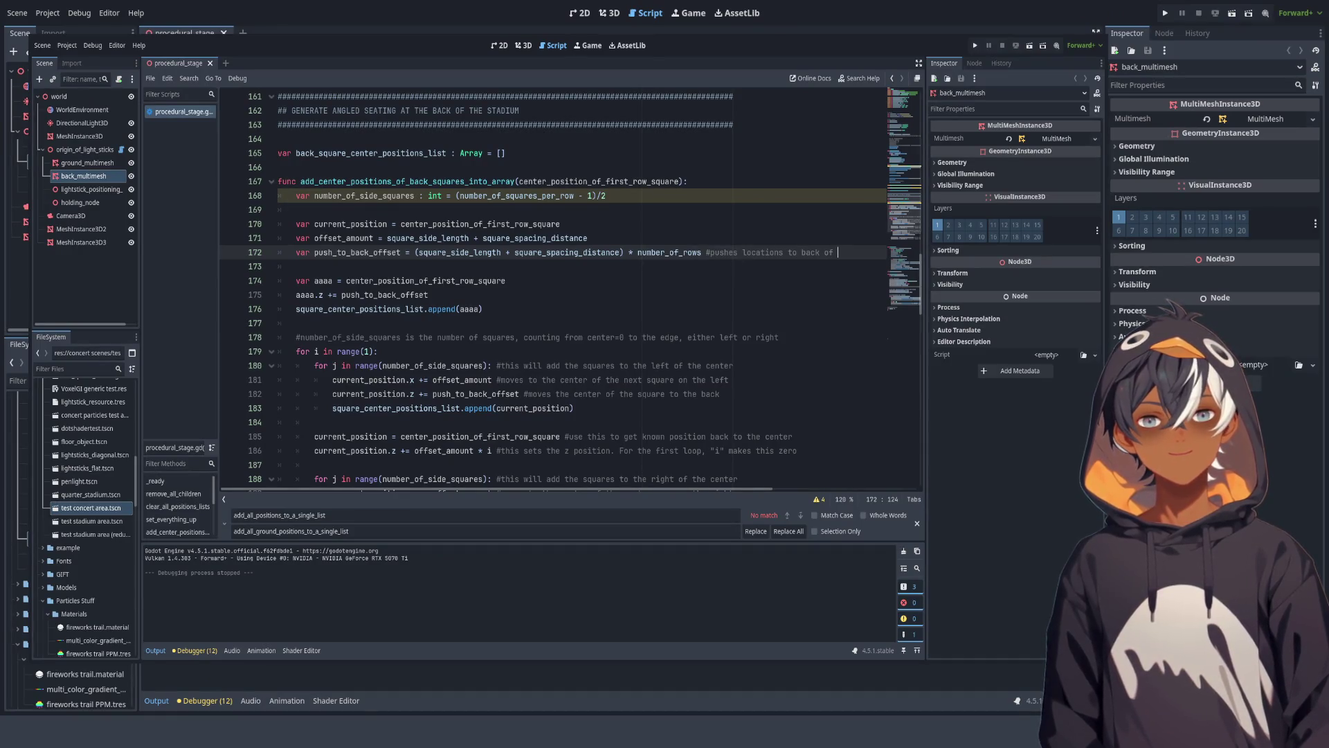
key("BackSpace")
key("BackSpace")
key("BackSpace")
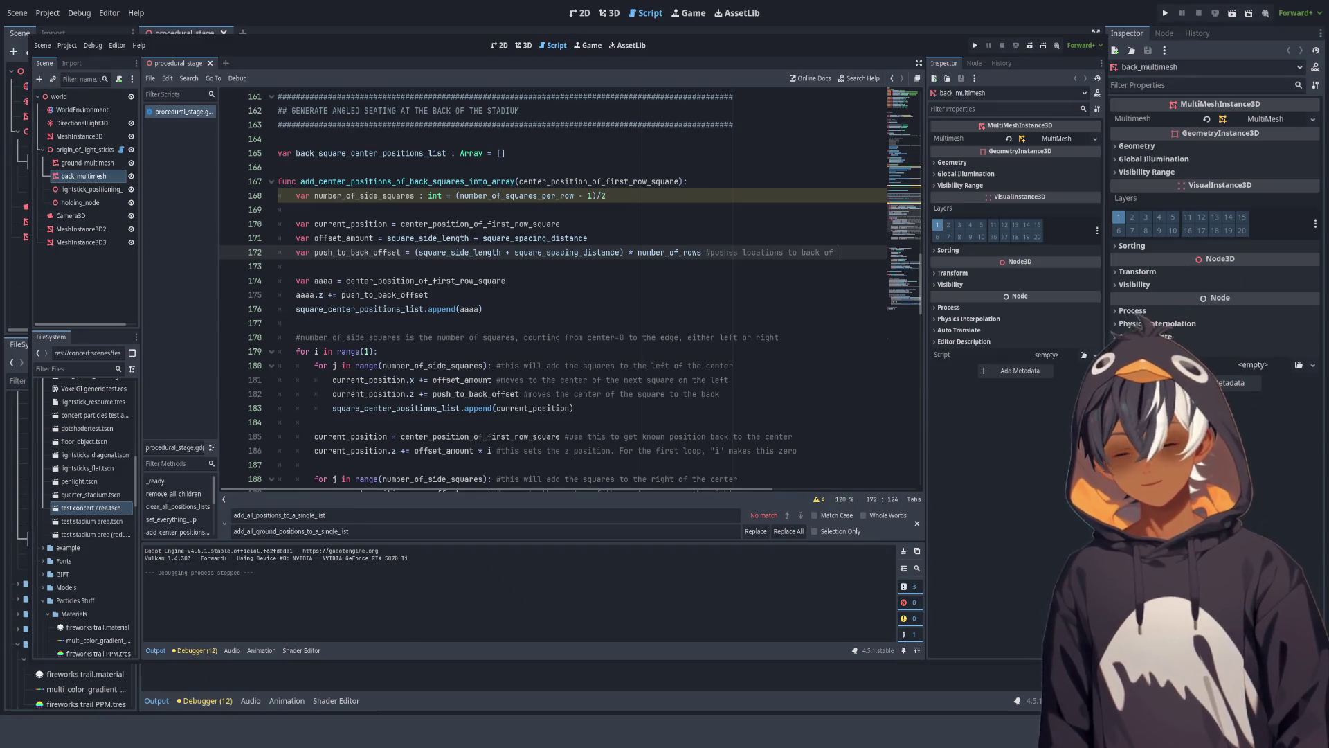
type("far back row")
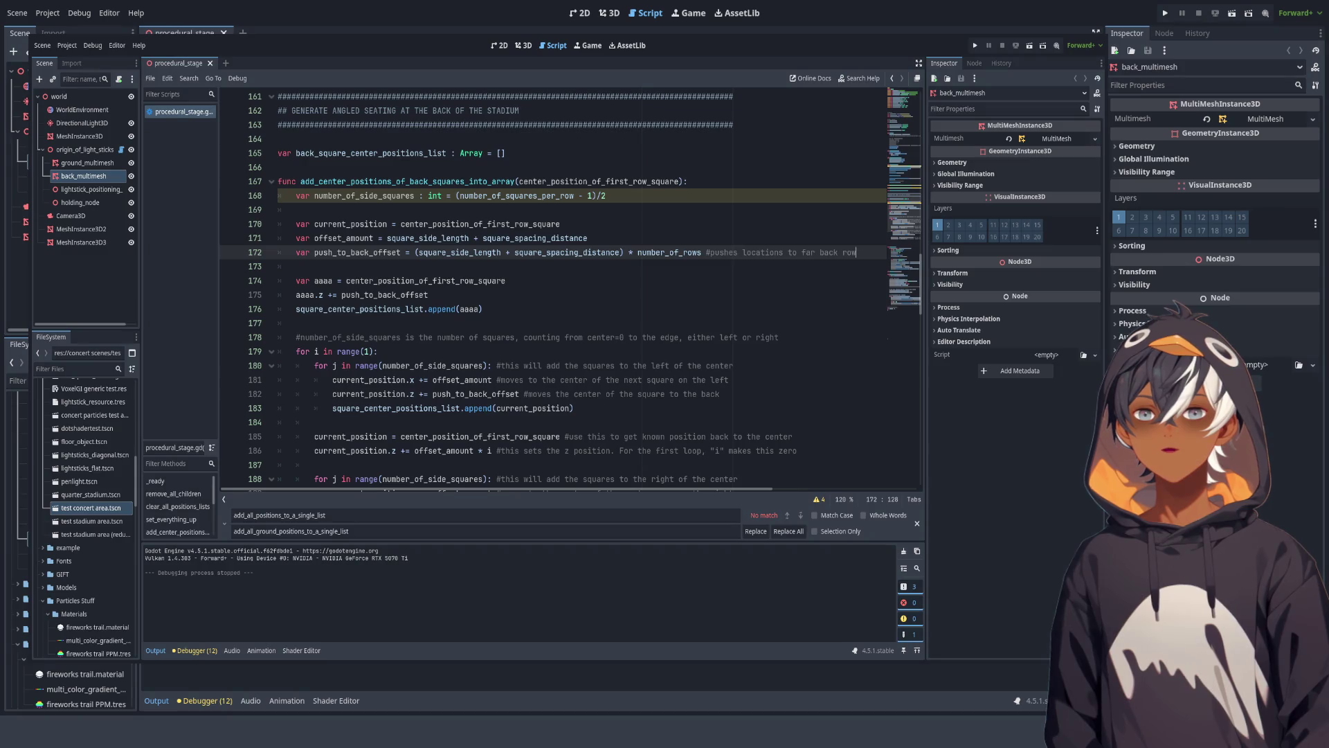
Step: Add the comment '#offsets to the next square to the side' to line 171
left_click(588, 238)
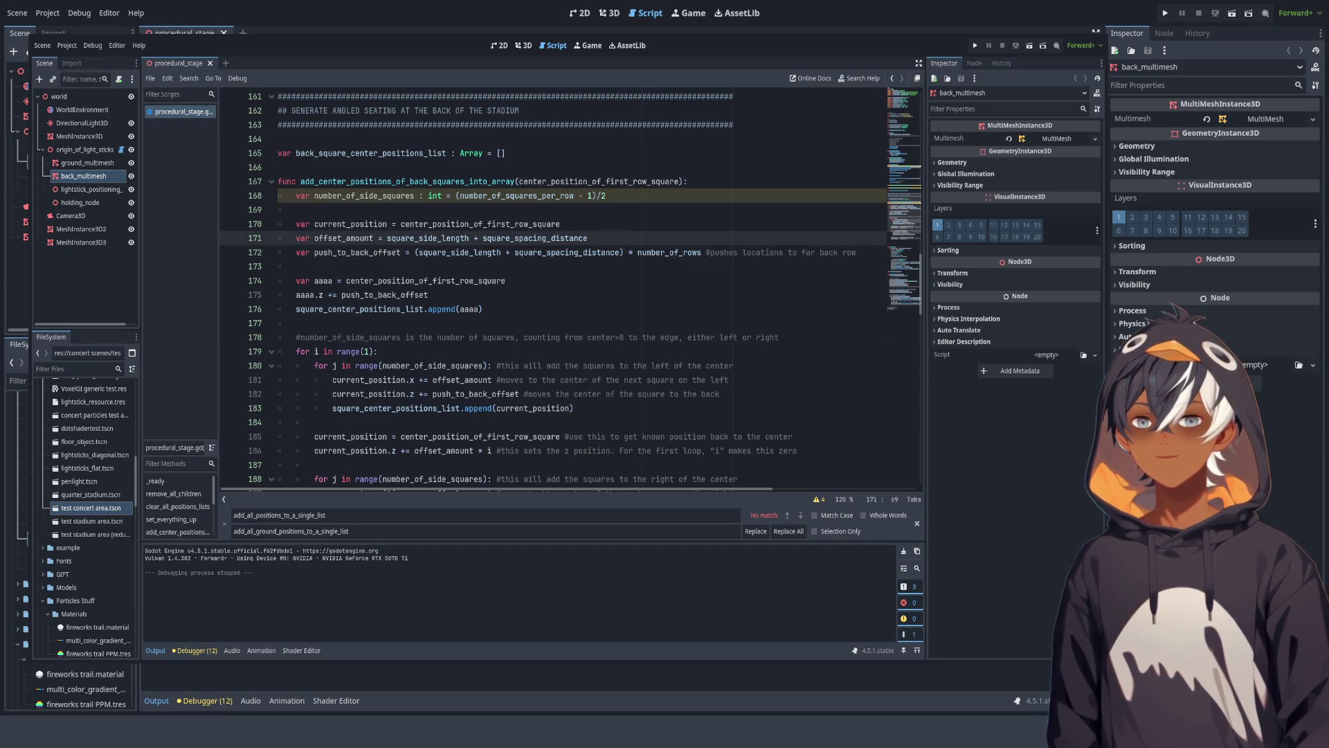
scroll(554, 291, "down", 2)
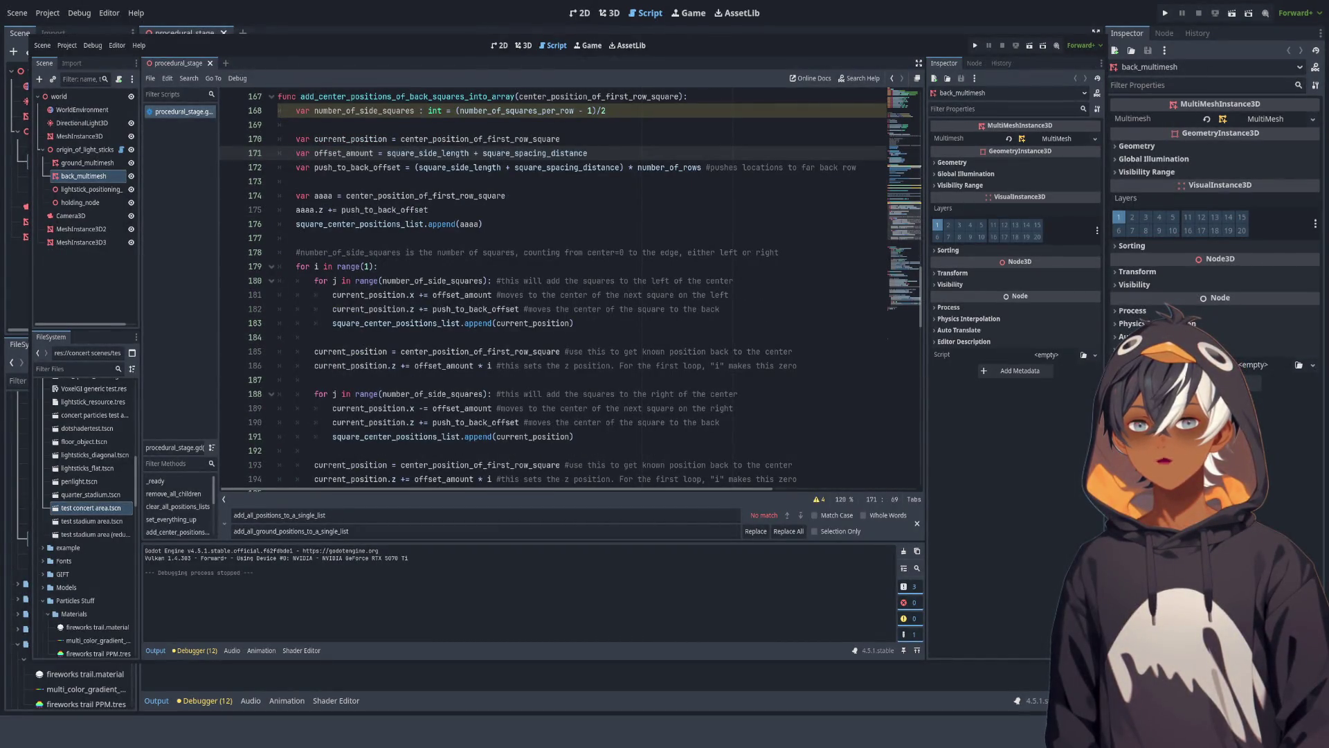
scroll(554, 291, "up", 2)
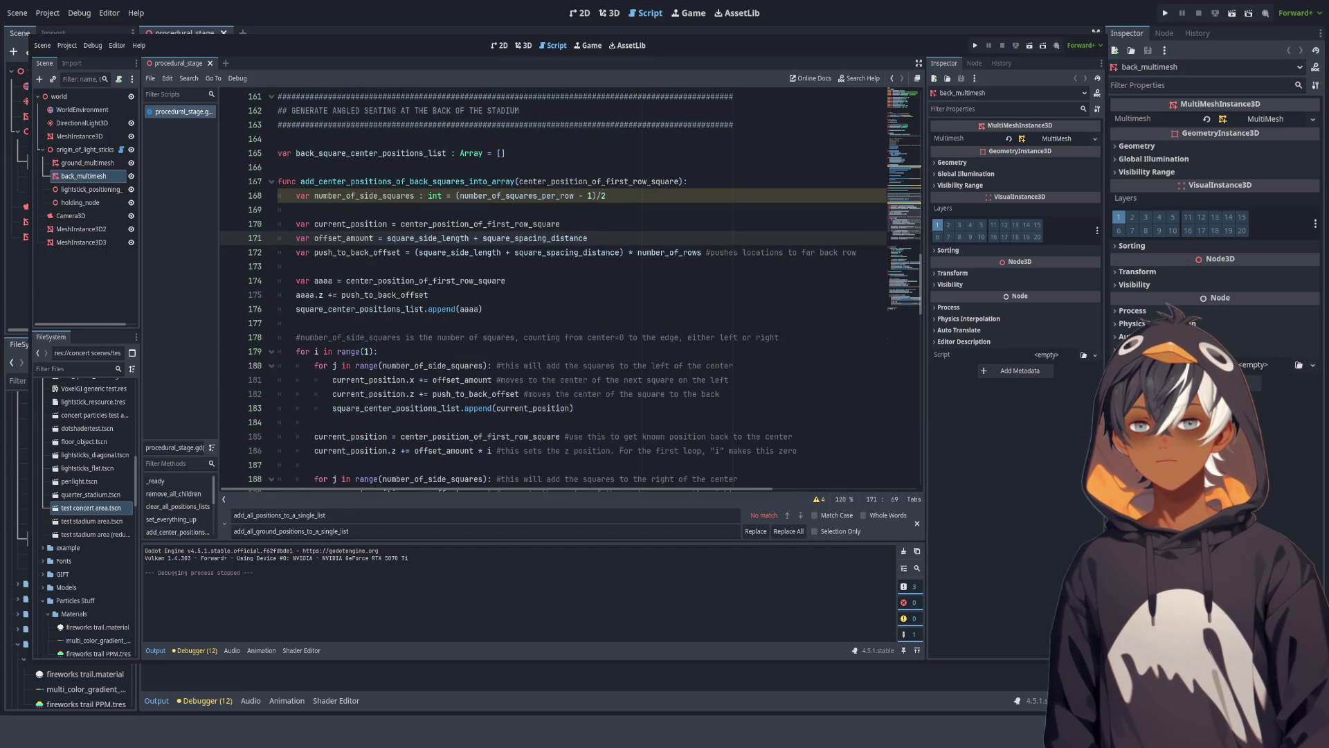
type("#offe")
type("ets to the next")
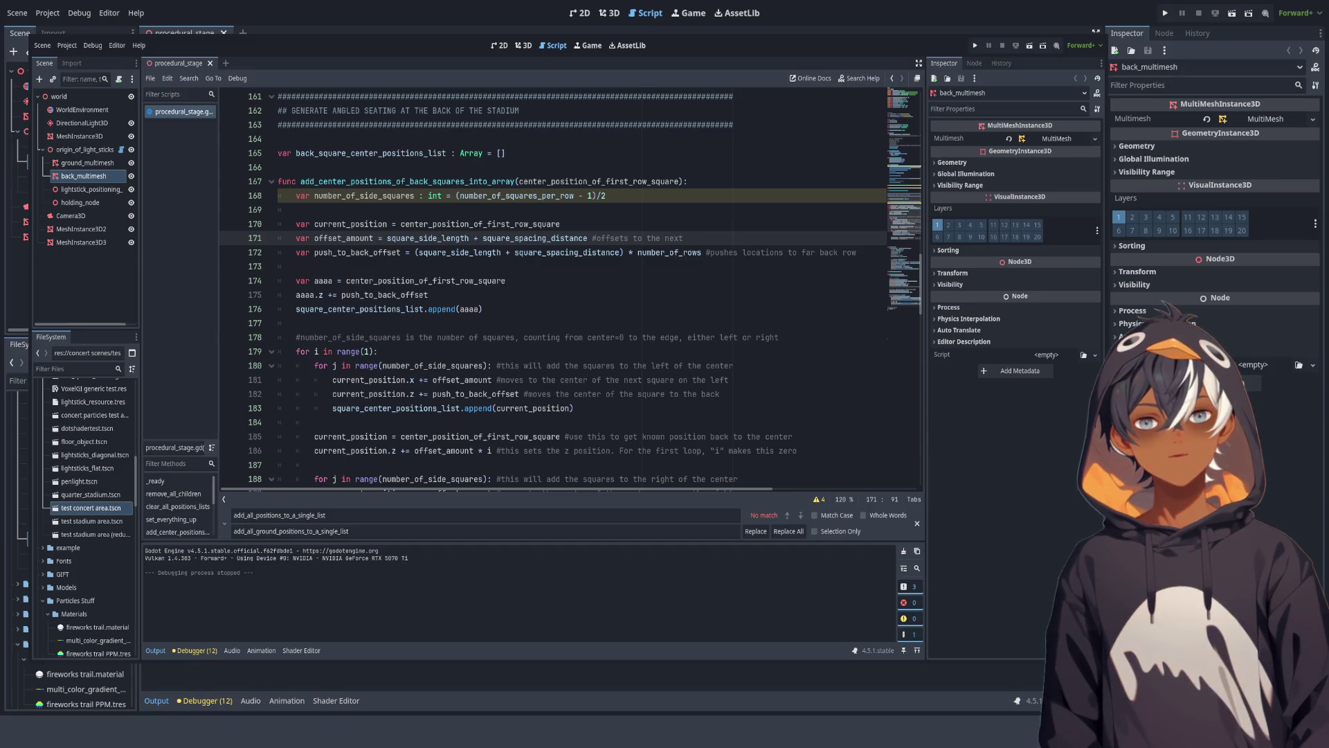
type("sq")
type("uar")
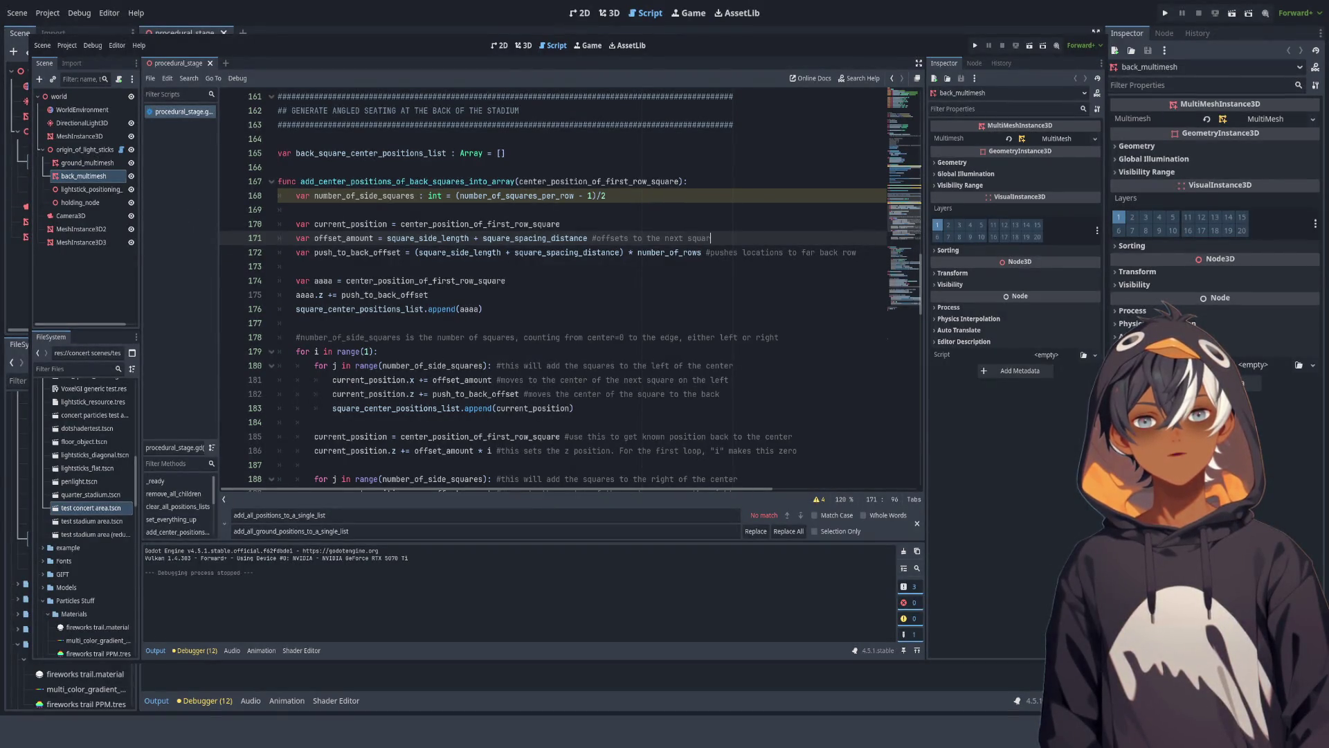
type("e to the side")
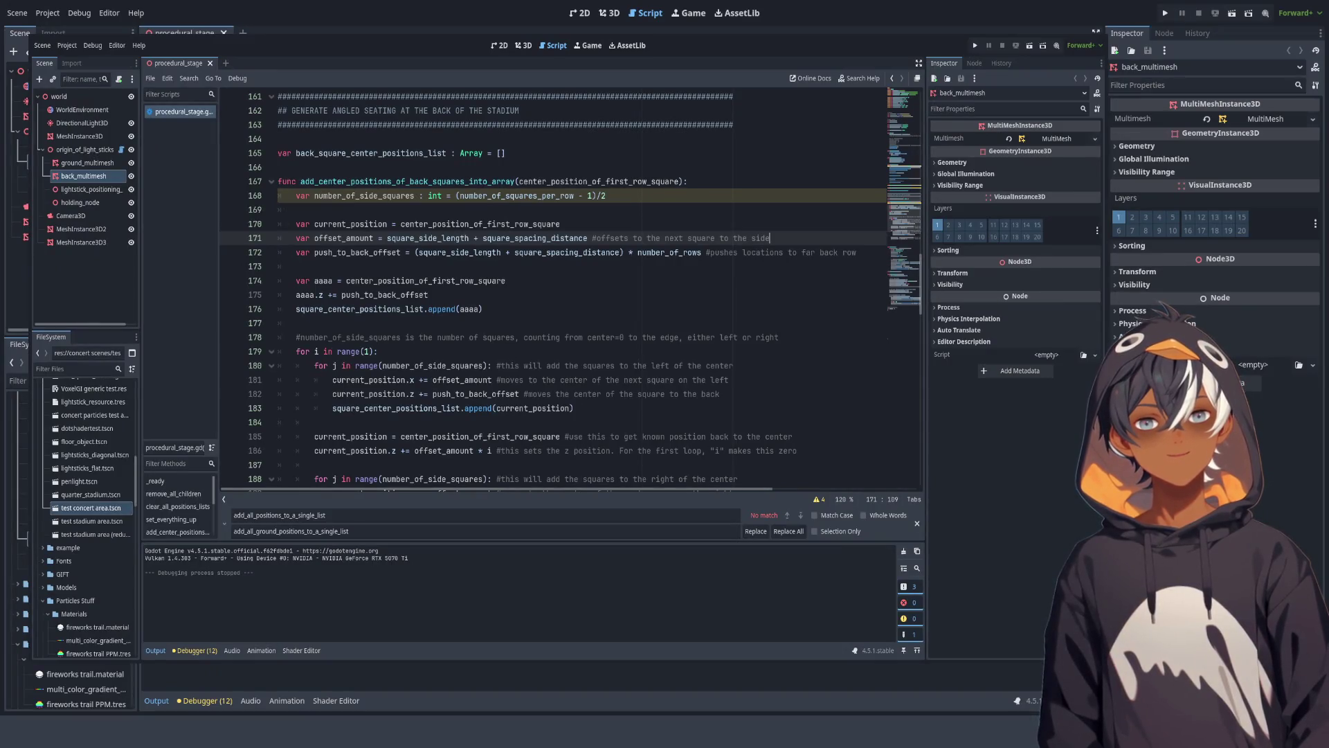
left_click(296, 266)
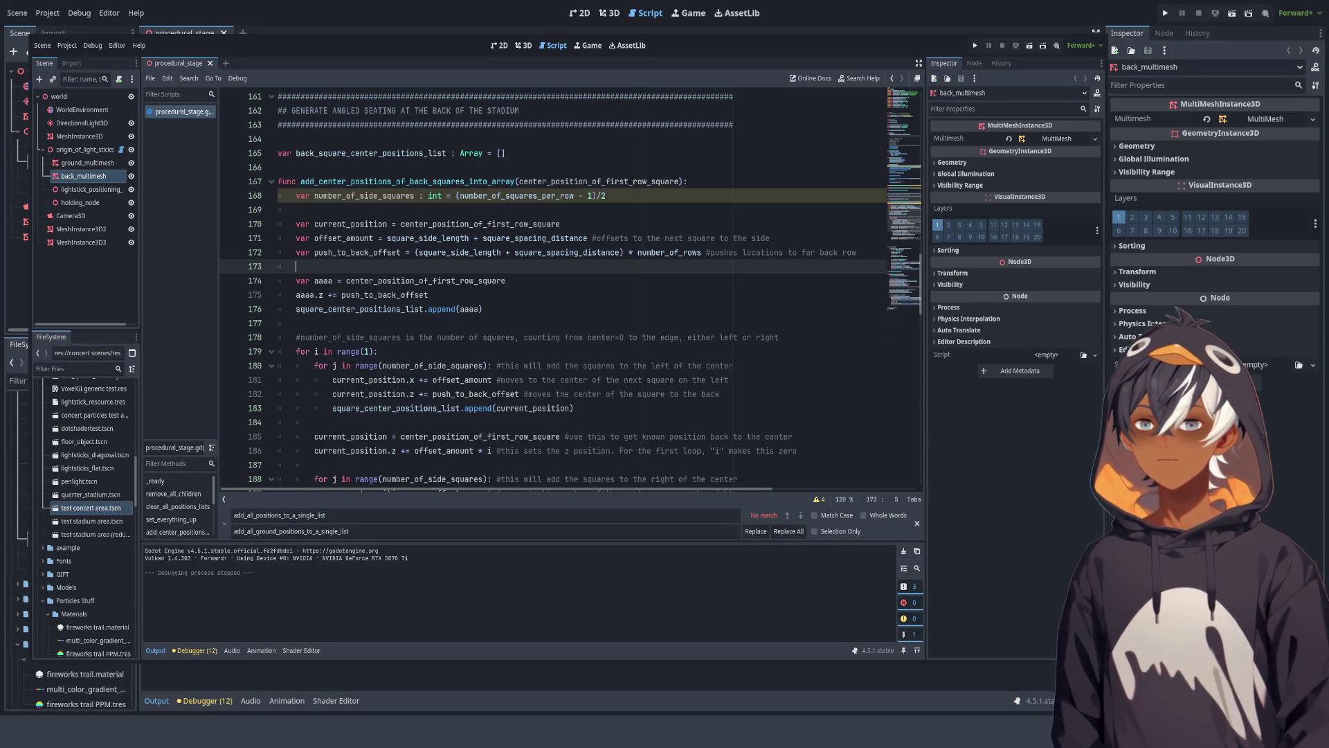
scroll(554, 291, "down", 2)
Step: Replace aaaa inside append() on line 176 with center_position_of_first_row_square
left_click(314, 196)
left_click(314, 224)
left_click(317, 195)
double_click(323, 196)
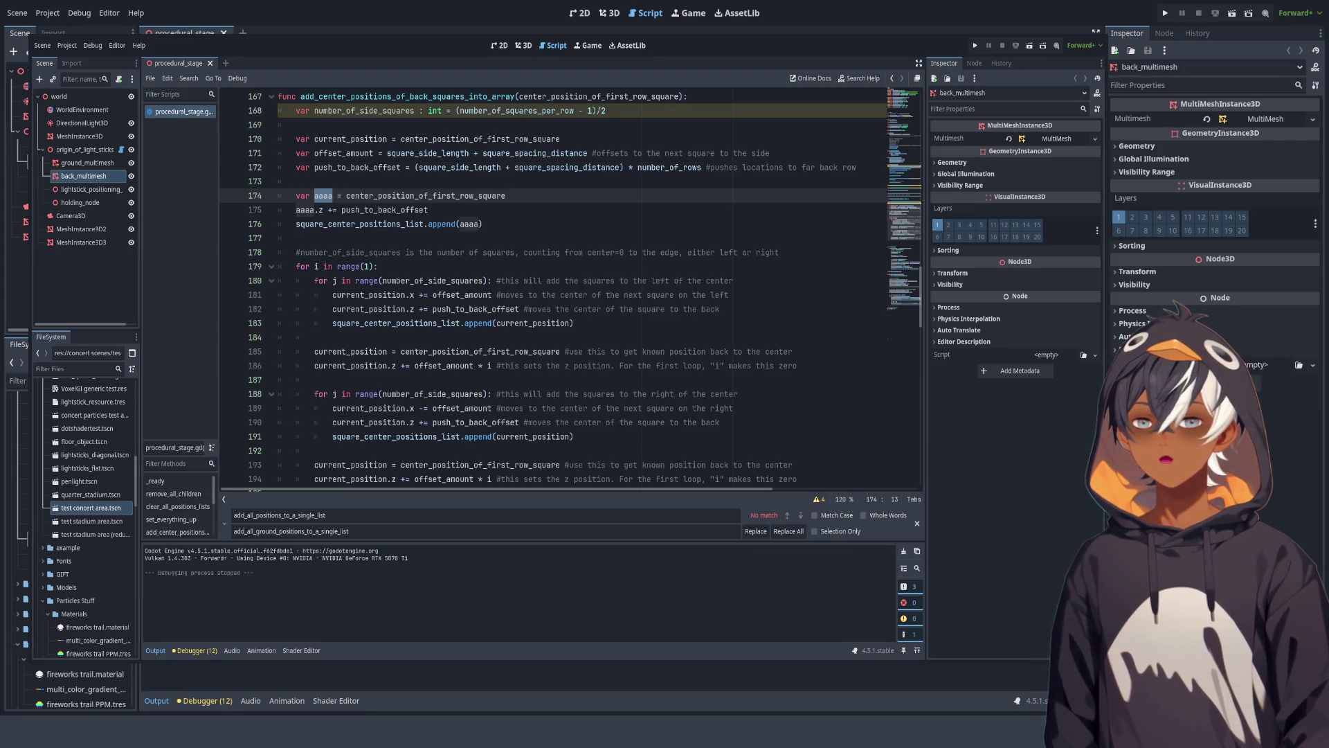
double_click(426, 195)
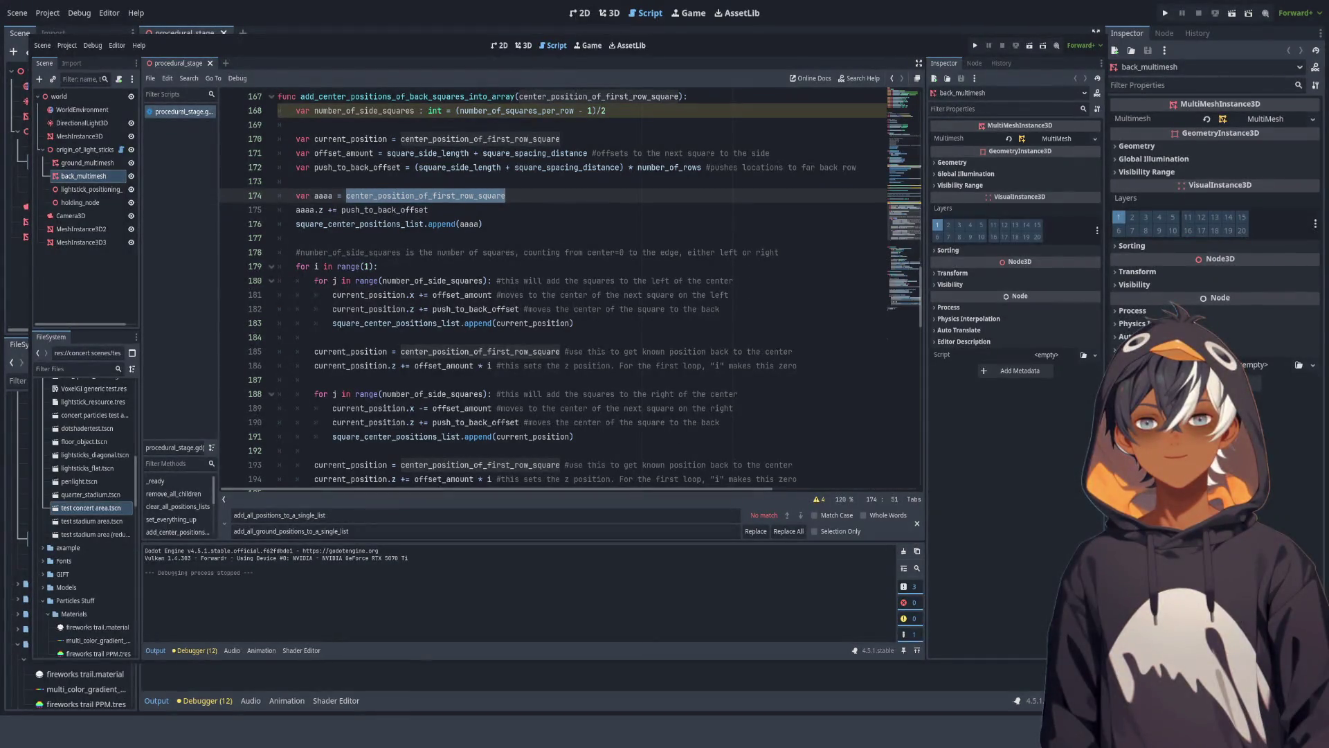
double_click(324, 195)
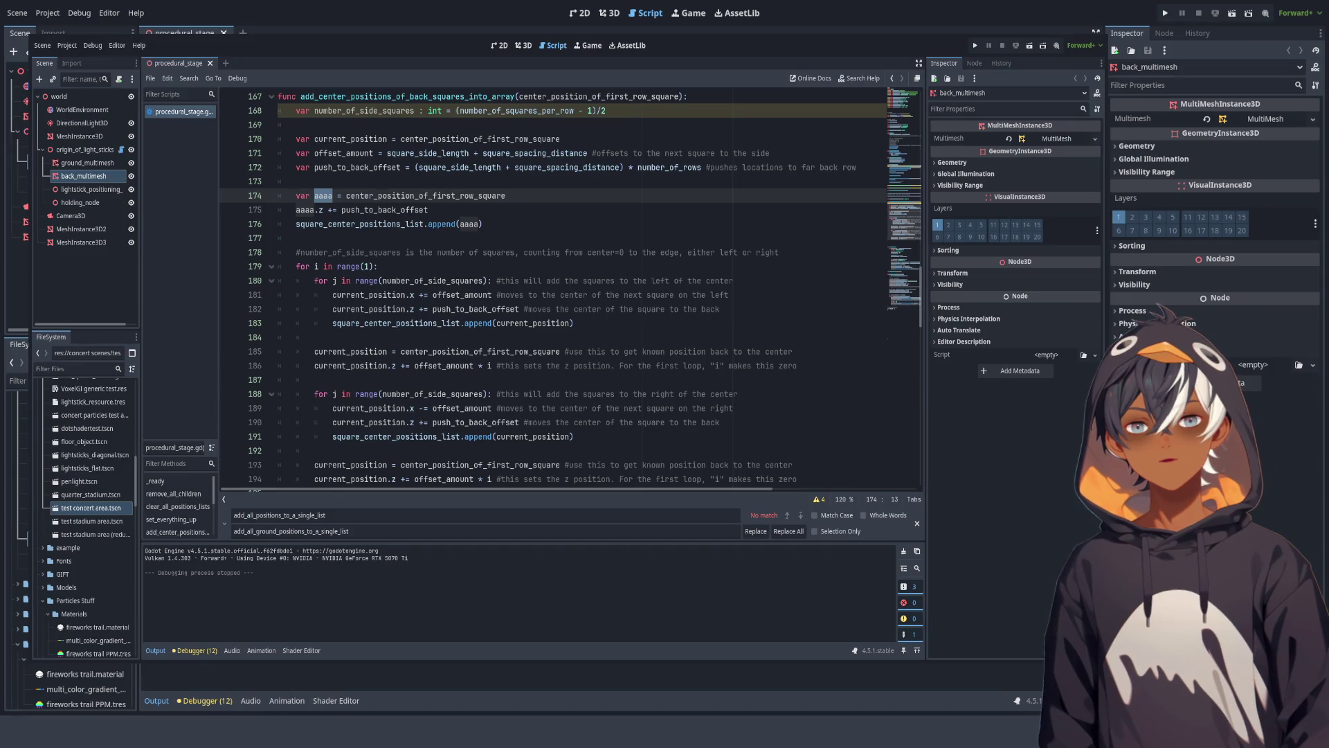
double_click(426, 196)
key("ctrl+c")
double_click(468, 224)
key("ctrl+v")
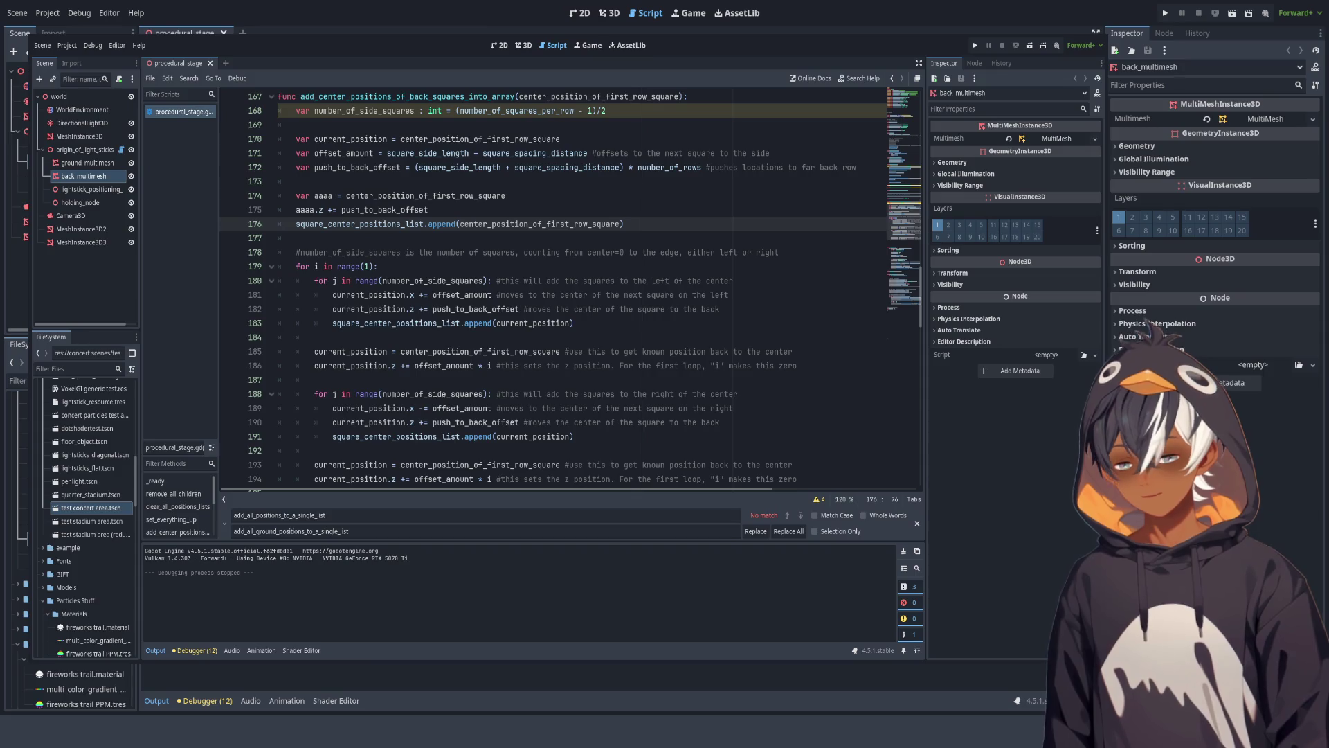
Step: Orbit the 3D view around the pink multimesh field, then return to the script
left_click(609, 12)
left_click_drag(533, 311, 360, 298)
mouse_move(533, 311)
left_mouse_down()
mouse_move(429, 277)
mouse_move(416, 297)
mouse_move(416, 221)
left_mouse_up()
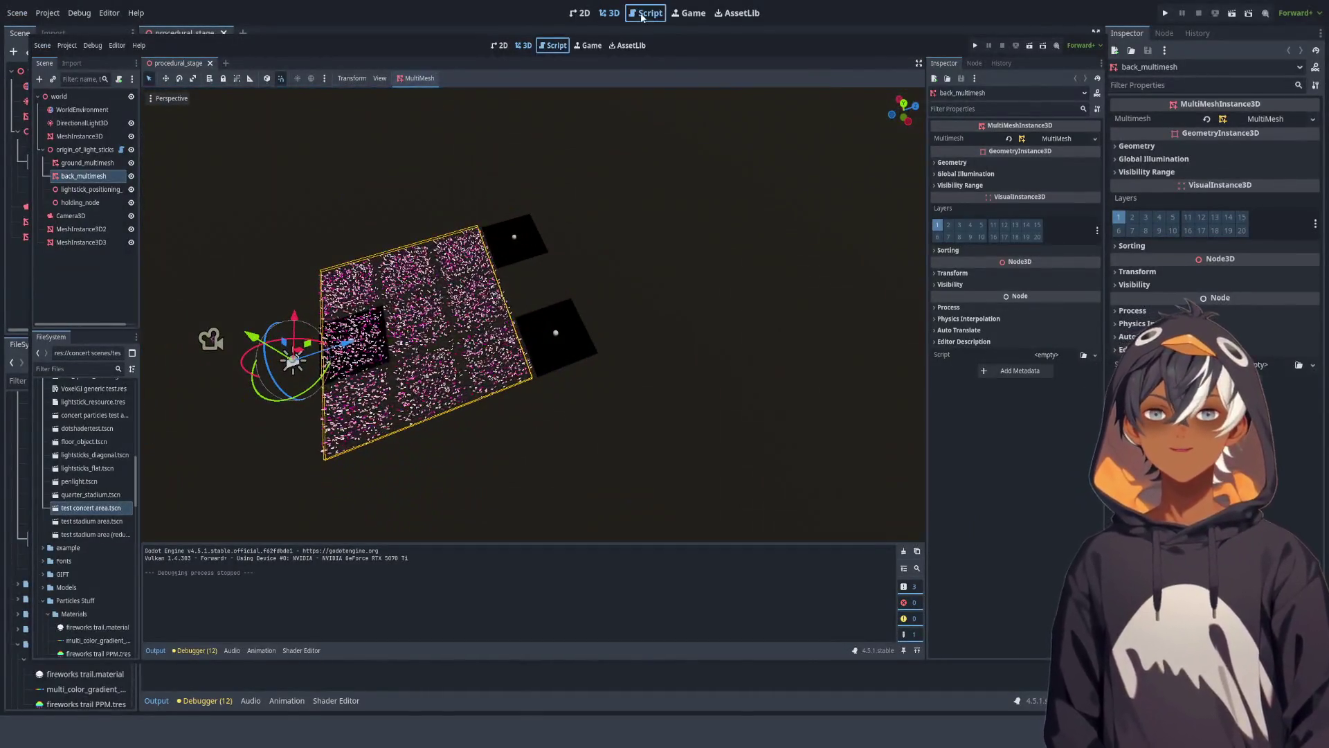
left_click(644, 13)
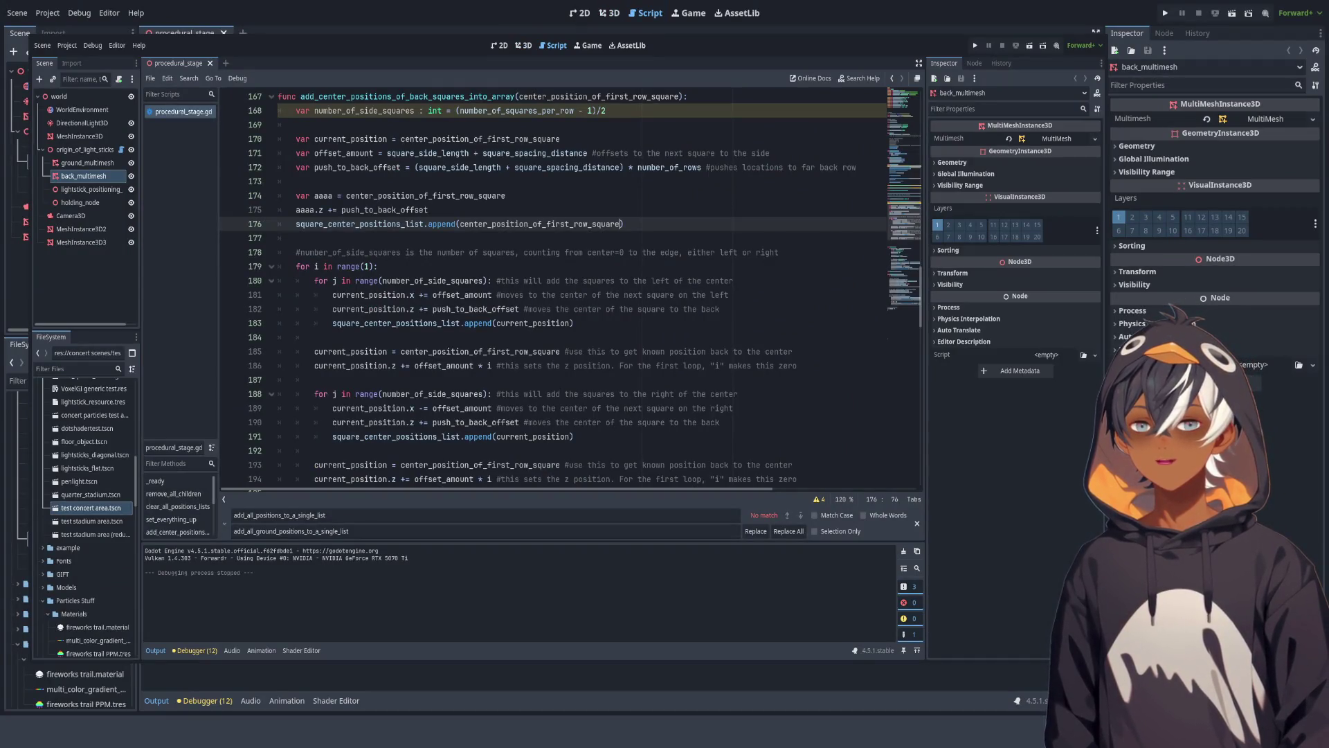
Step: Remove the center_position_of_first_row_square argument from the append() call on line 176
left_click(567, 223)
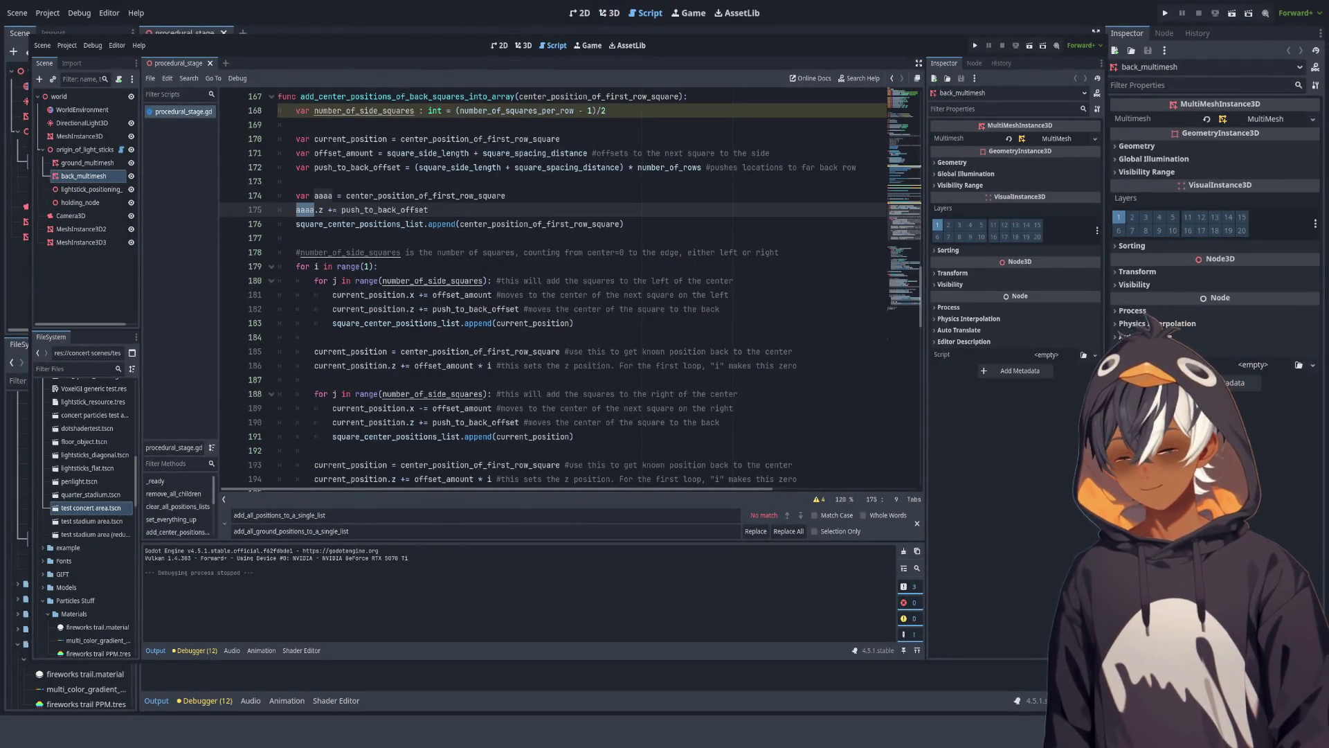
double_click(566, 224)
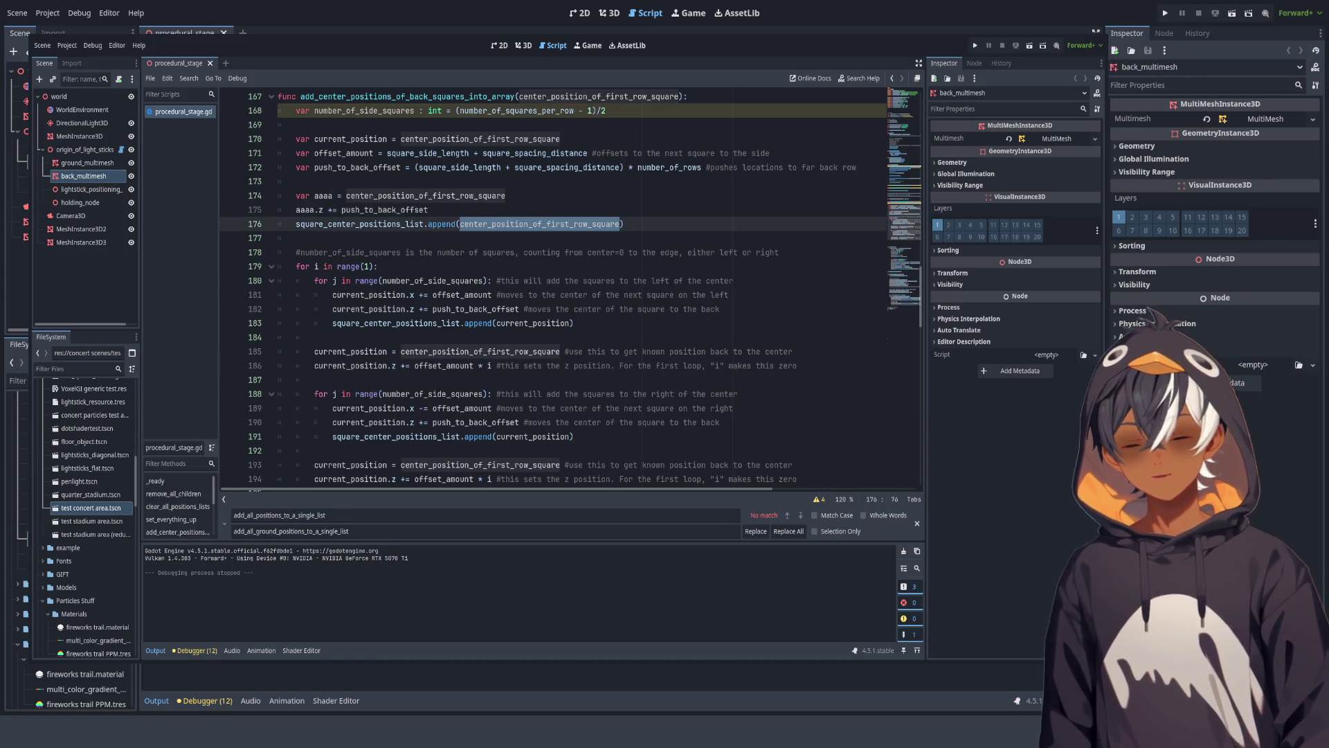
key("BackSpace")
Step: Rename aaaa on line 174 to offset_center_square_position, typed as Vector3
double_click(323, 196)
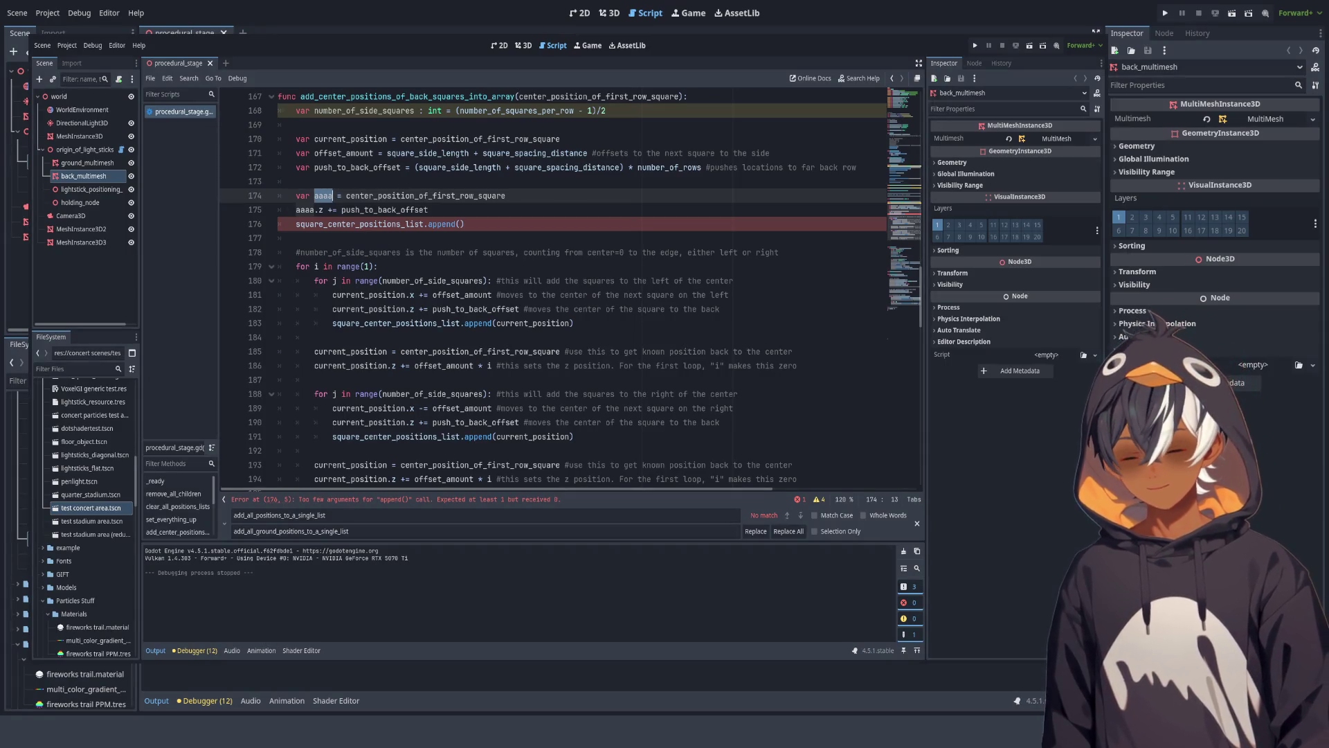
type("offset")
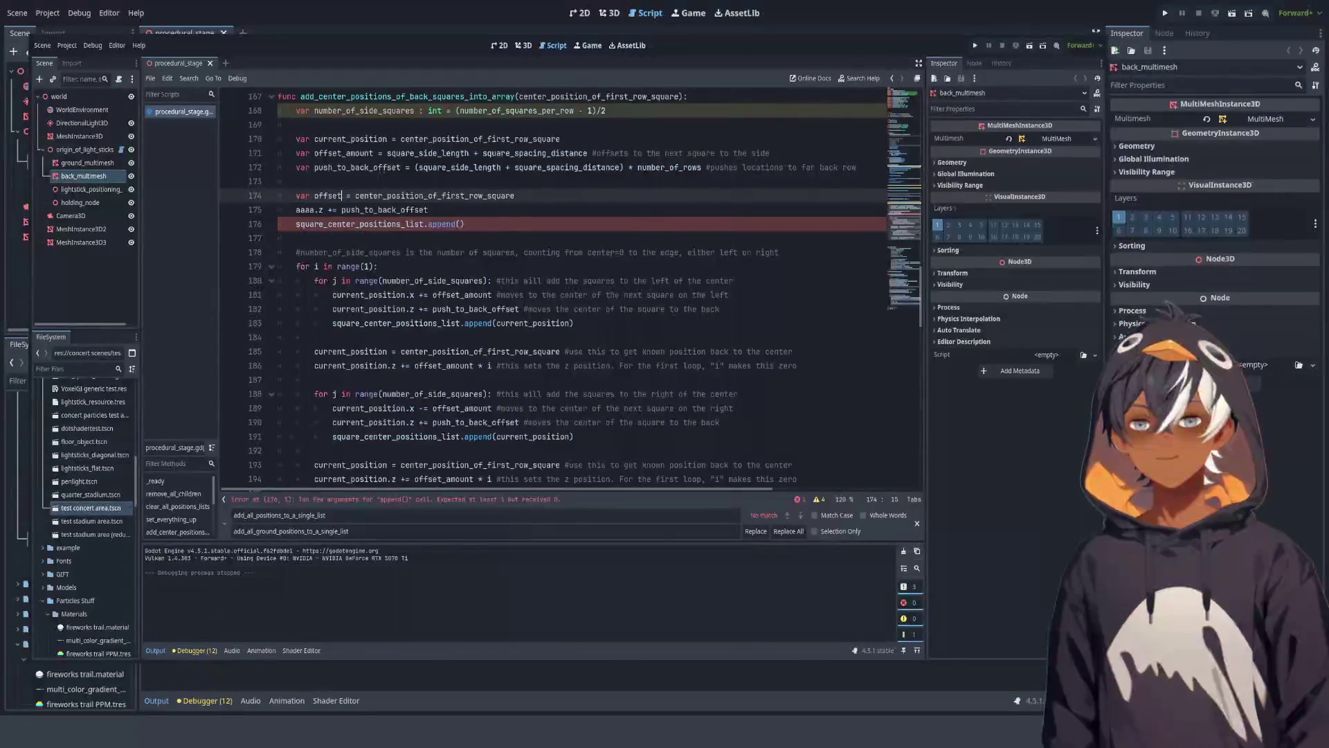
type("_")
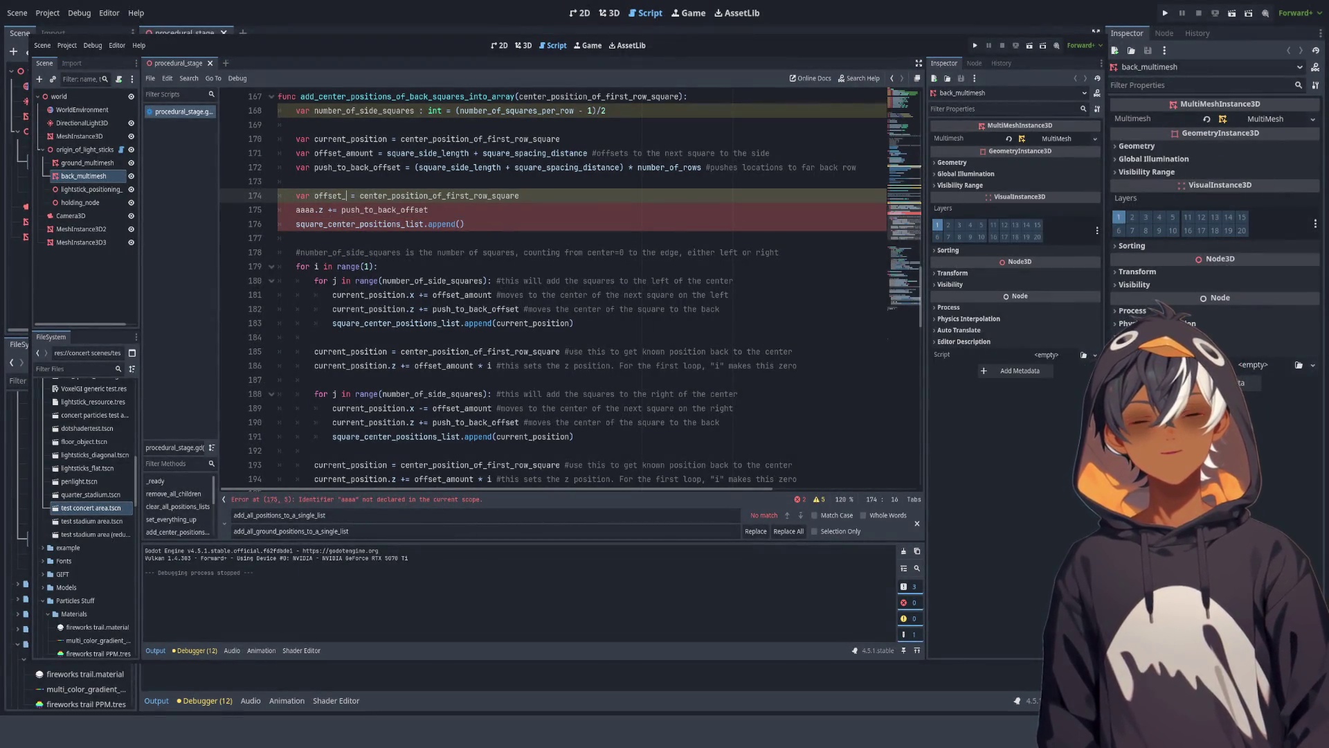
type("center")
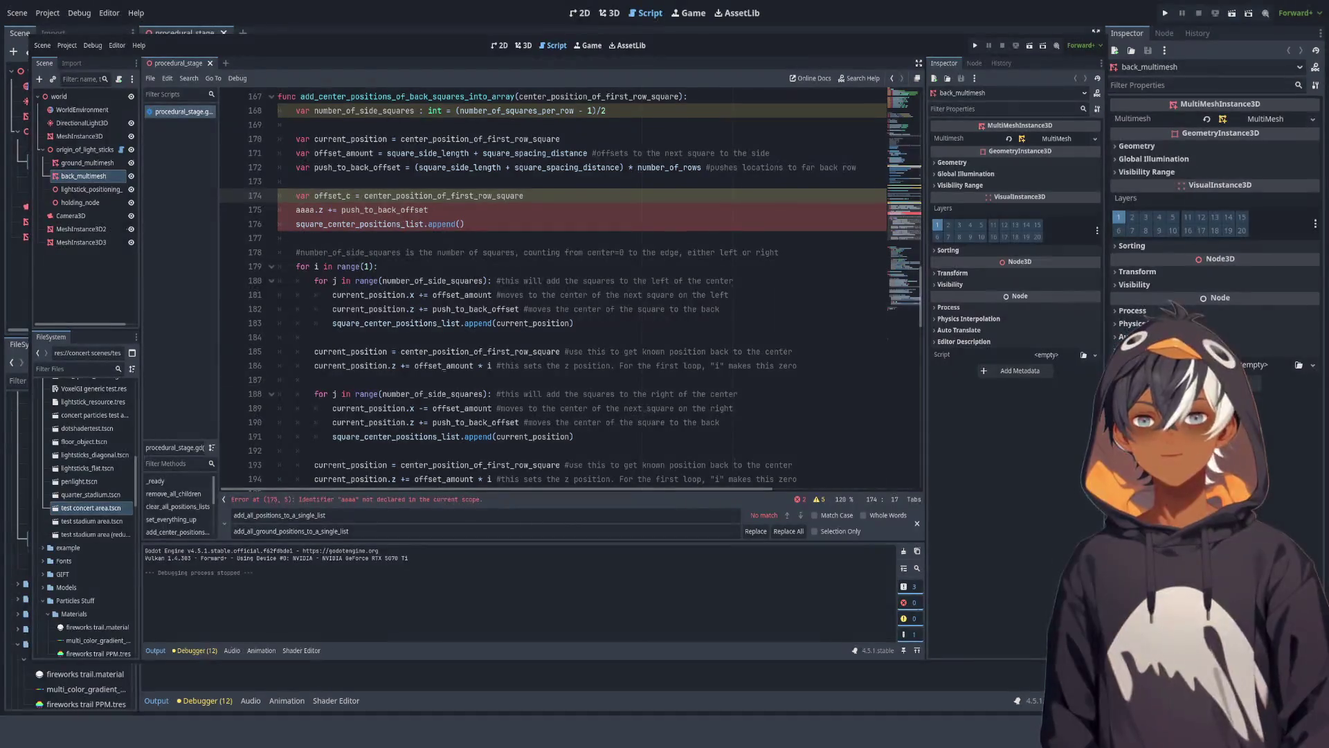
type("_s")
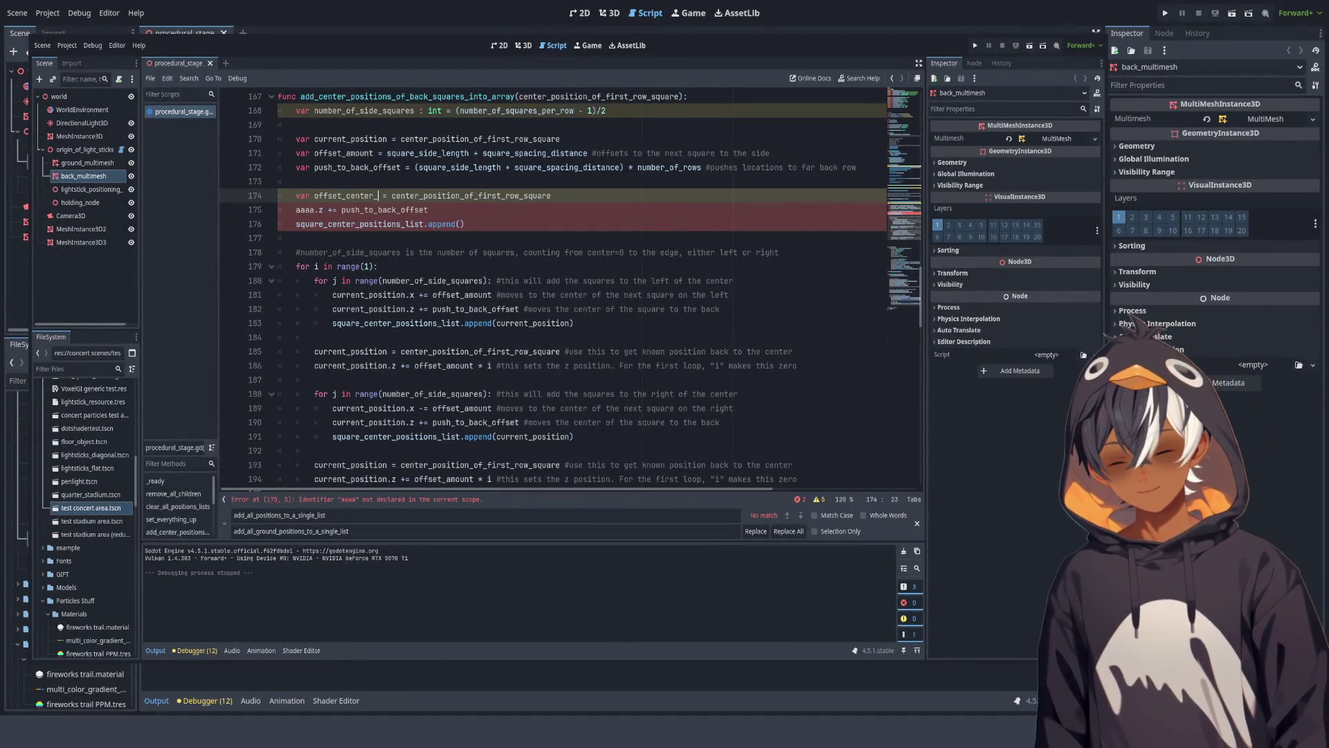
type("quare")
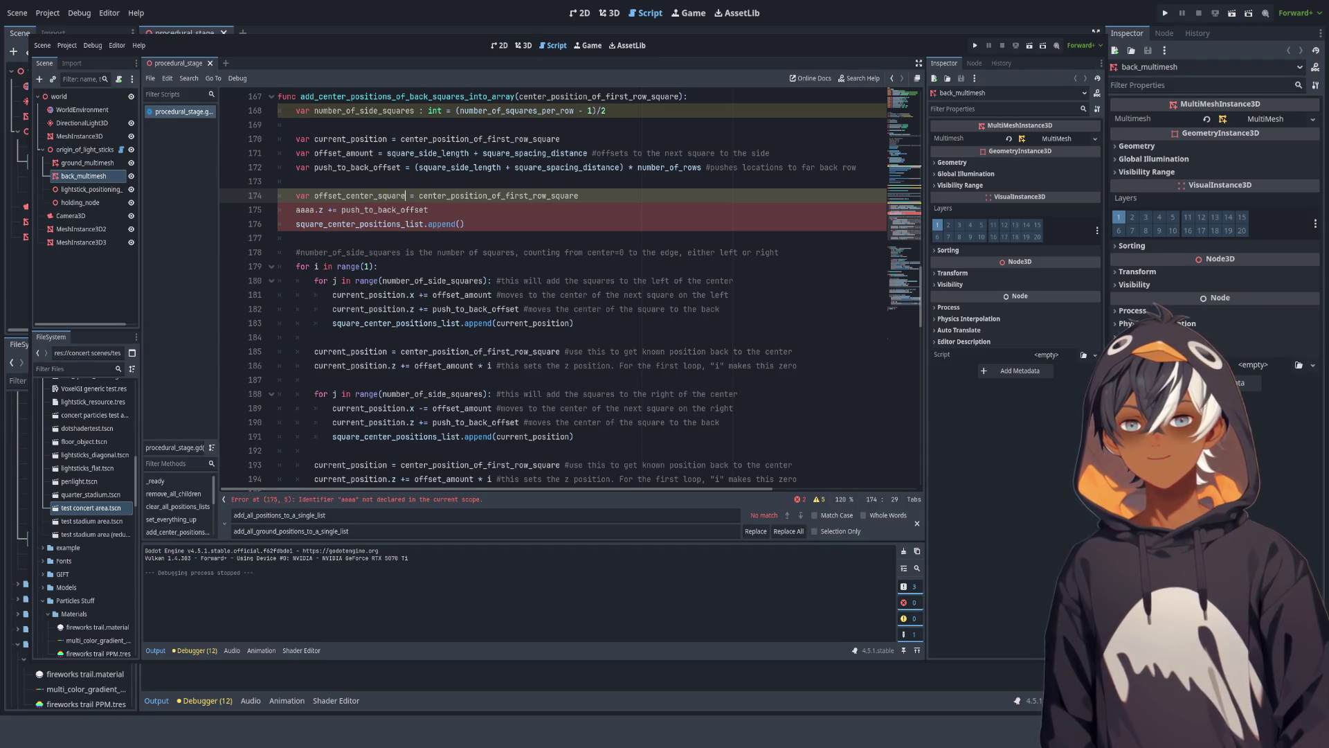
type(" : Vec")
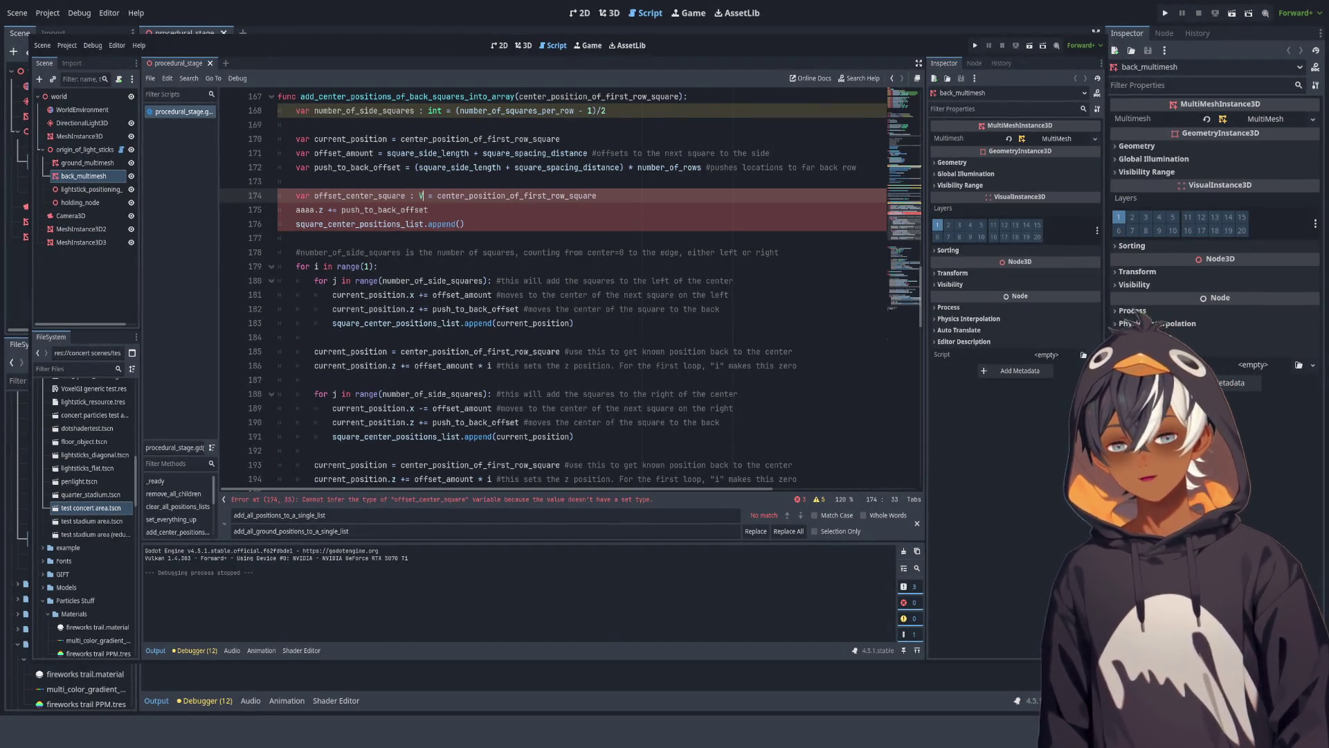
type("tor")
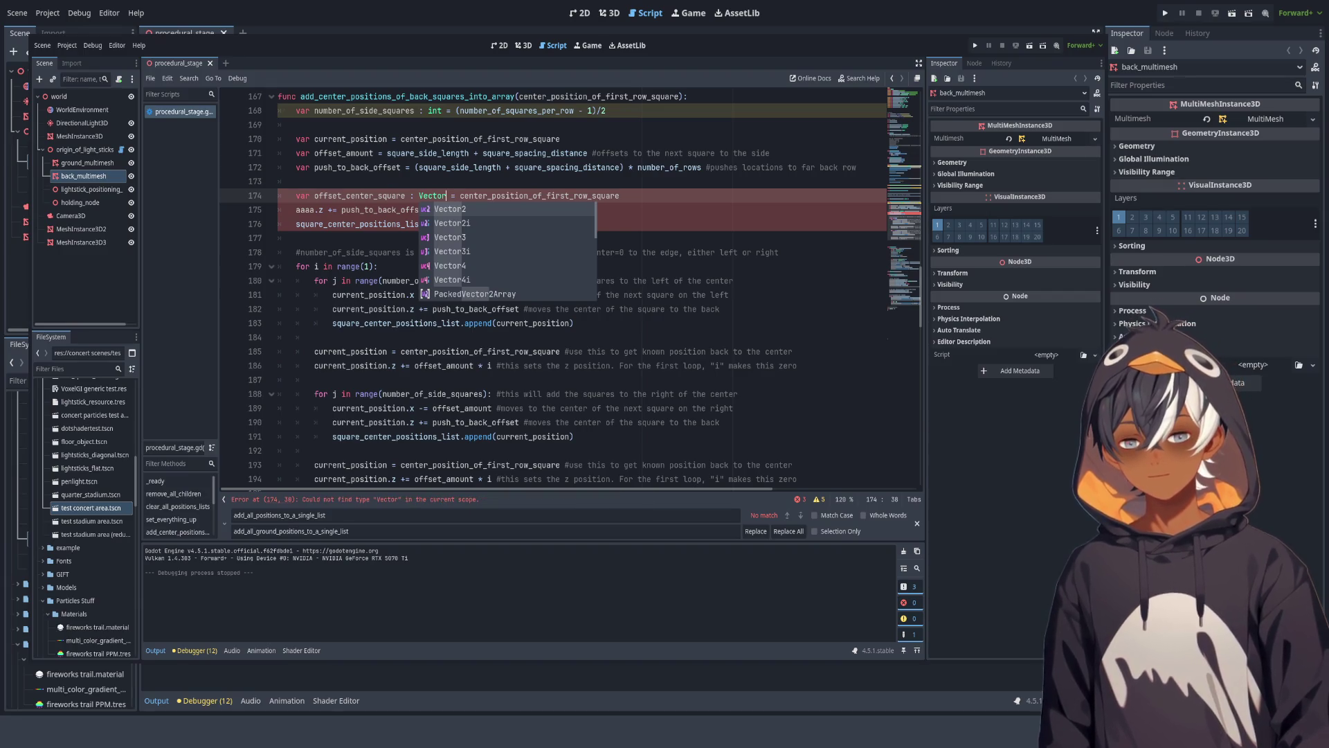
type("3")
left_click(405, 195)
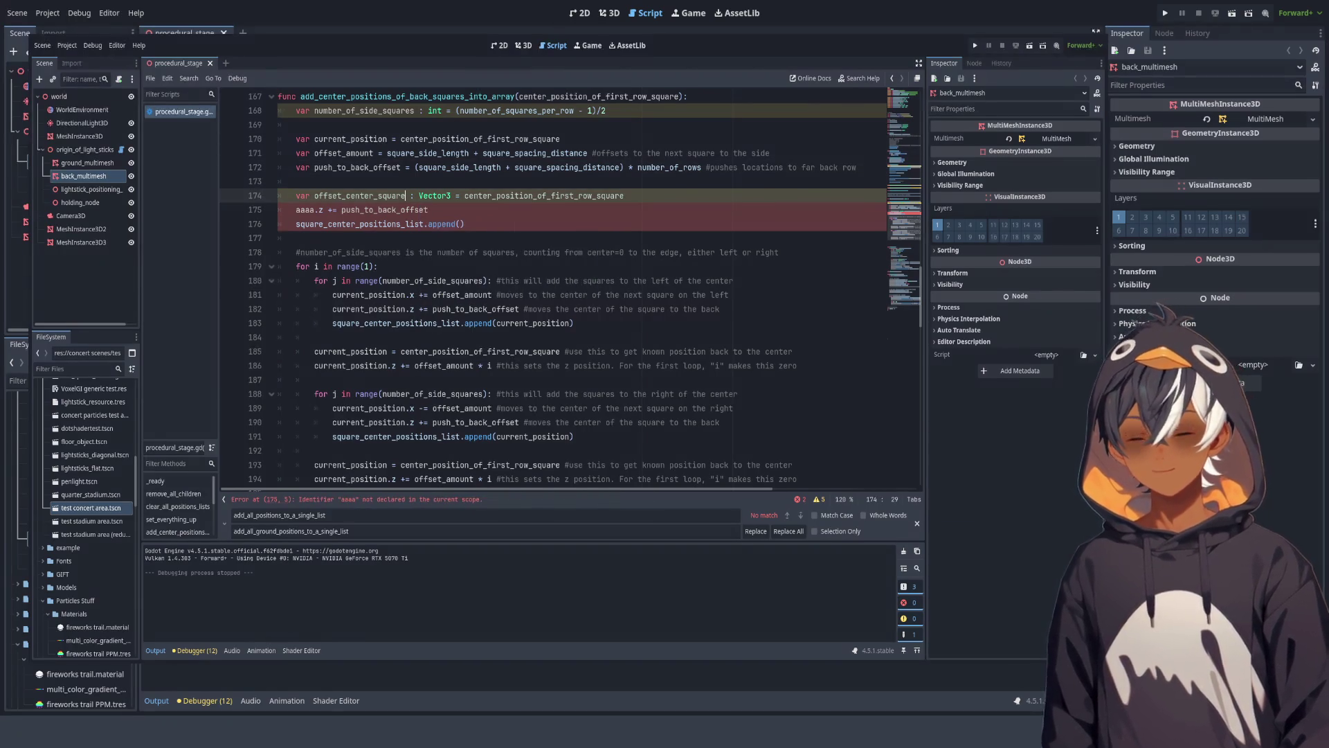
type("_pos")
key("BackSpace")
key("BackSpace")
type("osition")
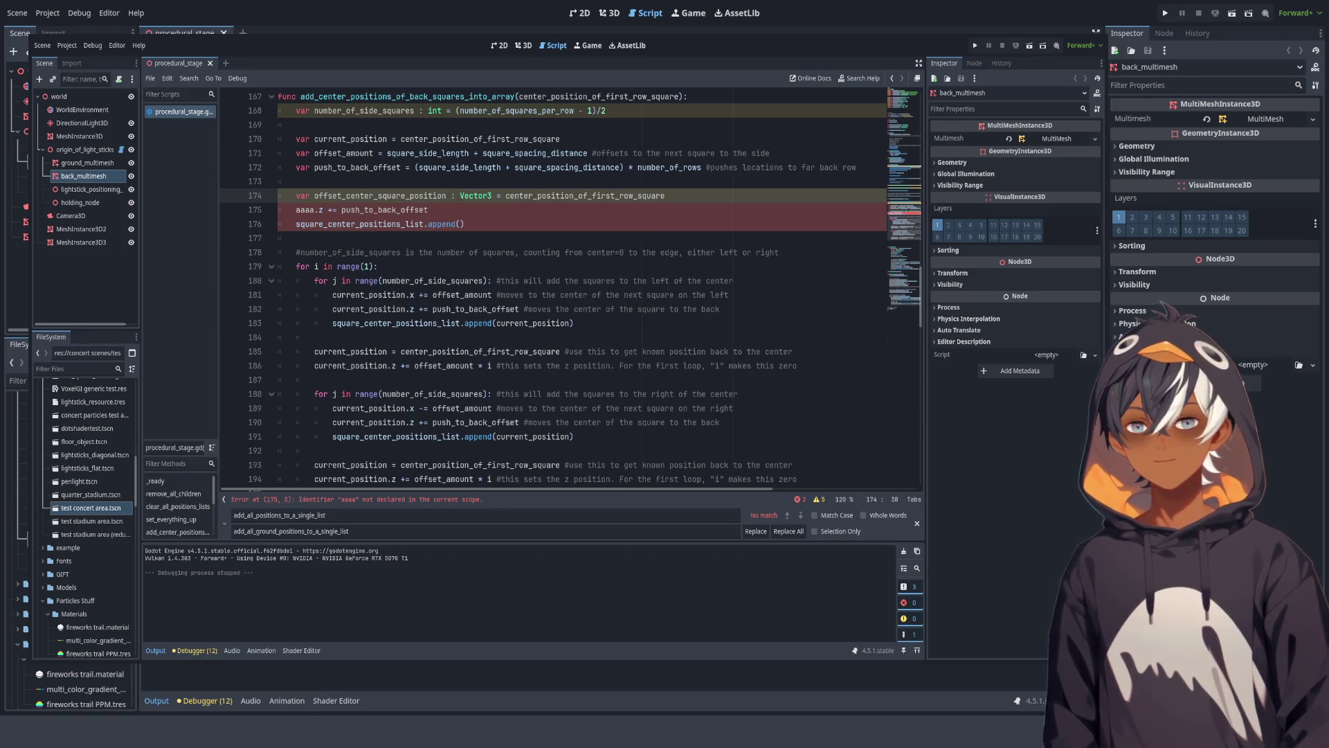
Step: Replace aaaa on line 175 with offset_center_square_position and pass it to append()
double_click(365, 196)
key("ctrl+c")
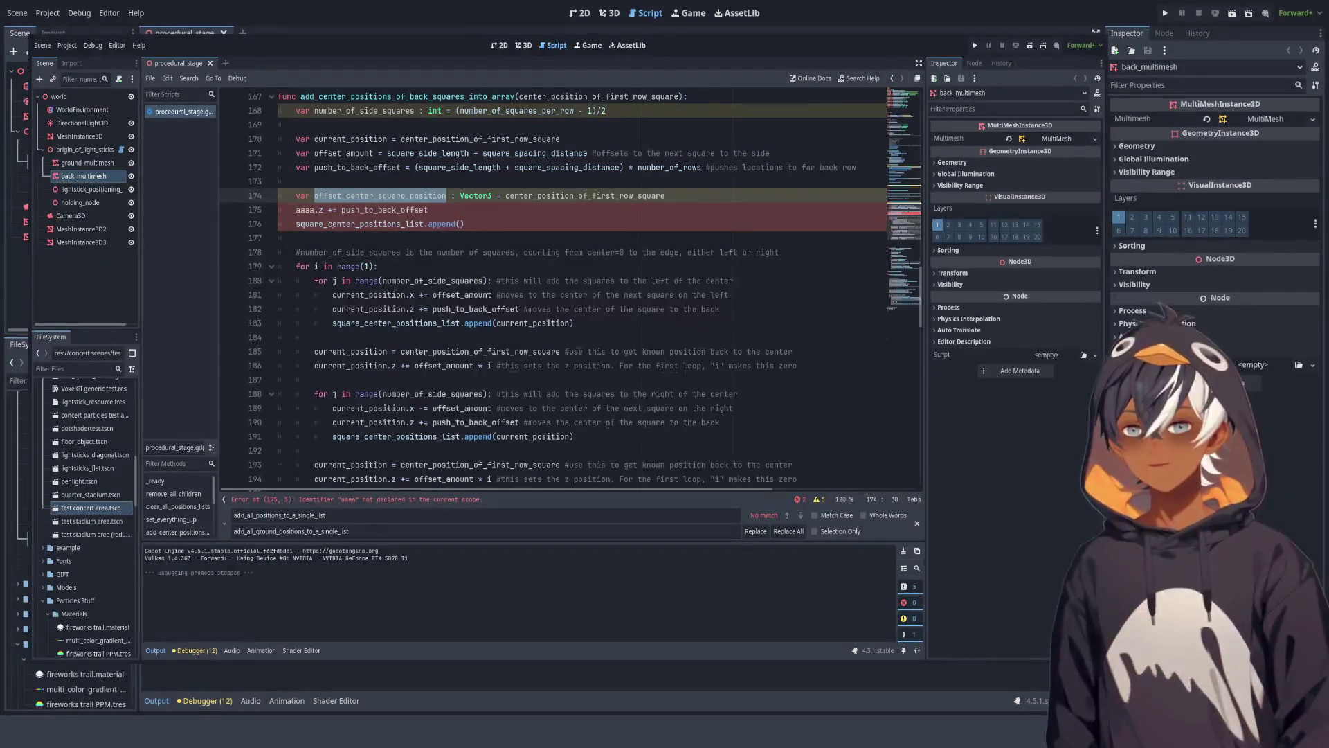
double_click(305, 210)
key("ctrl+v")
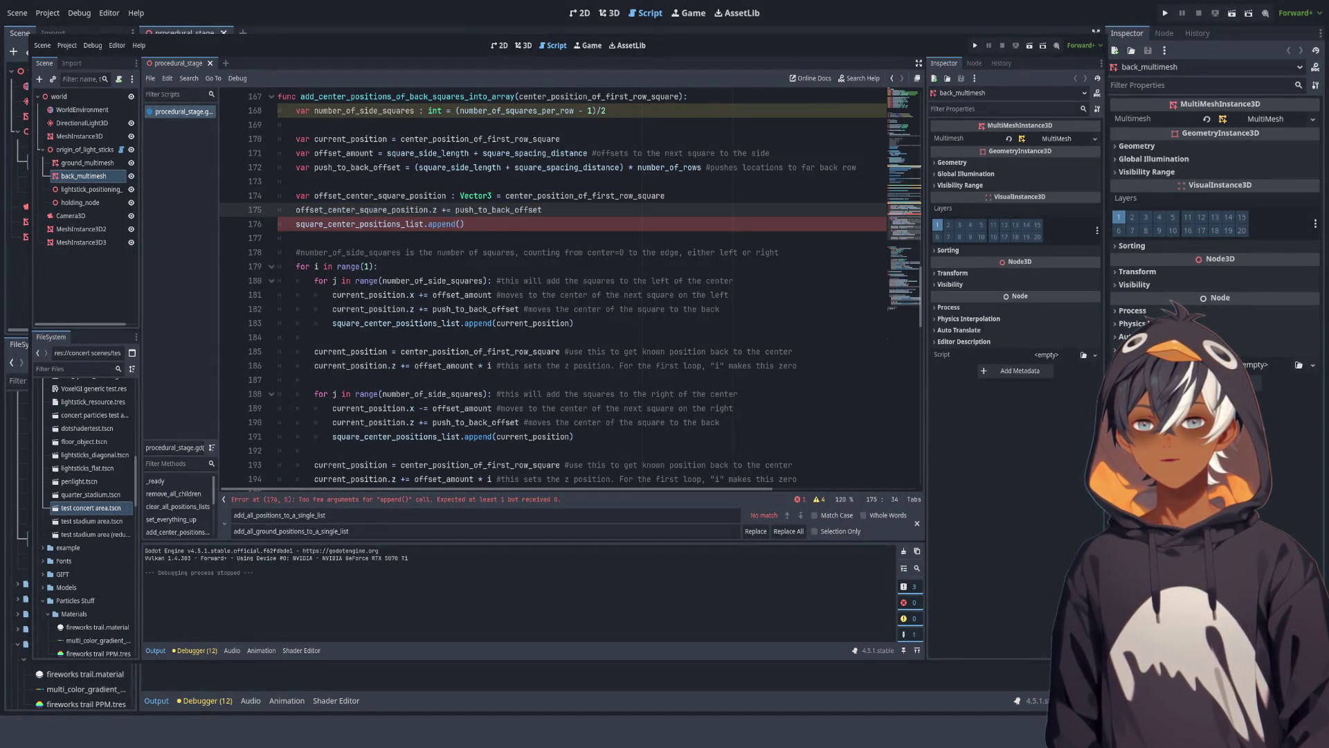
left_click(460, 223)
key("ctrl+v")
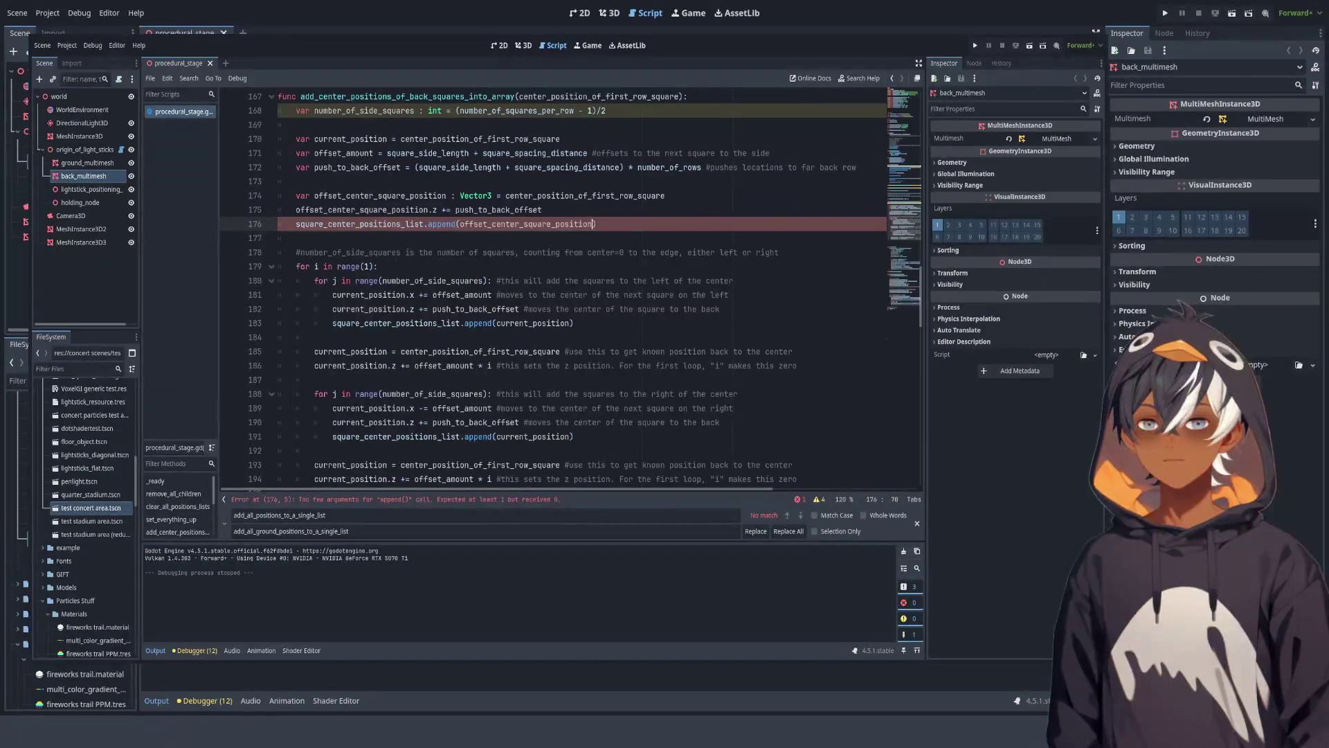
left_click(346, 239)
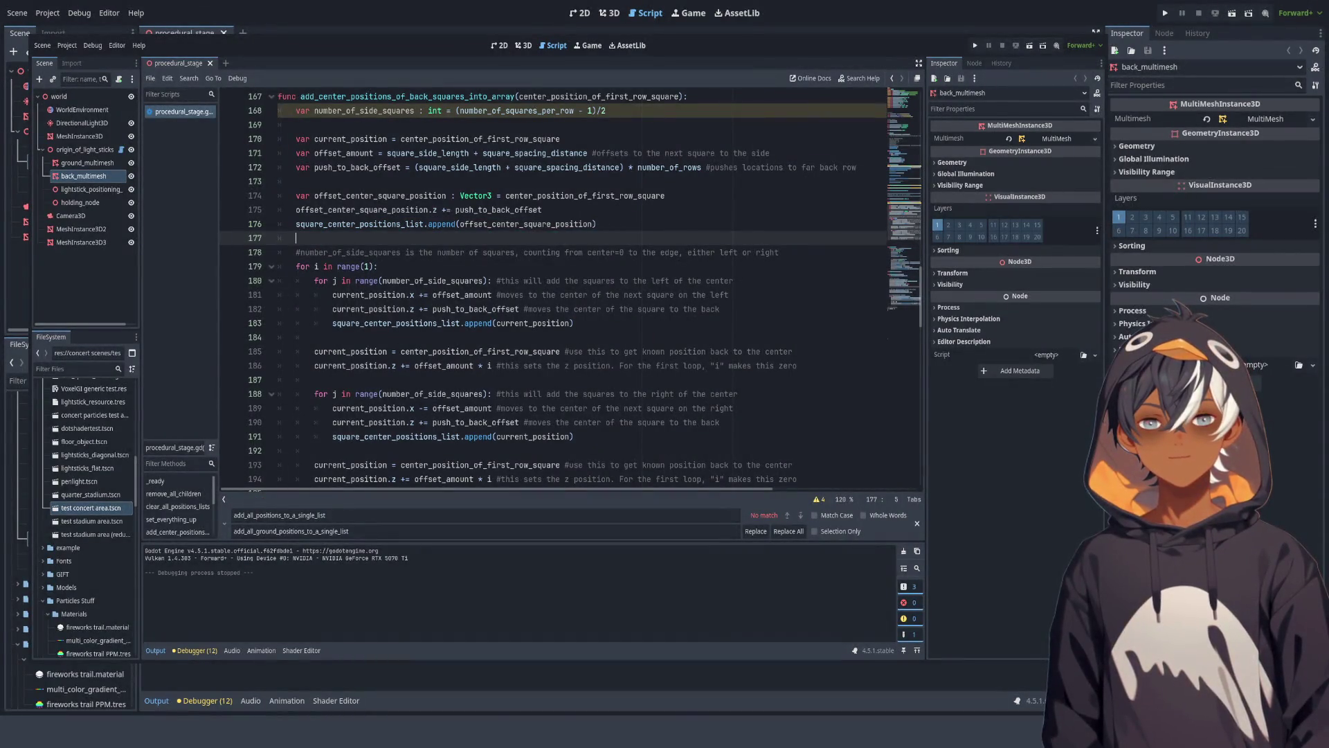
left_click(298, 182)
key("Return")
Step: Add a comment saying the code first adds the center square's position, since it's already accessible
type("# ")
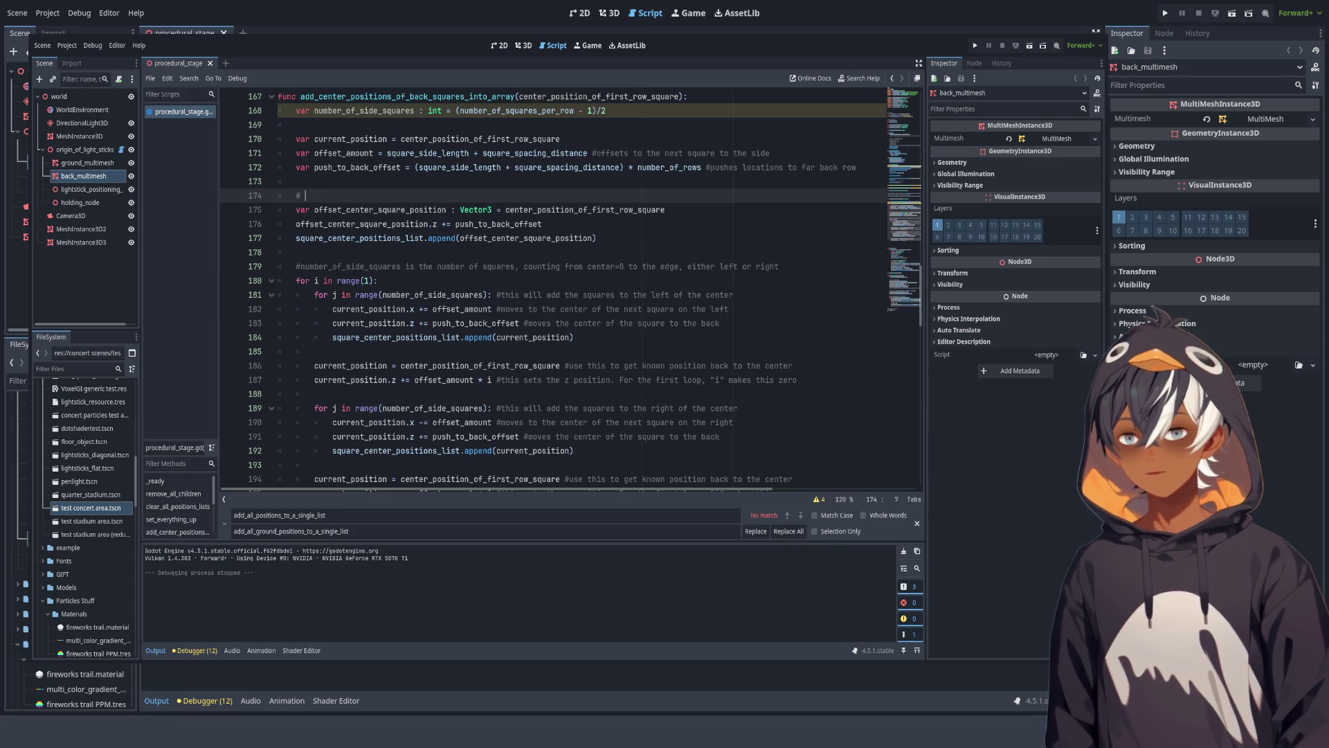
type("the code ")
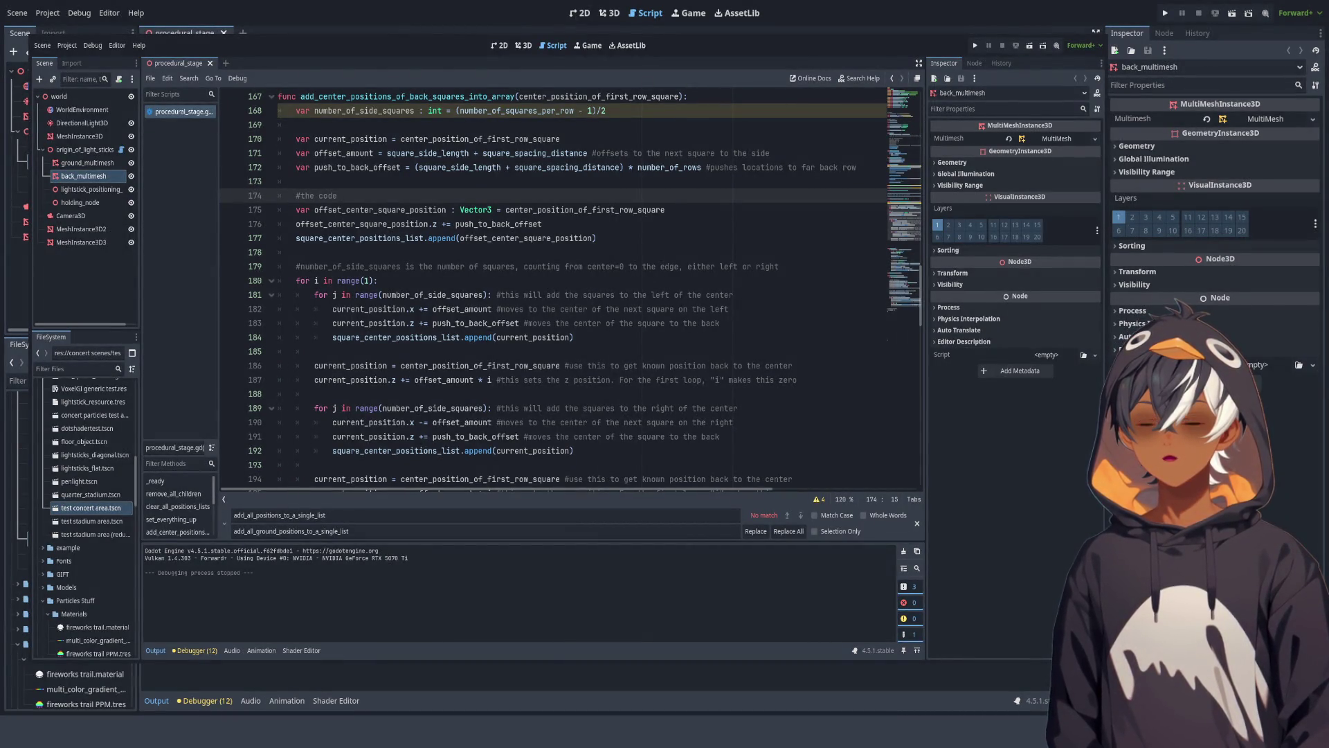
type("adds the ")
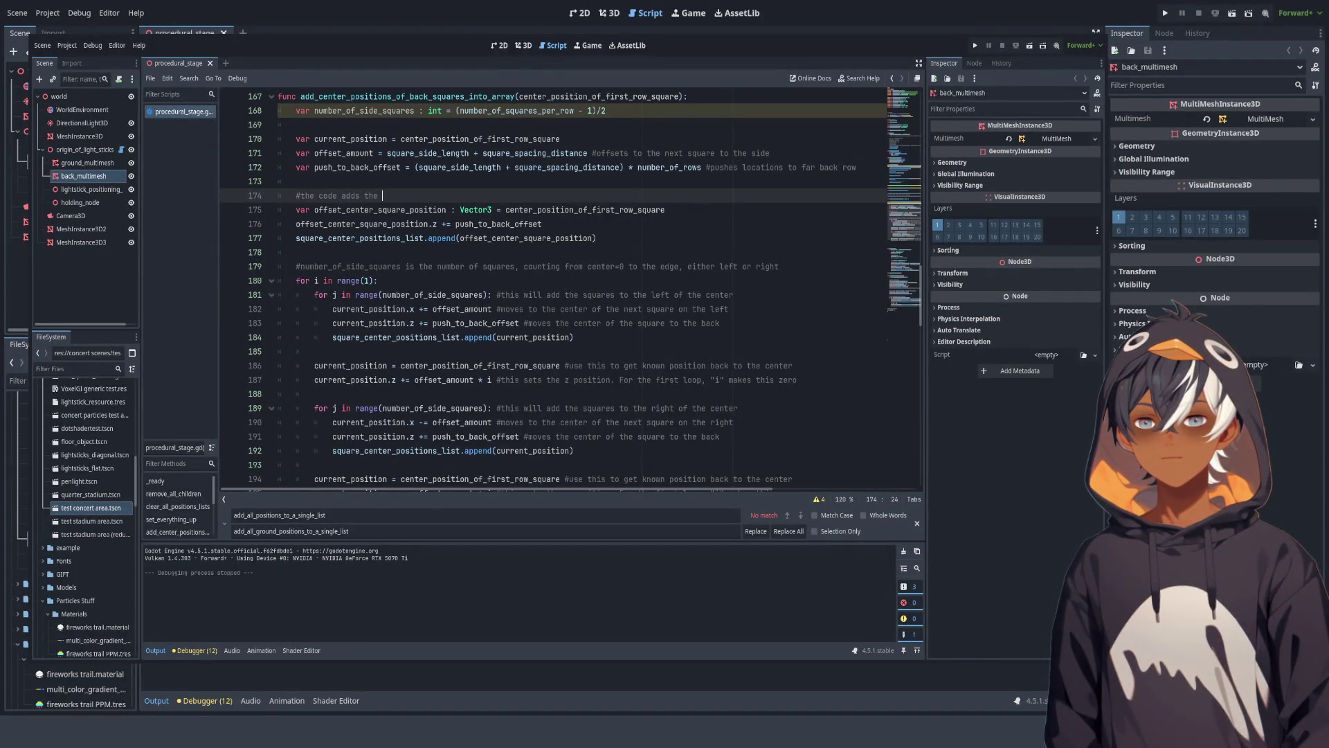
key("BackSpace")
key("BackSpace")
key("BackSpace")
key("BackSpace")
key("BackSpace")
key("BackSpace")
key("BackSpace")
key("BackSpace")
key("BackSpace")
type("fir")
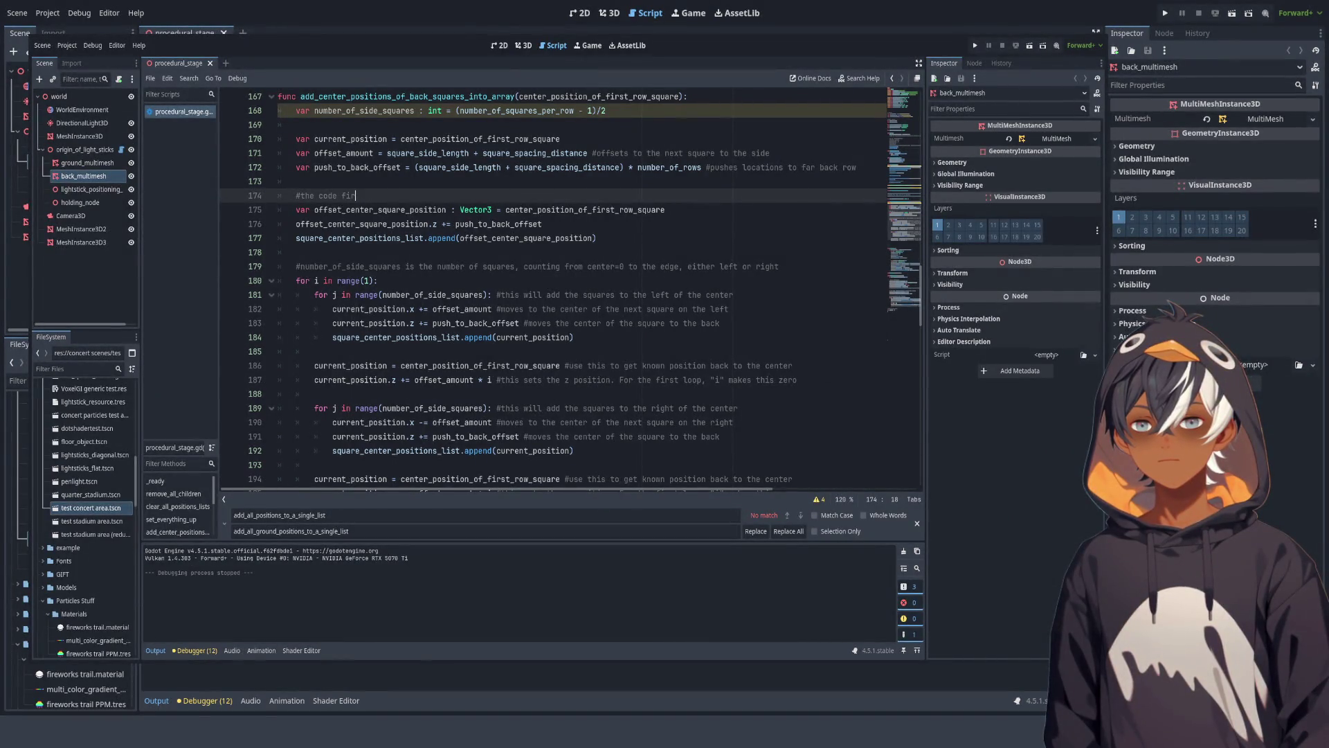
type("st adds teh")
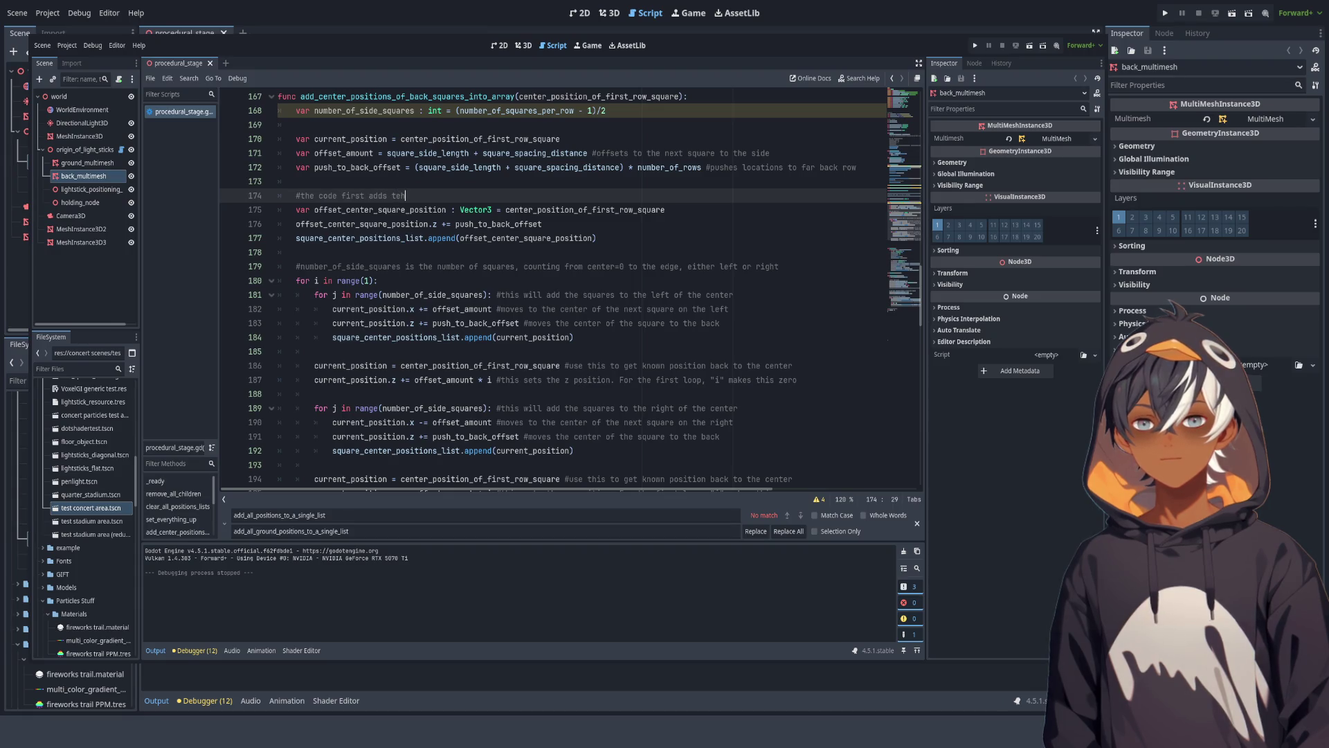
key("BackSpace")
key("BackSpace")
type("he positionof the")
key("BackSpace")
key("BackSpace")
key("BackSpace")
type("of the")
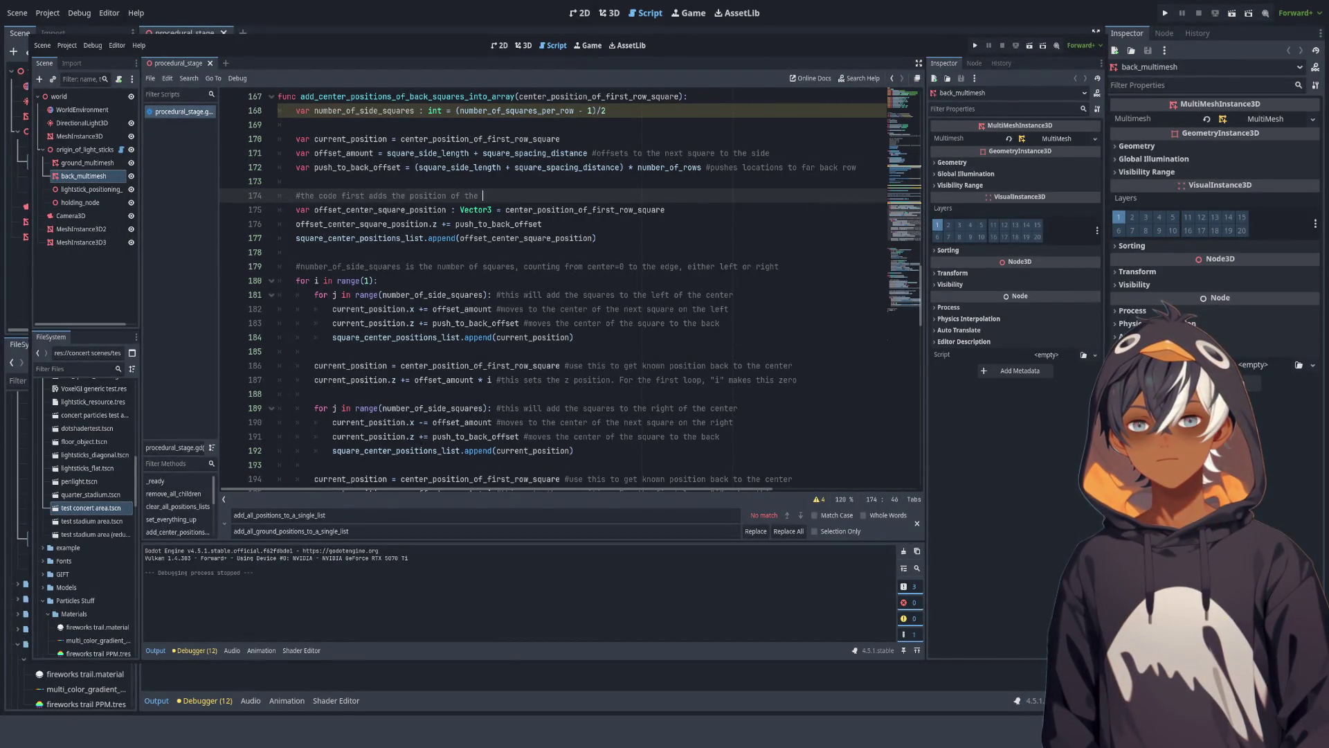
type("center s")
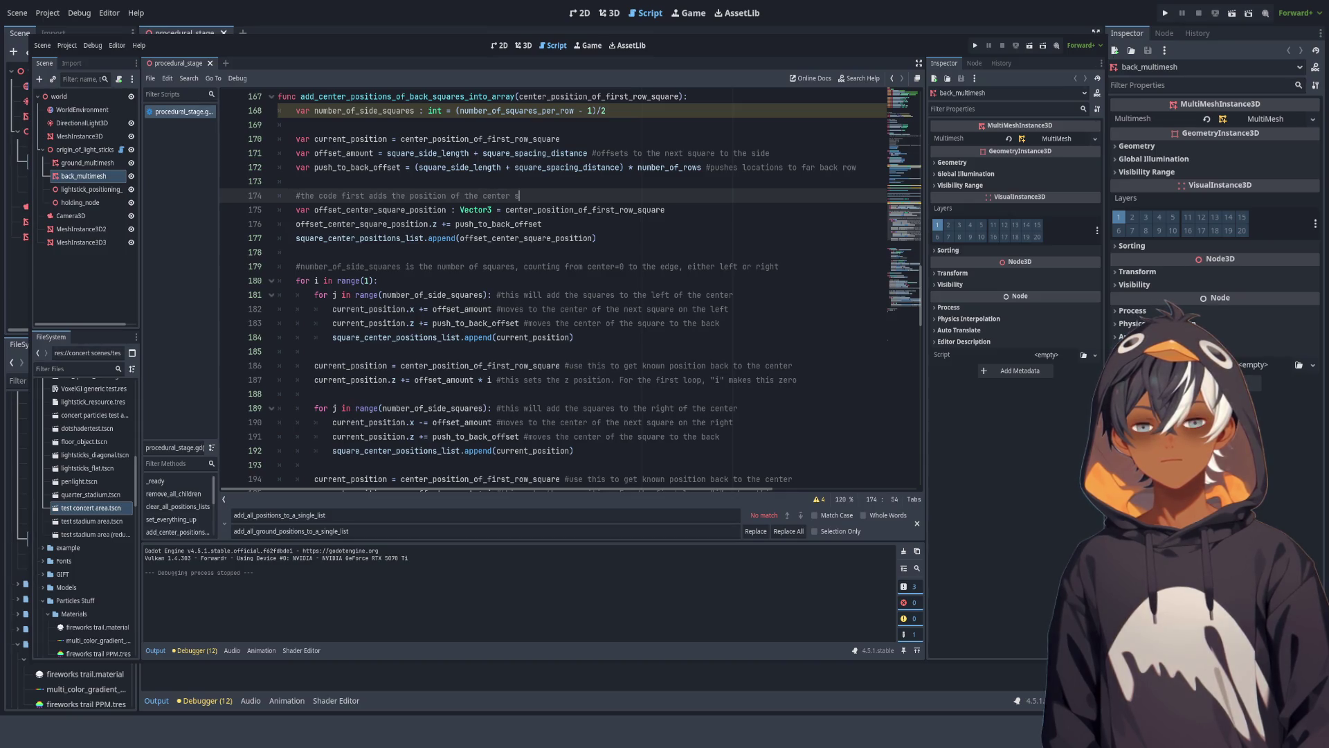
type("quare, bec")
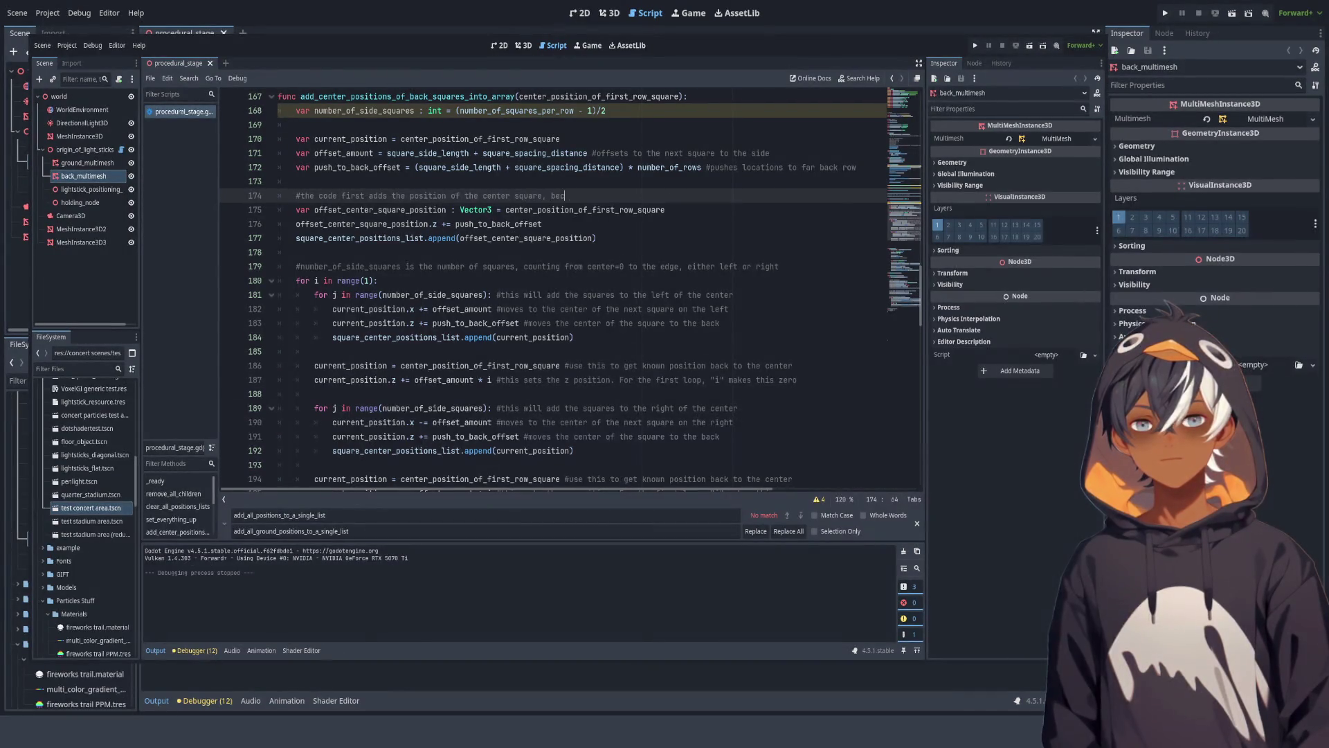
type("ause we already")
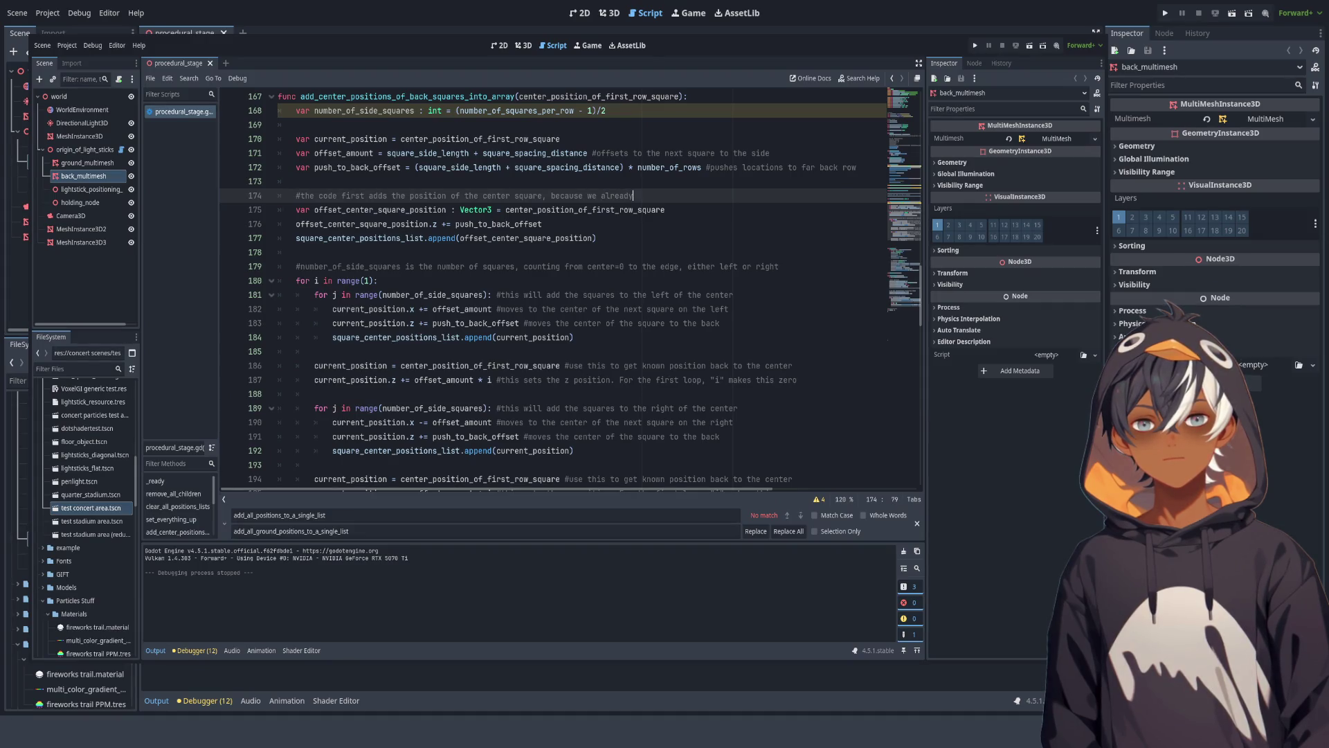
type(" have access to that")
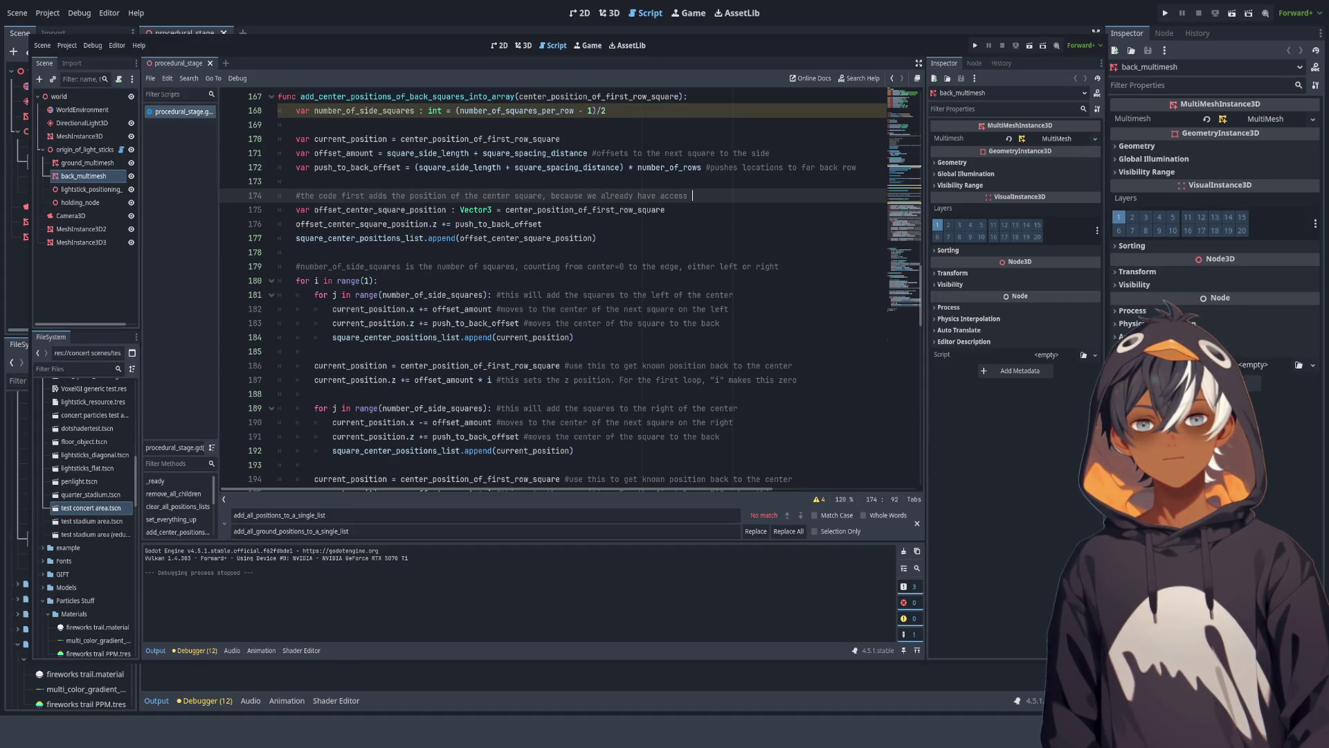
Step: Add a second comment: '#so here, we push it to the back before adding its position to the list'
key("Return")
type("#")
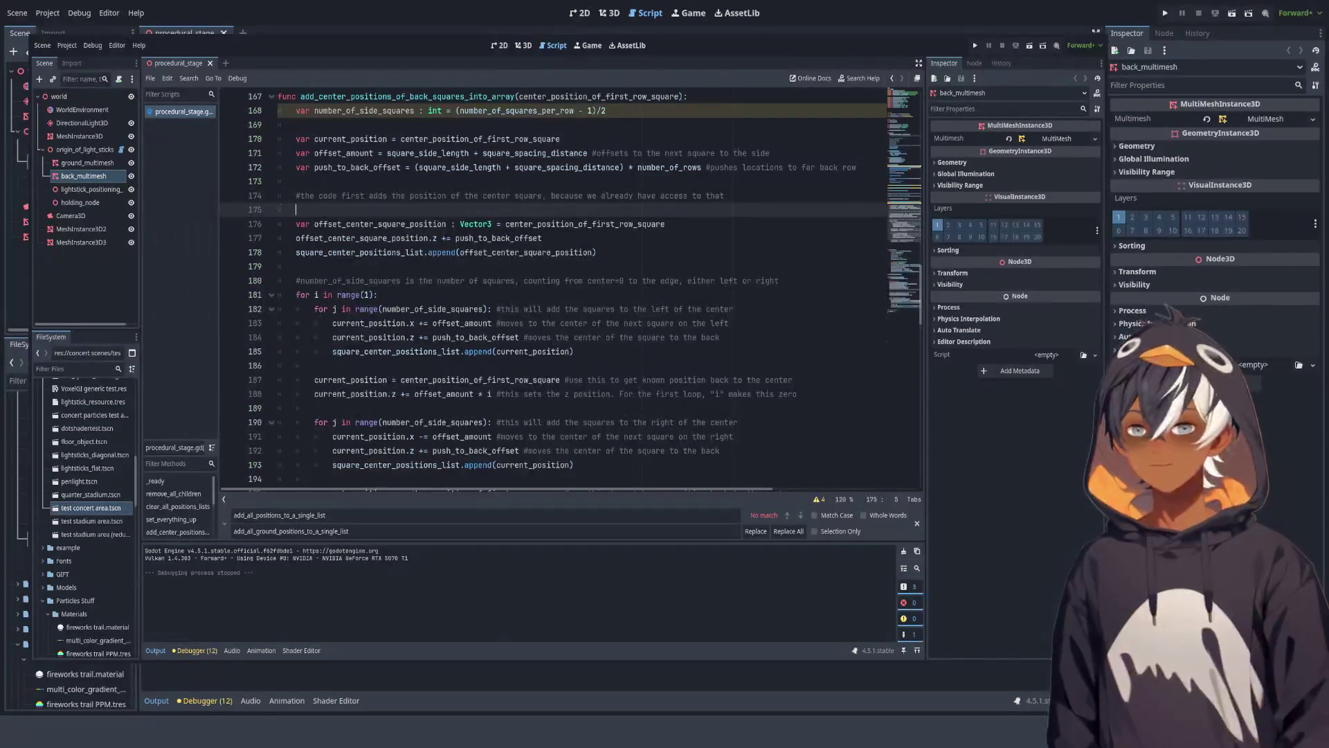
type("so h")
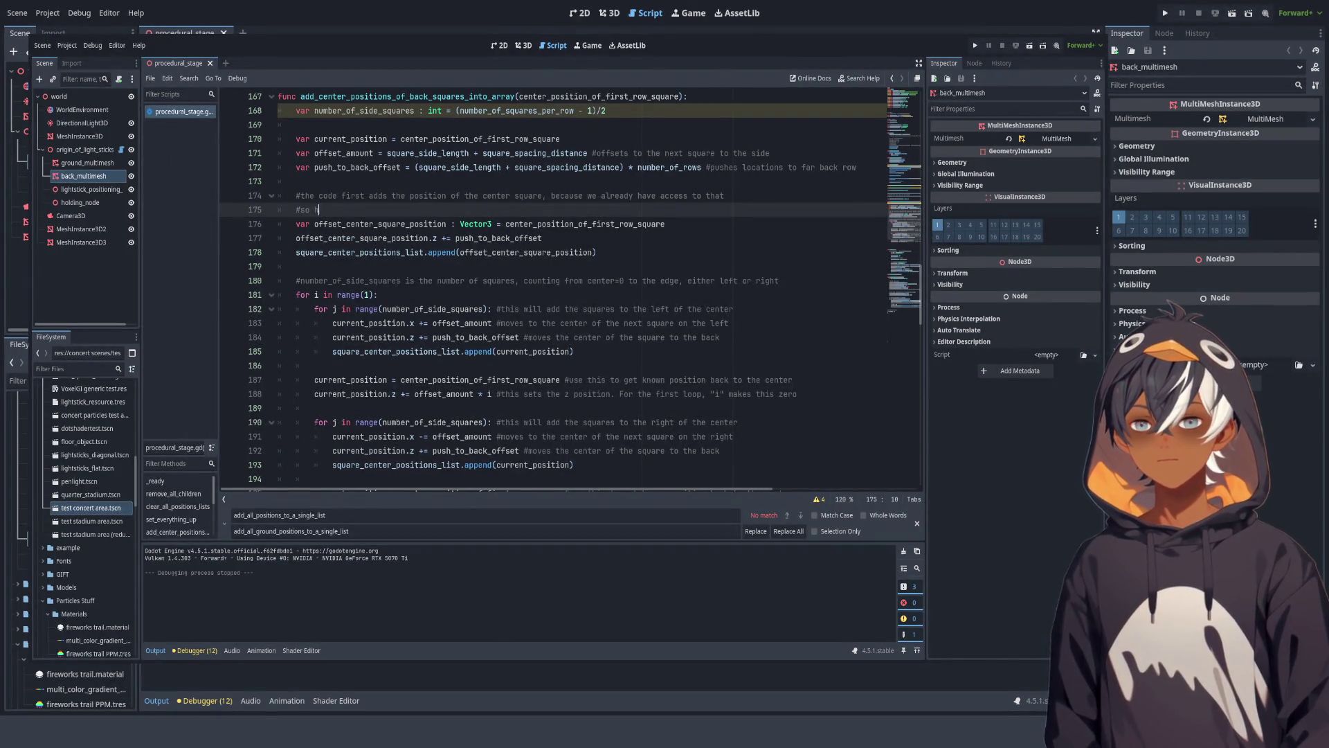
type("ere, we push it to the ba")
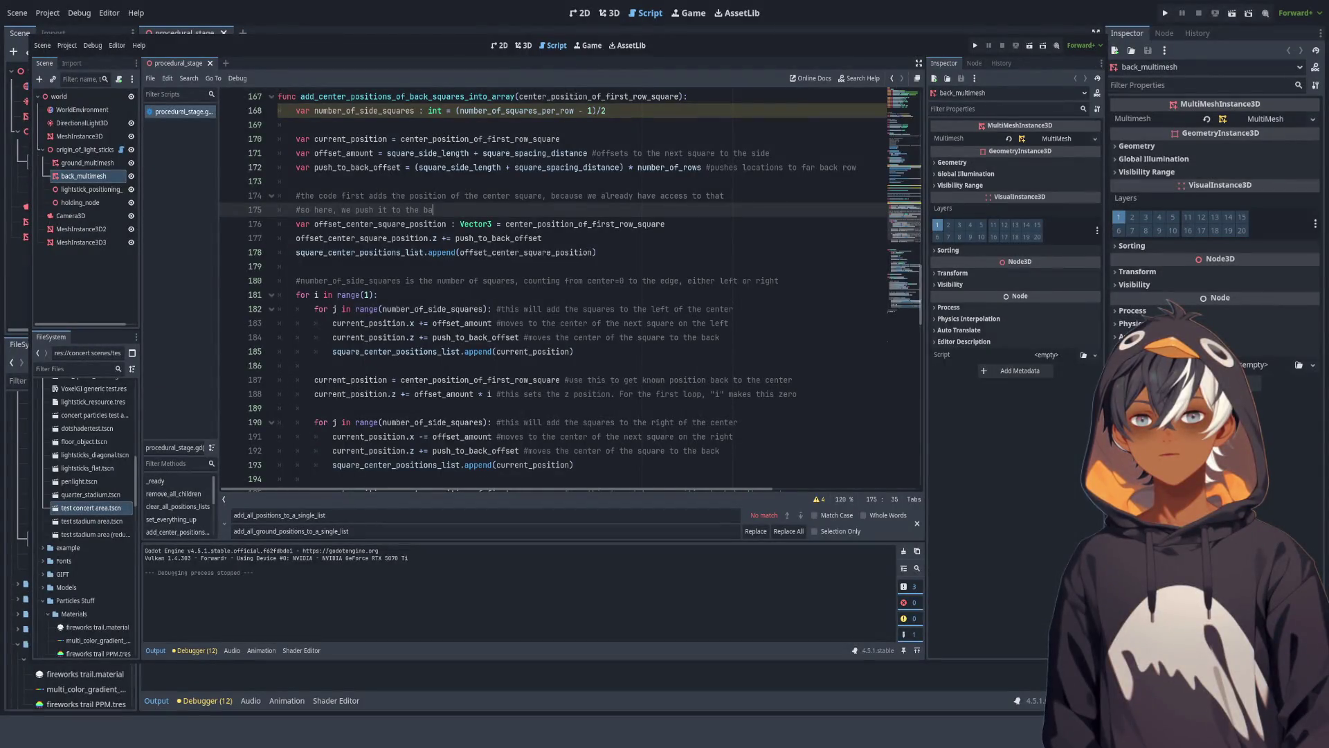
type("ck before adding it")
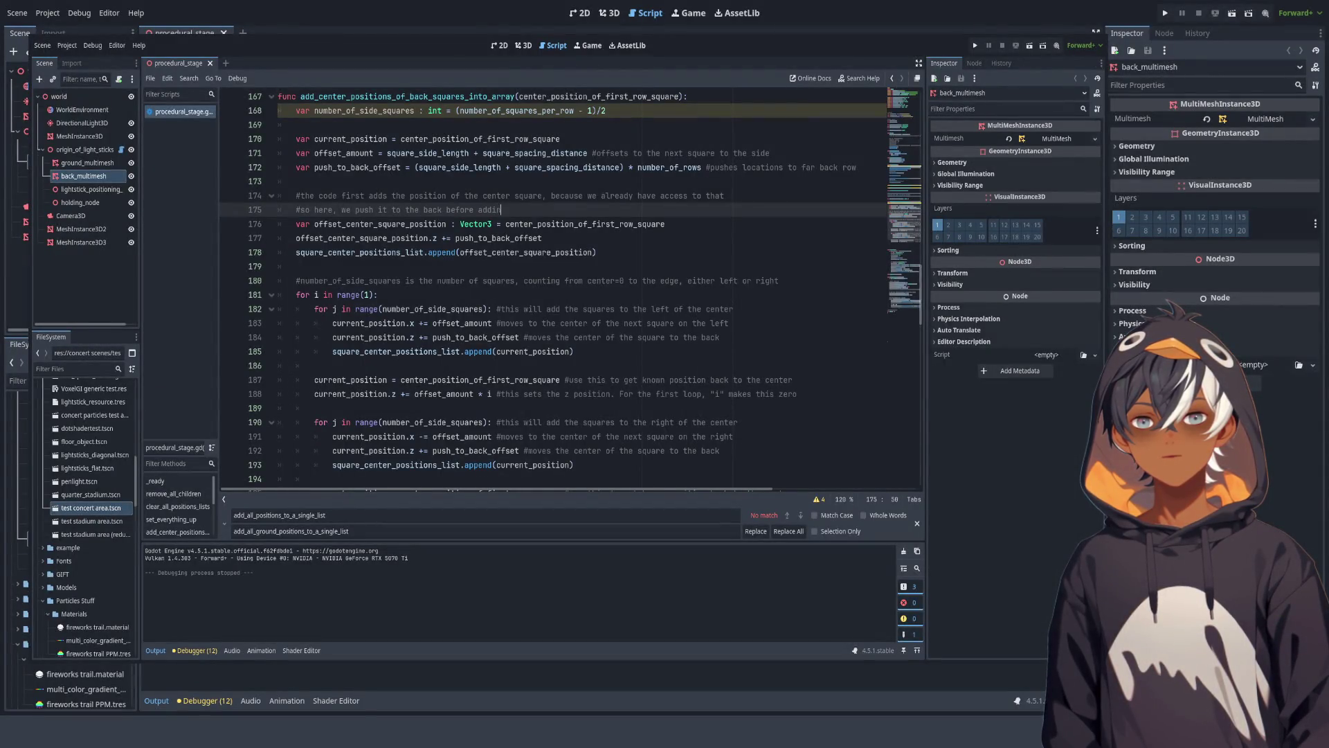
key("BackSpace")
key("BackSpace")
key("BackSpace")
type("s position to the list")
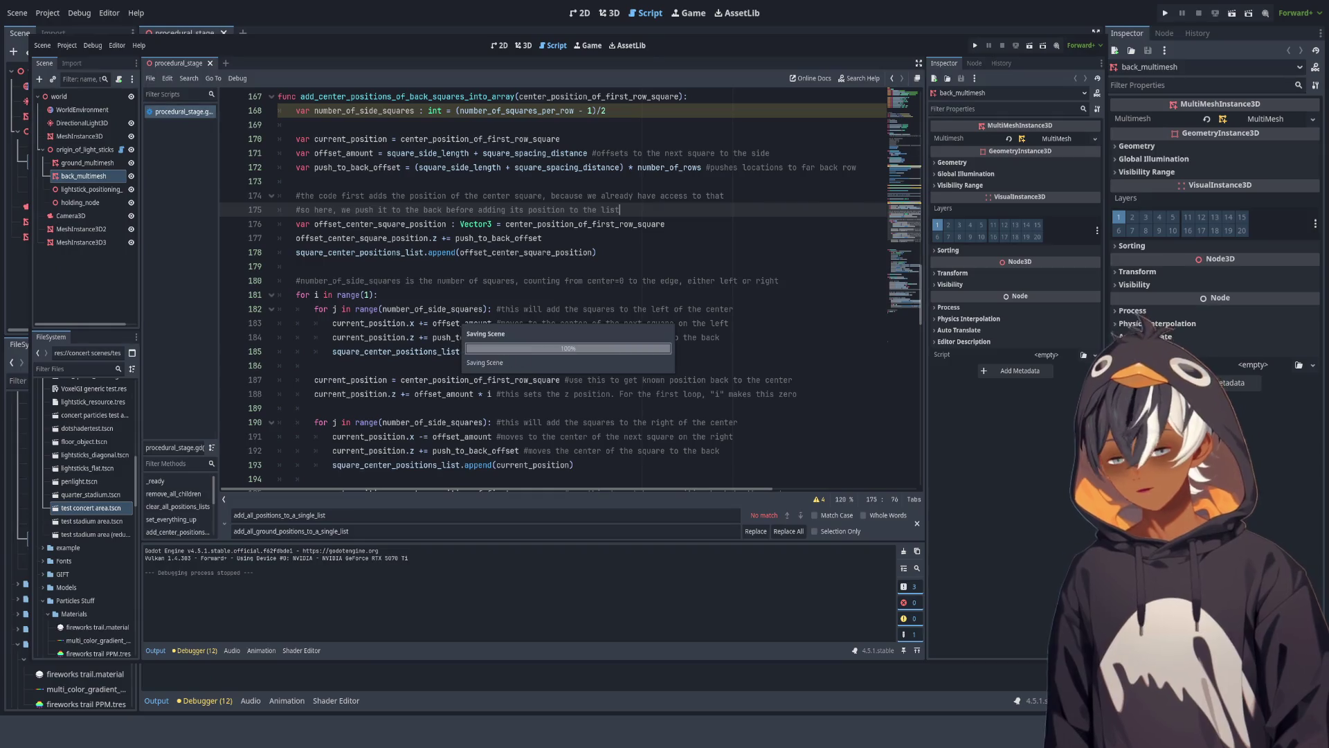
scroll(520, 311, "down", 5)
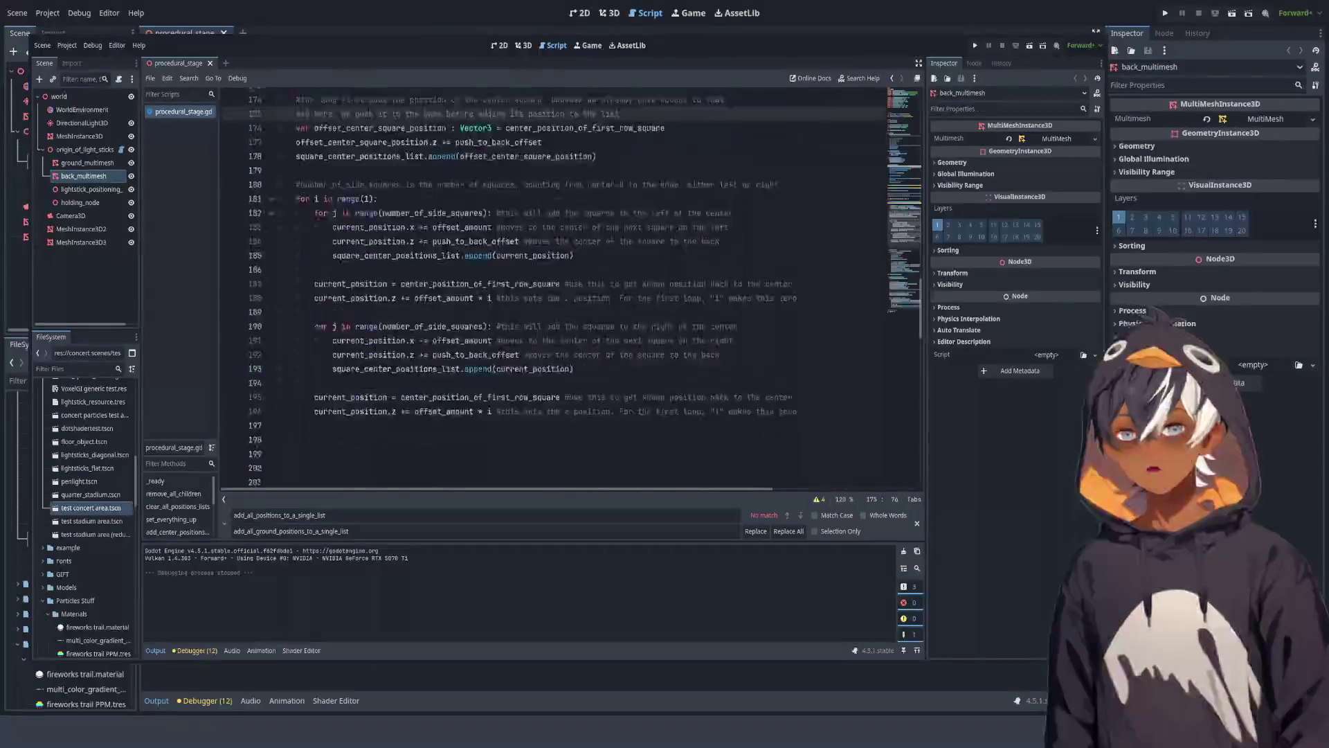
Step: Collapse the back-squares, spawn_shapes and spawn_lightsticks functions in procedural_stage.gd
left_click(533, 212)
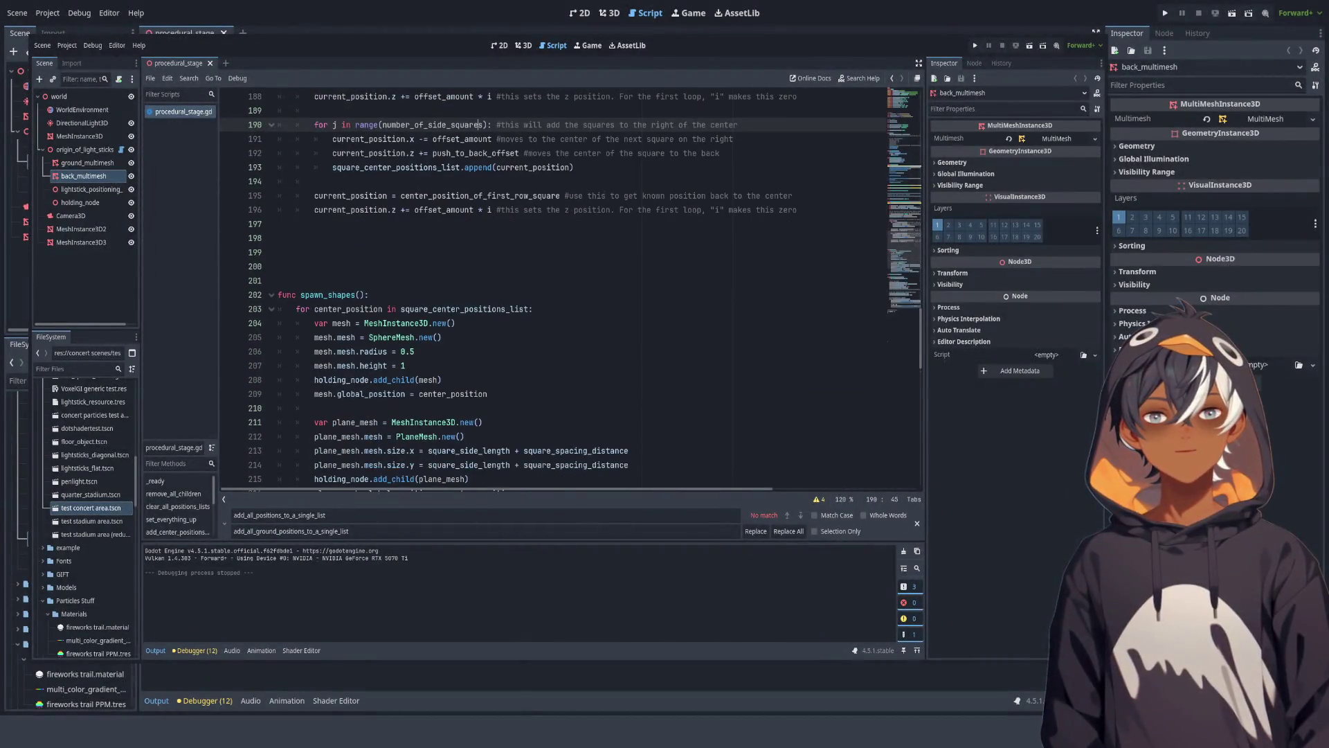
scroll(554, 291, "up", 5)
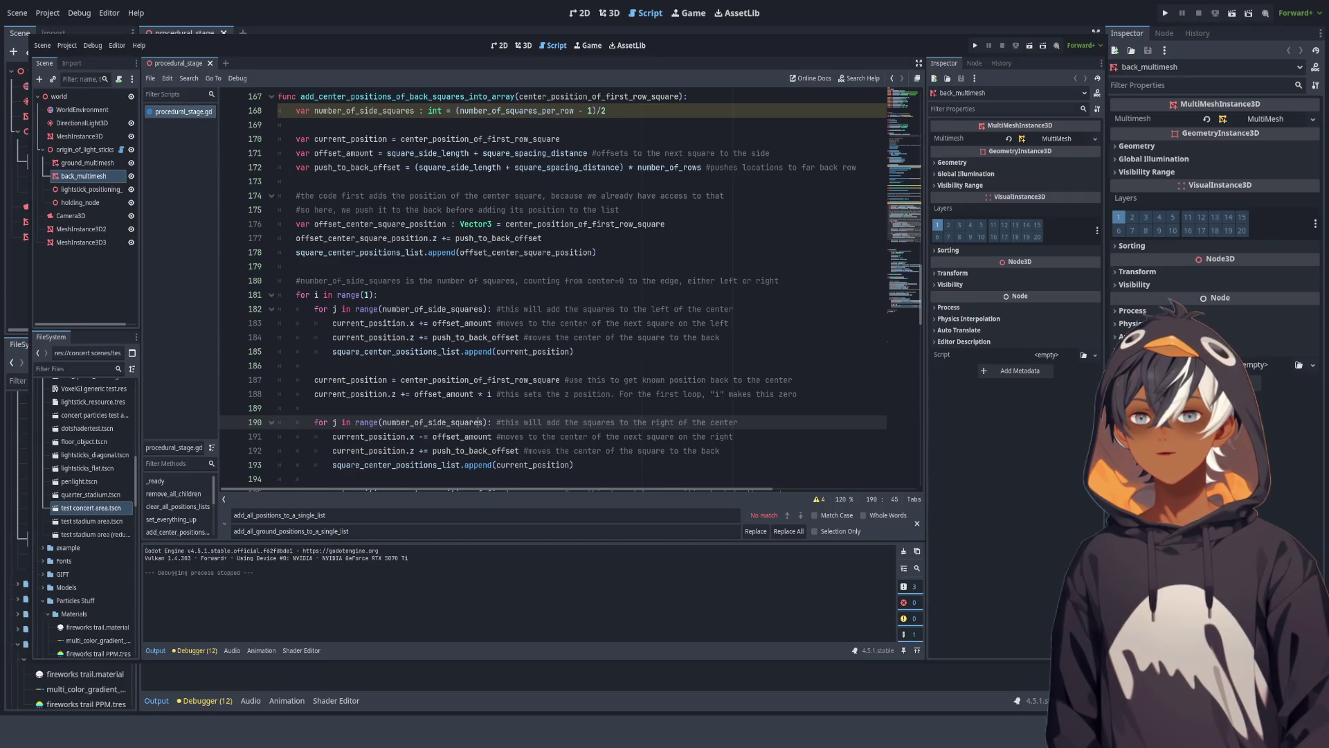
scroll(298, 338, "up", 3)
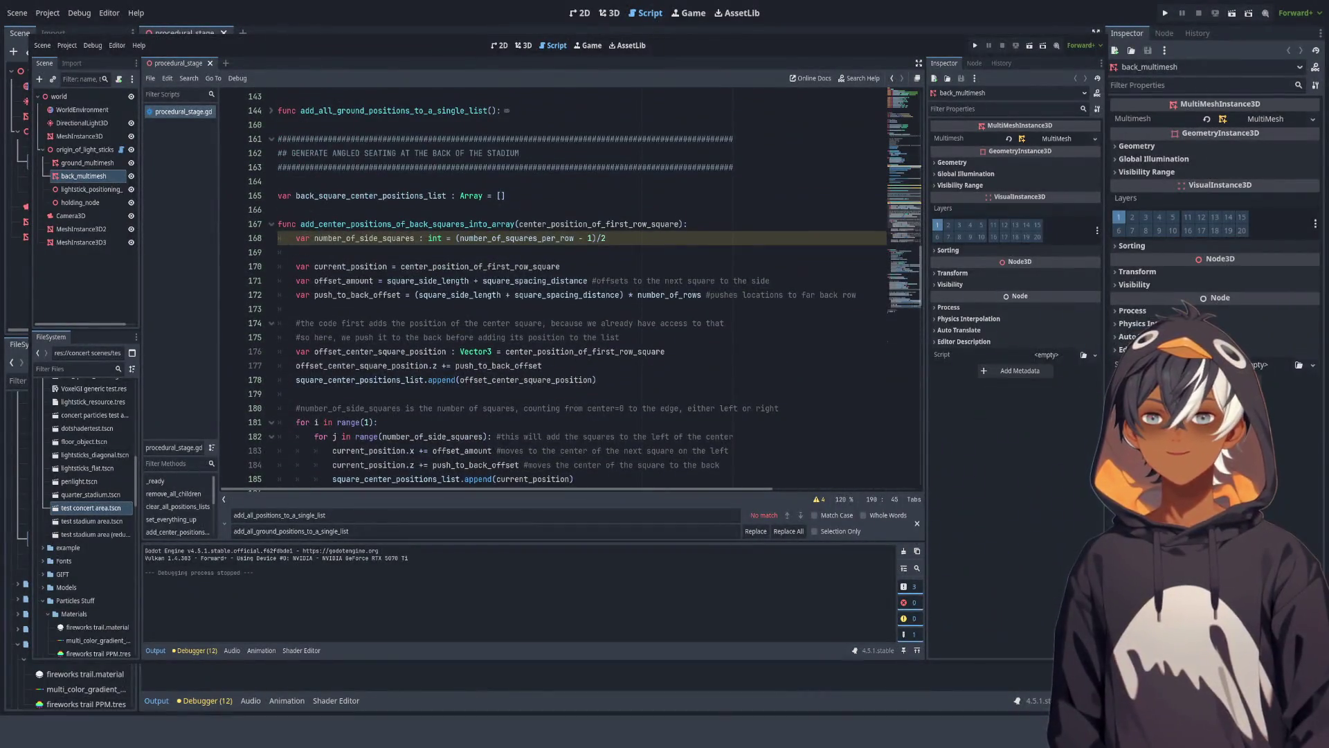
left_click(271, 223)
left_click(278, 252)
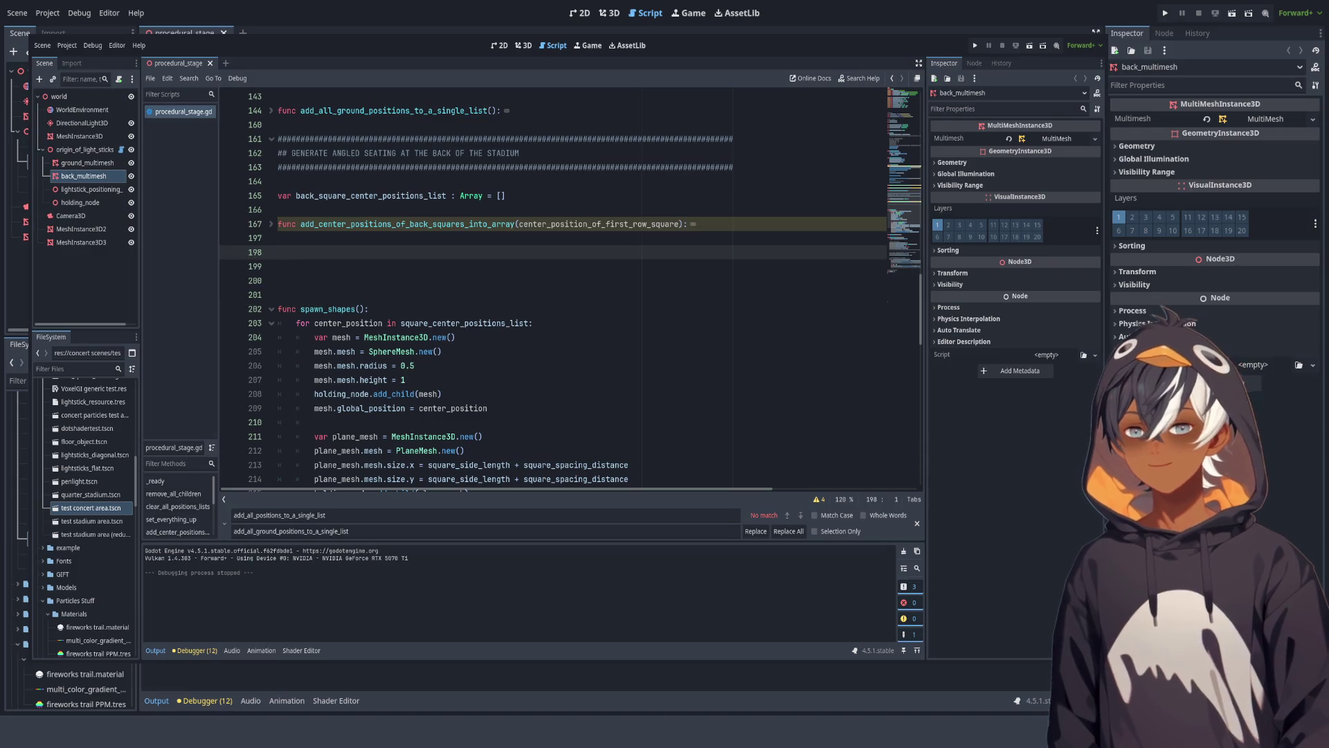
scroll(444, 291, "down", 3)
left_click(271, 180)
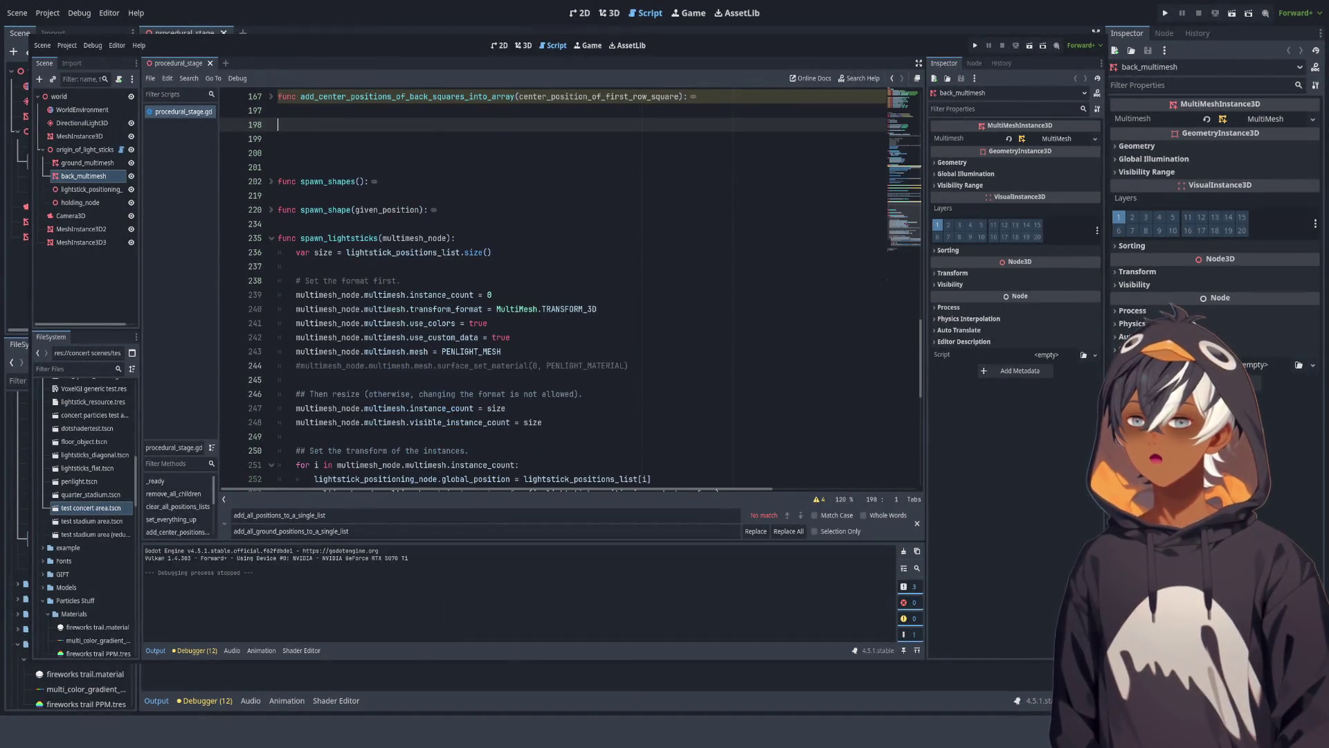
left_click(270, 237)
left_click(280, 167)
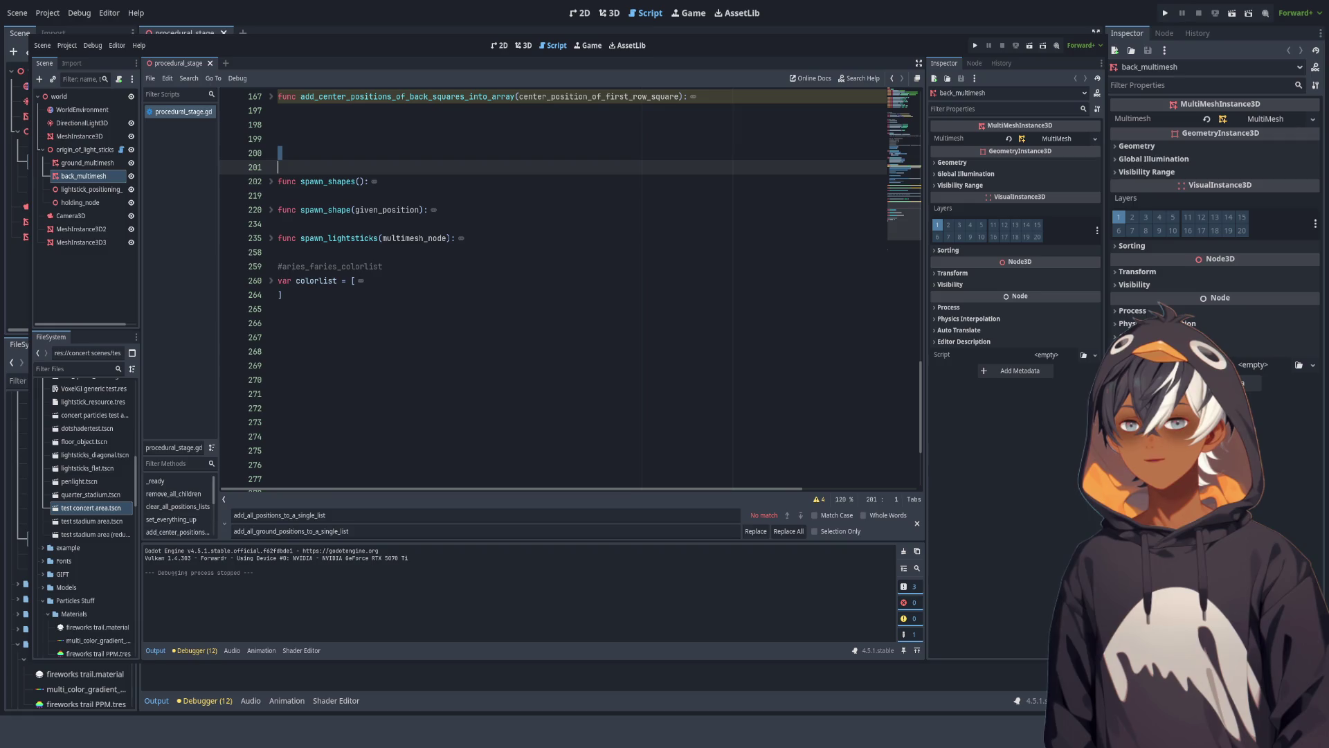
Step: Insert a line of # characters above the spawn functions and duplicate it into a double row
key("Return")
key("Return")
key("Return")
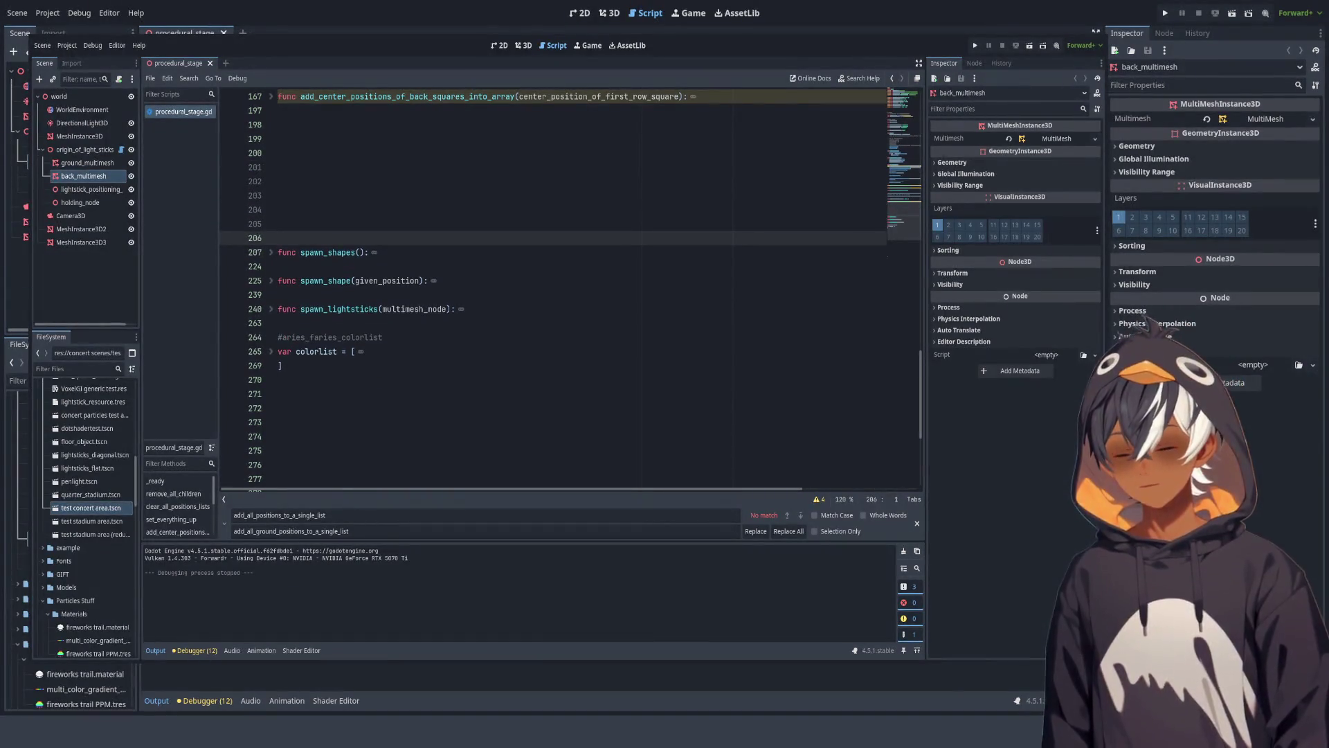
type("##############################################")
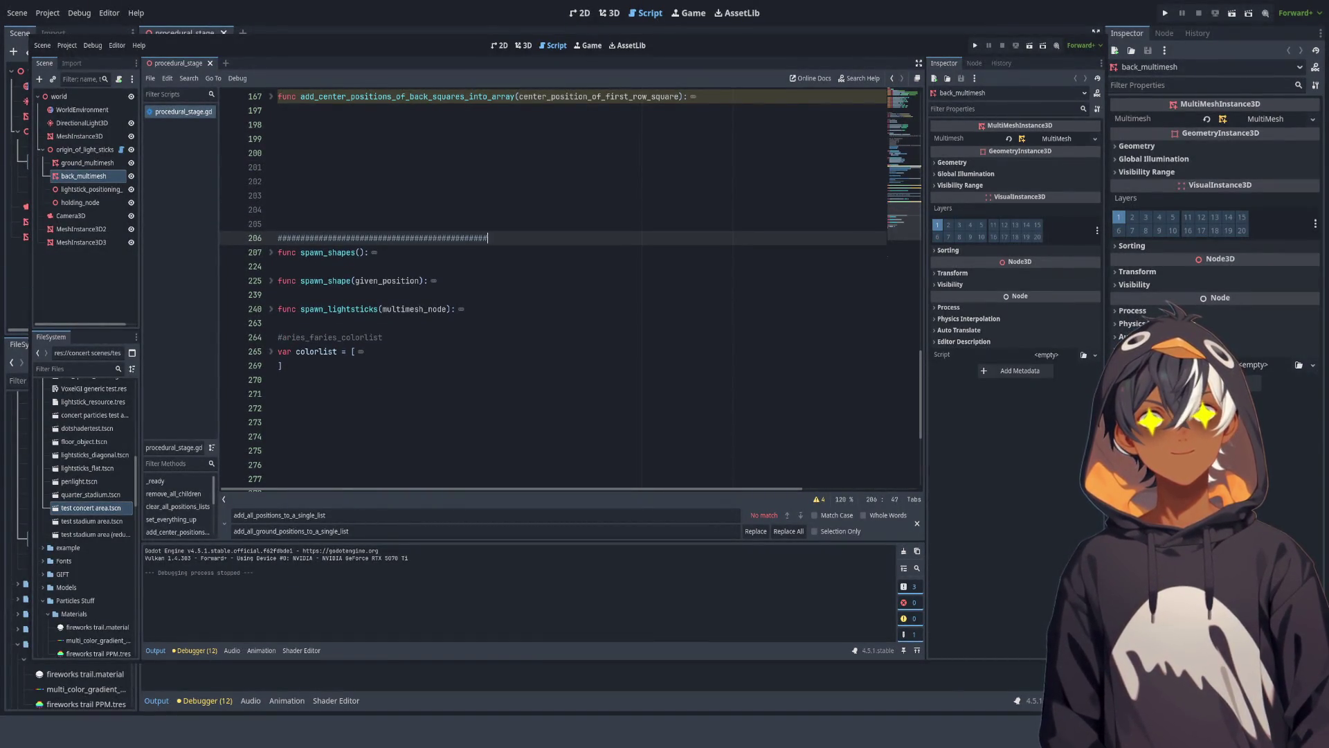
type("#####################################################")
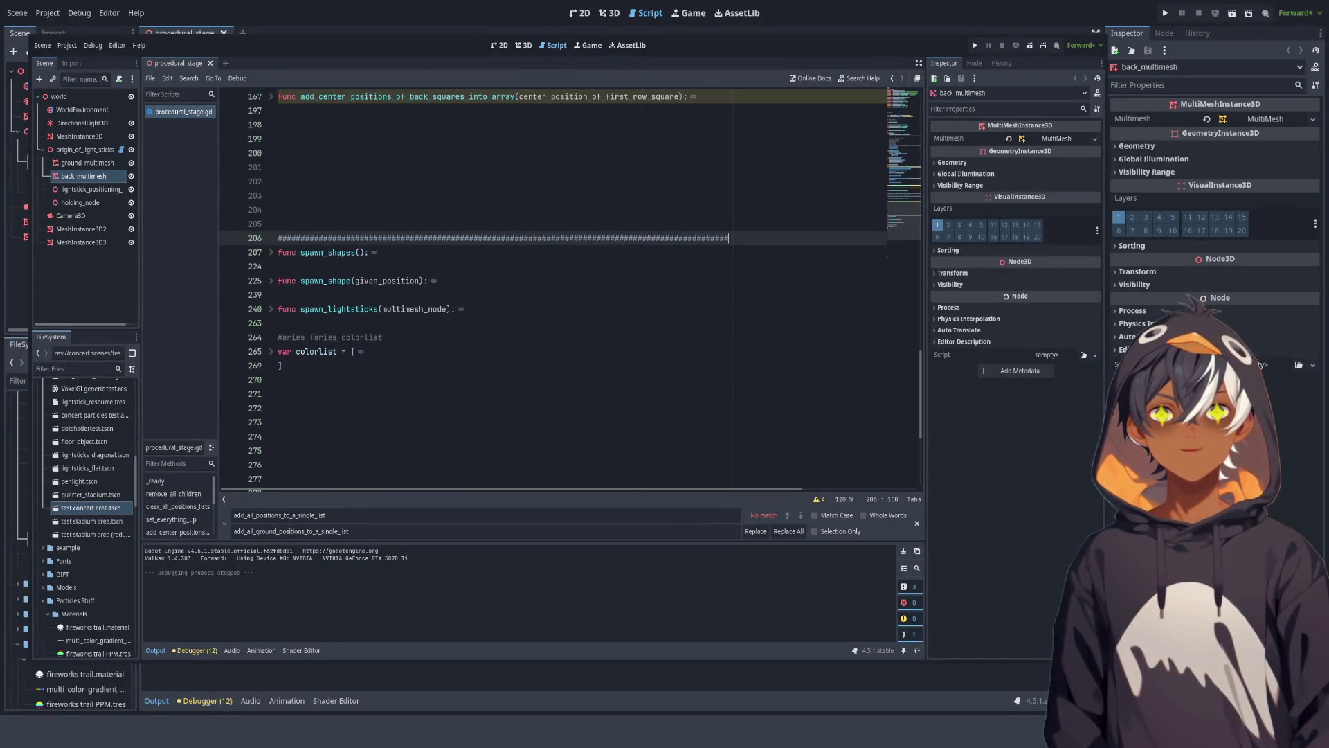
key("shift+Up")
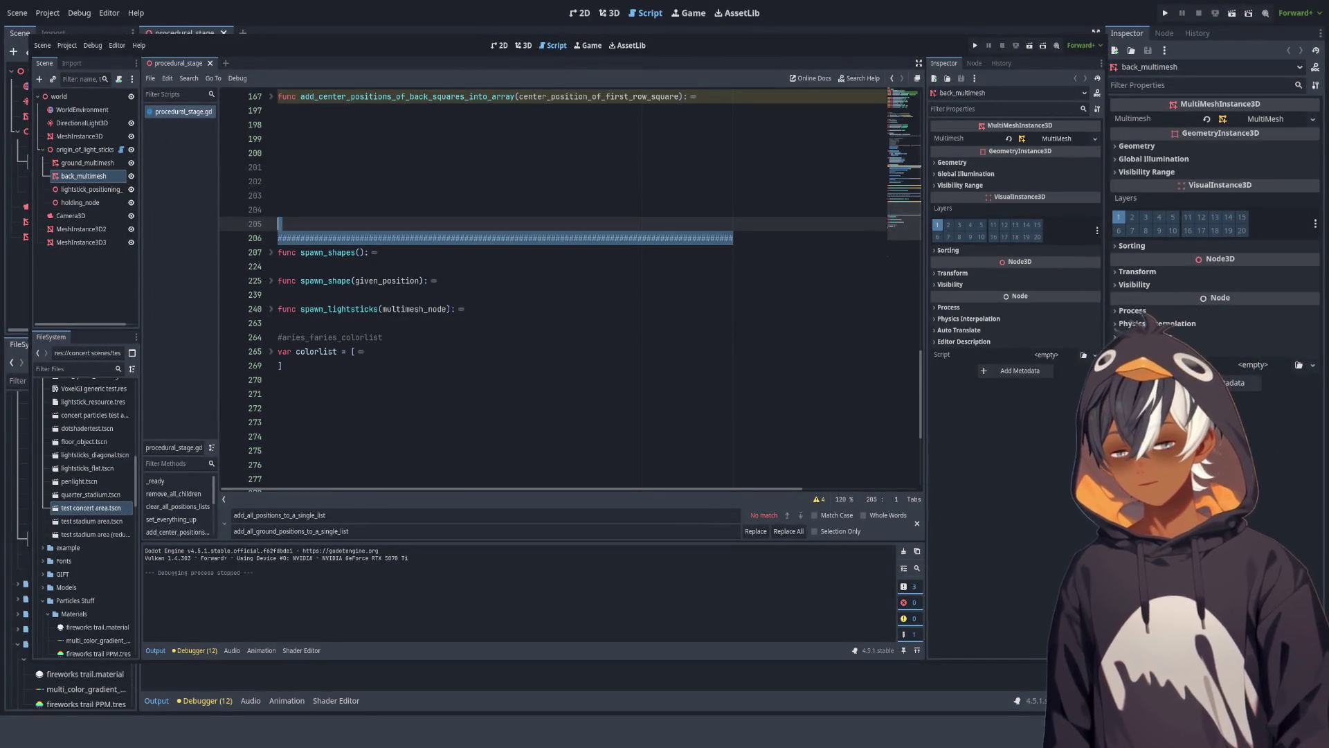
key("ctrl+c")
key("ctrl+v")
left_click(428, 294)
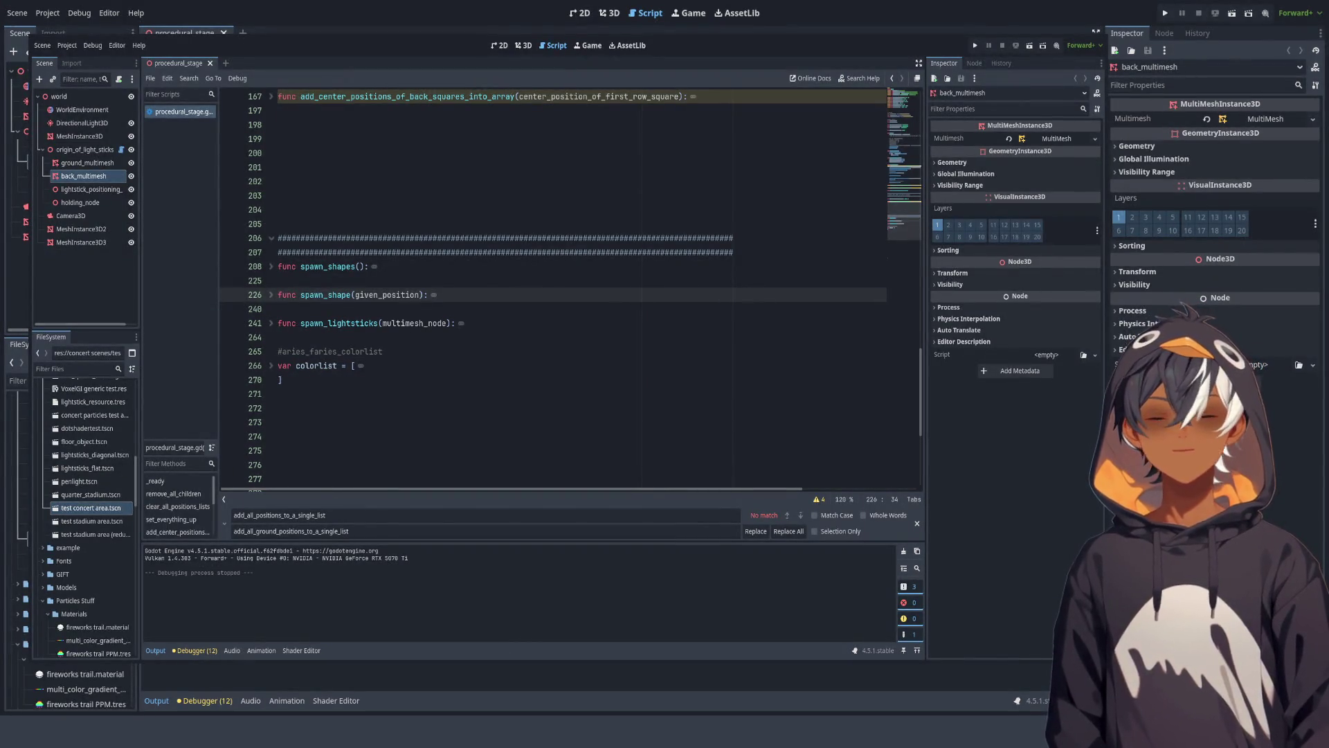
key("alt+Left")
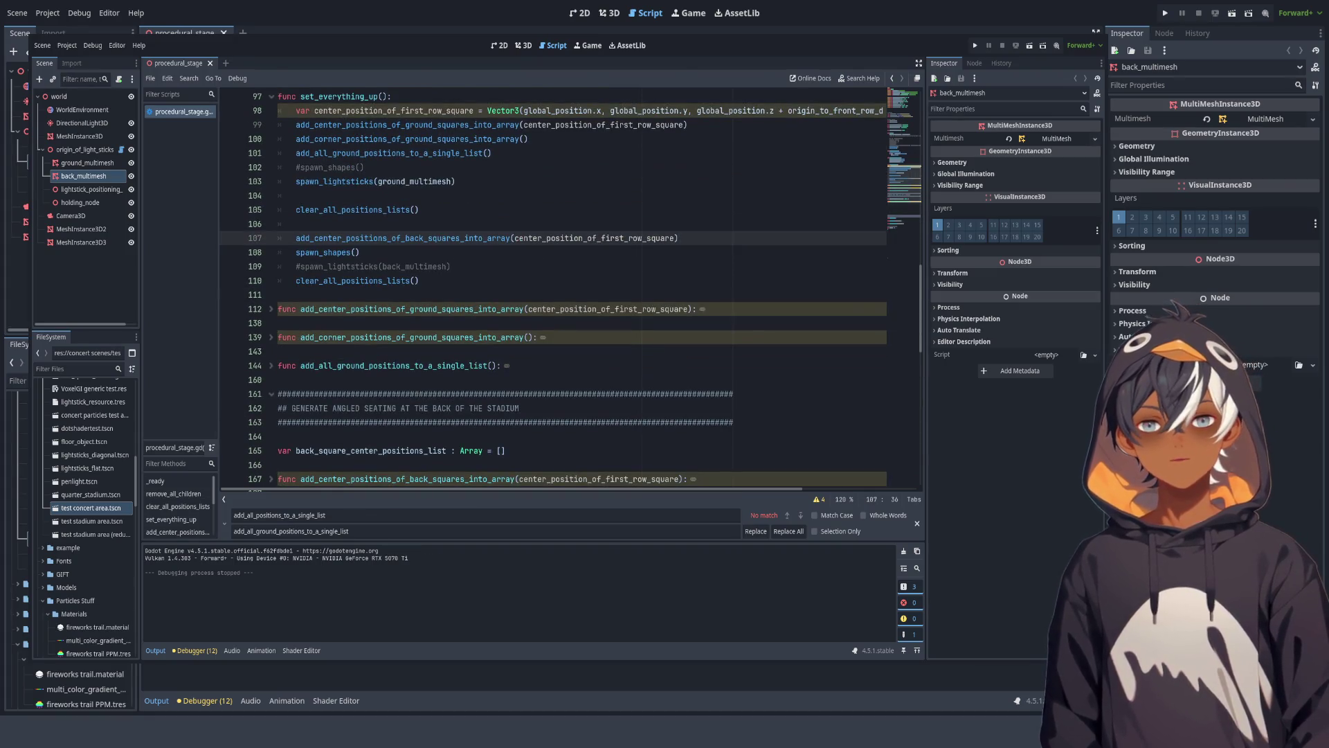
Step: Locate the add_corner_positions_of_ground_squares_into_array and add_all_ground_positions_to_a_single_list calls
double_click(409, 138)
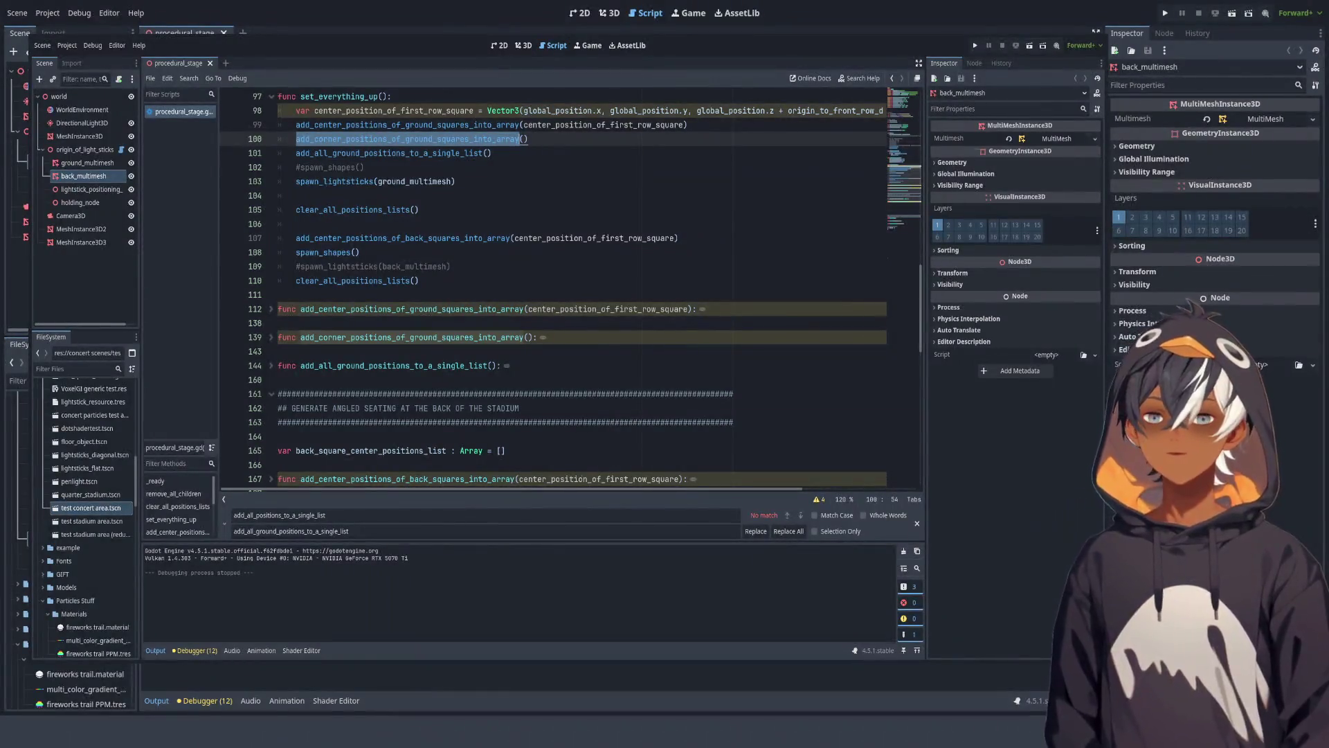
left_click(393, 153)
double_click(393, 153)
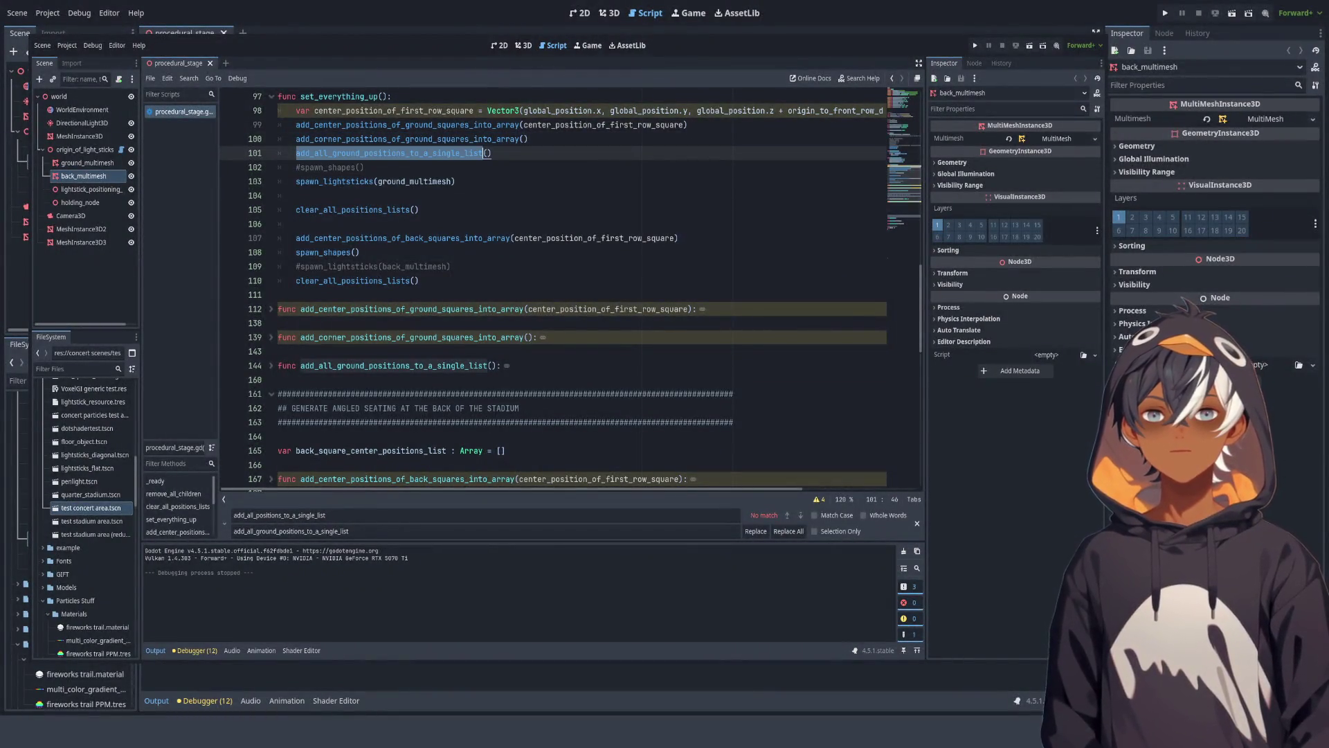
scroll(554, 277, "down", 2)
scroll(554, 277, "down", 2)
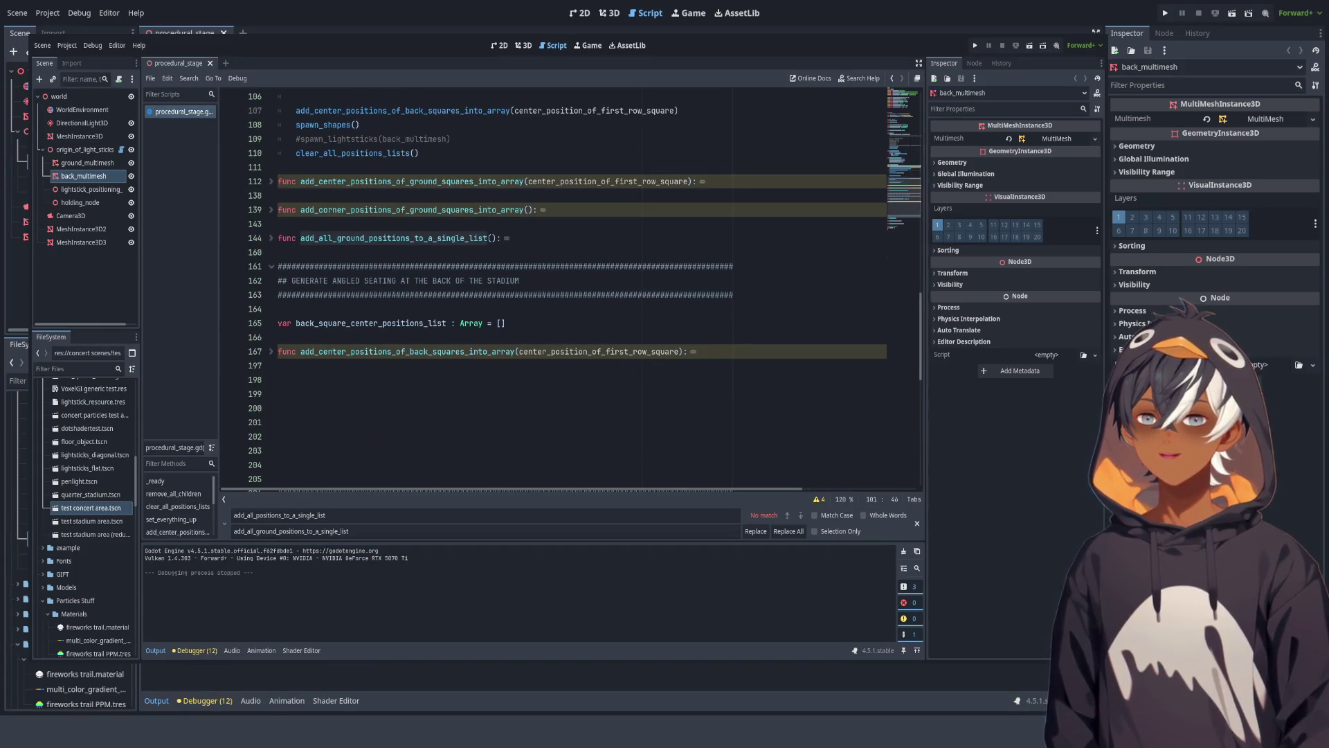
scroll(554, 277, "down", 2)
Step: On line 198, write the comment '# now need alternative versions of these two functions:'
left_click(278, 295)
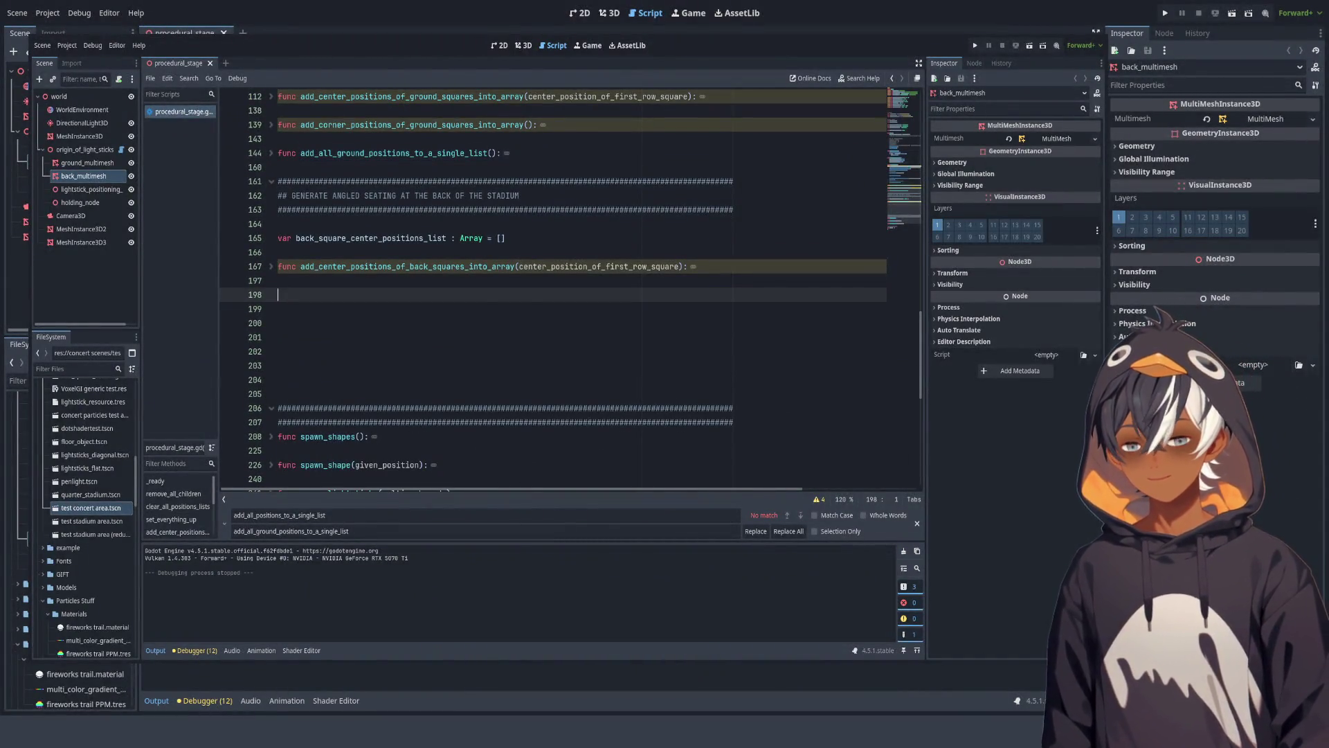
type("# noe")
key("BackSpace")
key("BackSpace")
type("w need al")
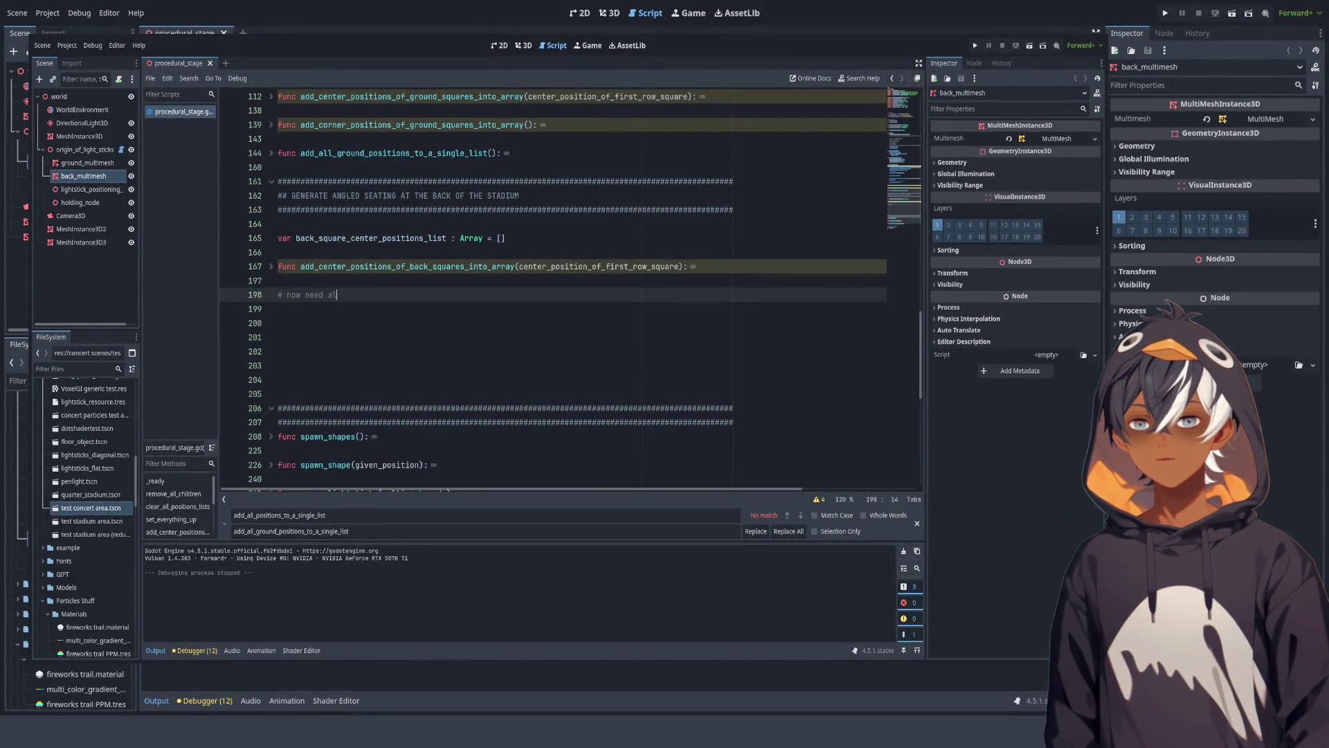
type("ternative ")
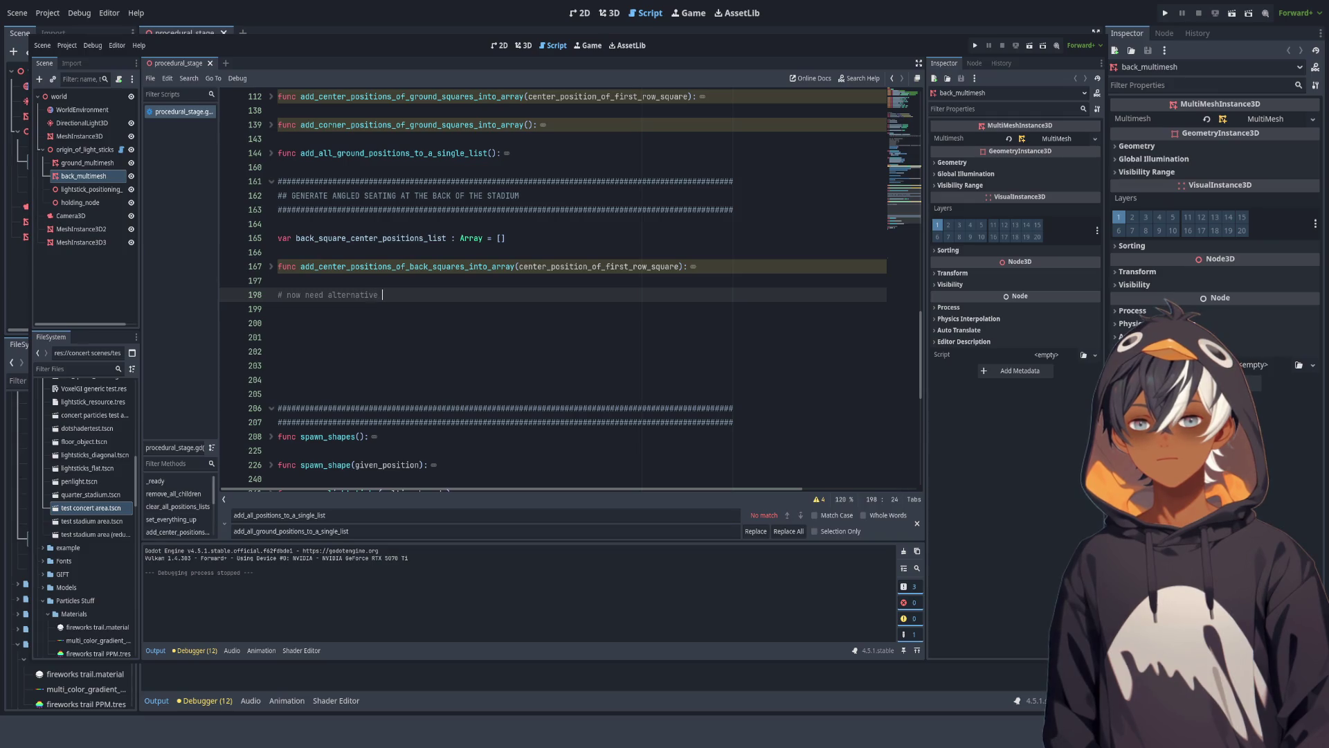
type("versions of the nex")
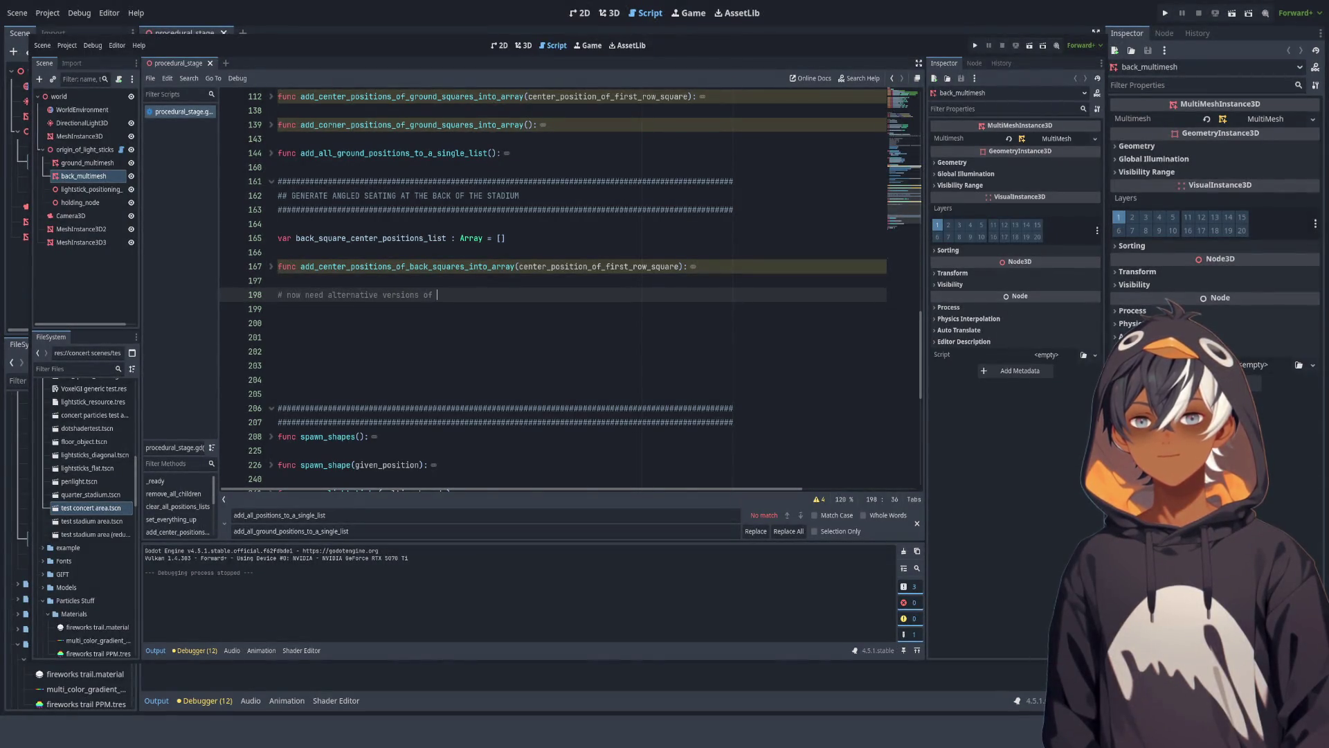
type("t two")
key("ctrl+BackSpace")
key("ctrl+BackSpace")
key("ctrl+BackSpace")
type("these two funciton")
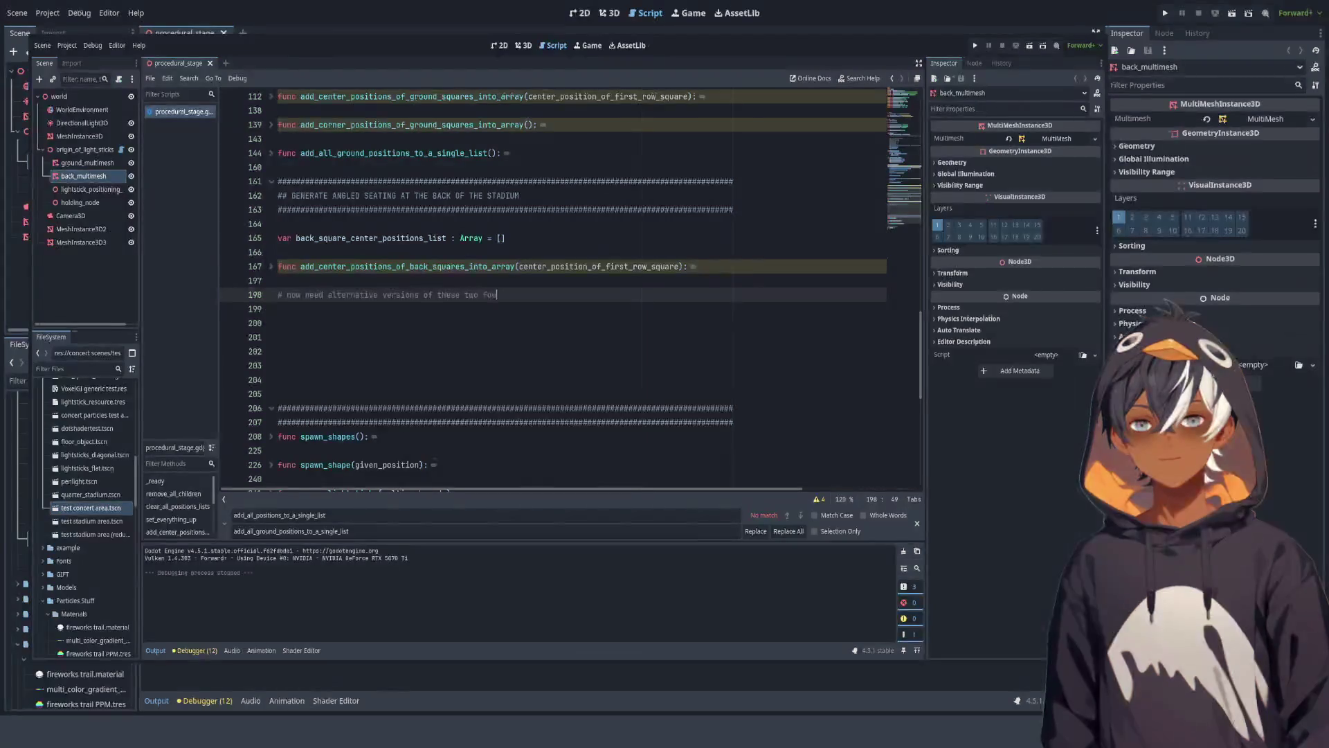
key("BackSpace")
key("BackSpace")
key("BackSpace")
type("tions")
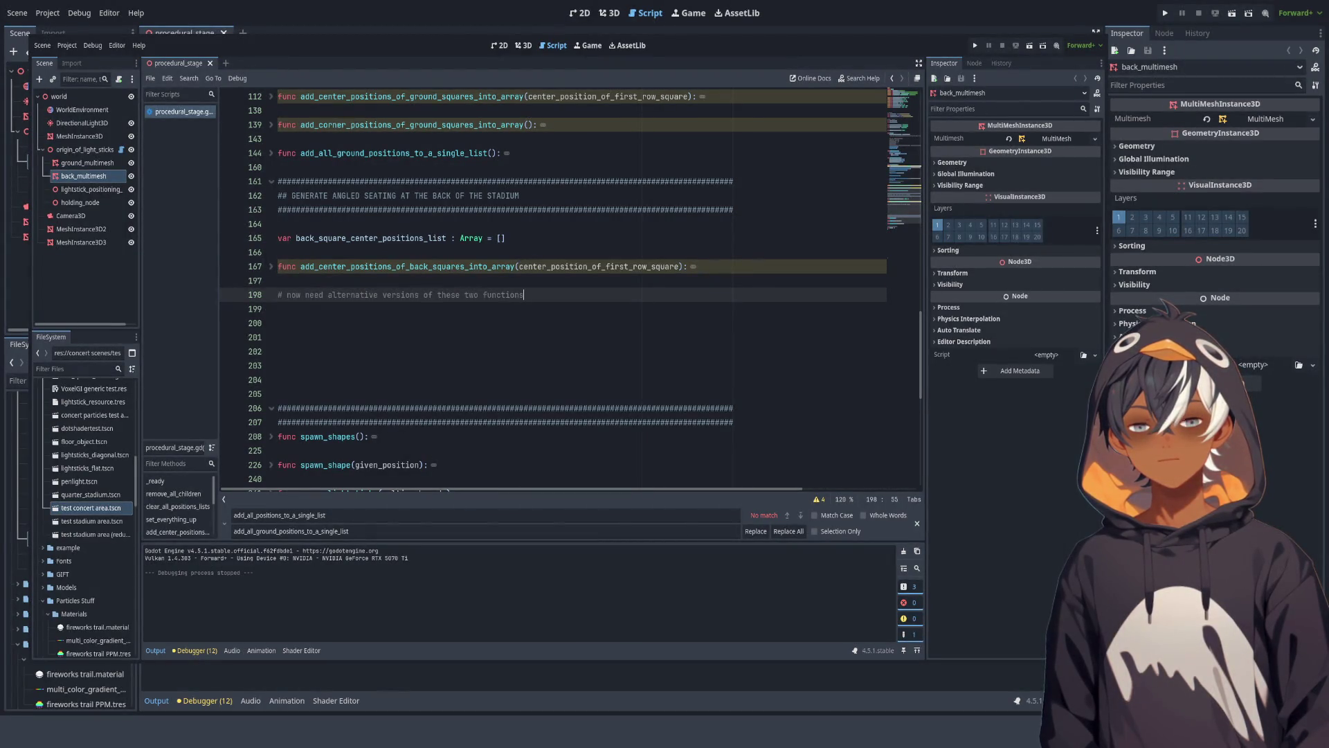
type(":")
key("Return")
type("#")
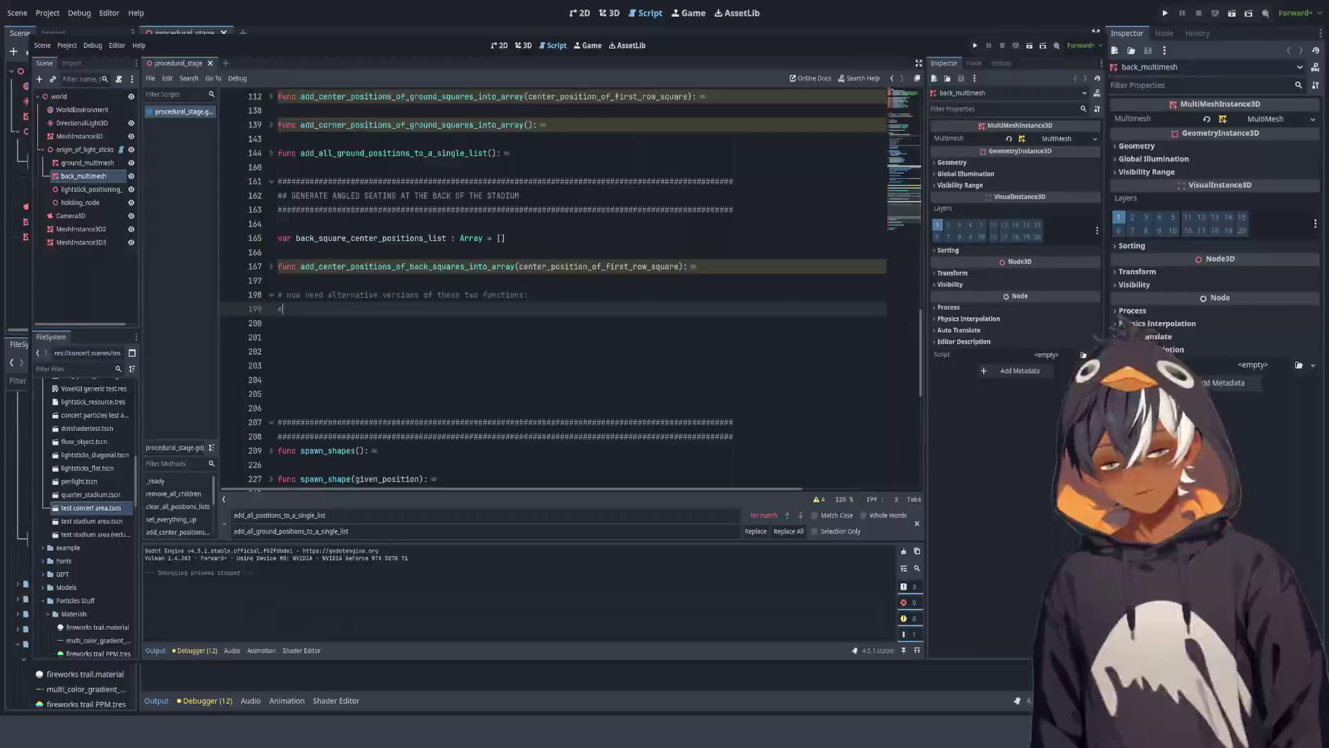
key("Tab")
Step: List add_corner_positions_of_ground_squares_into_array as the first entry under the comment
scroll(554, 291, "up", 2)
scroll(584, 291, "up", 4)
scroll(584, 290, "down", 3)
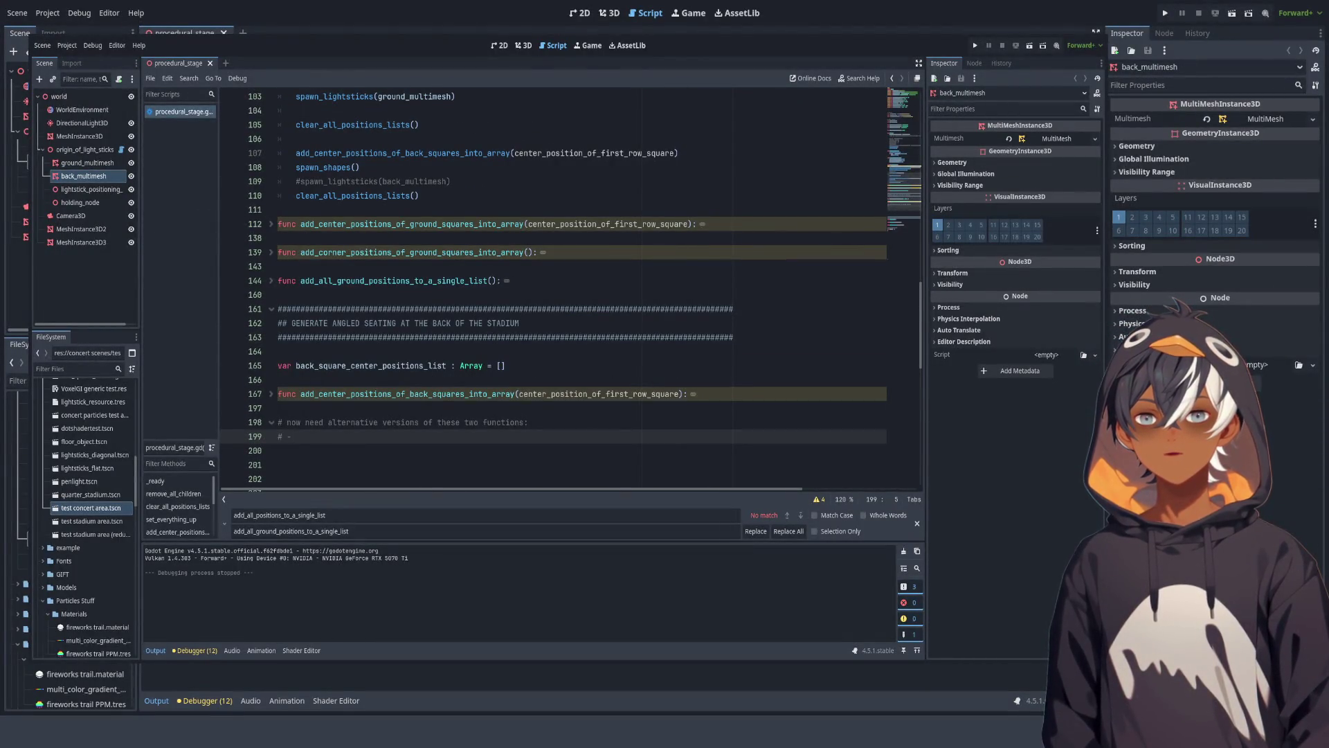
double_click(412, 252)
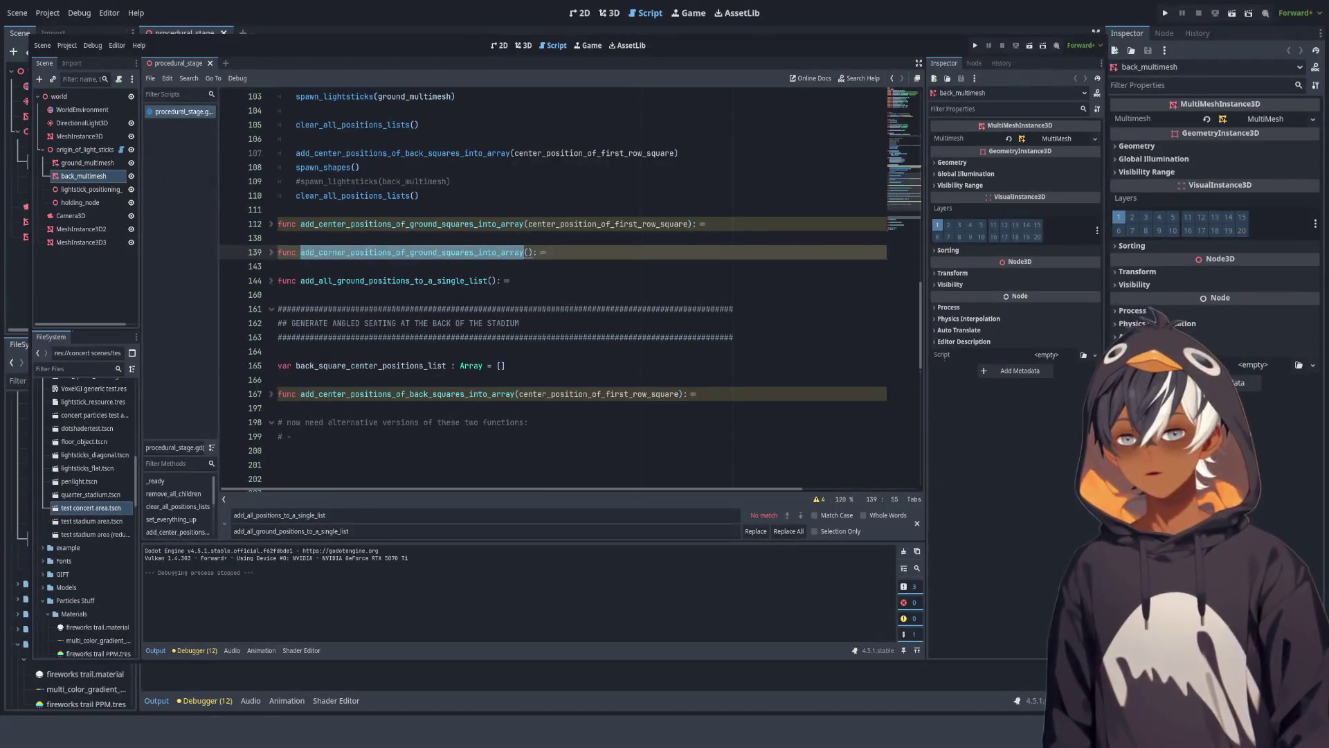
key("ctrl+c")
left_click(297, 450)
key("Up")
key("ctrl+v")
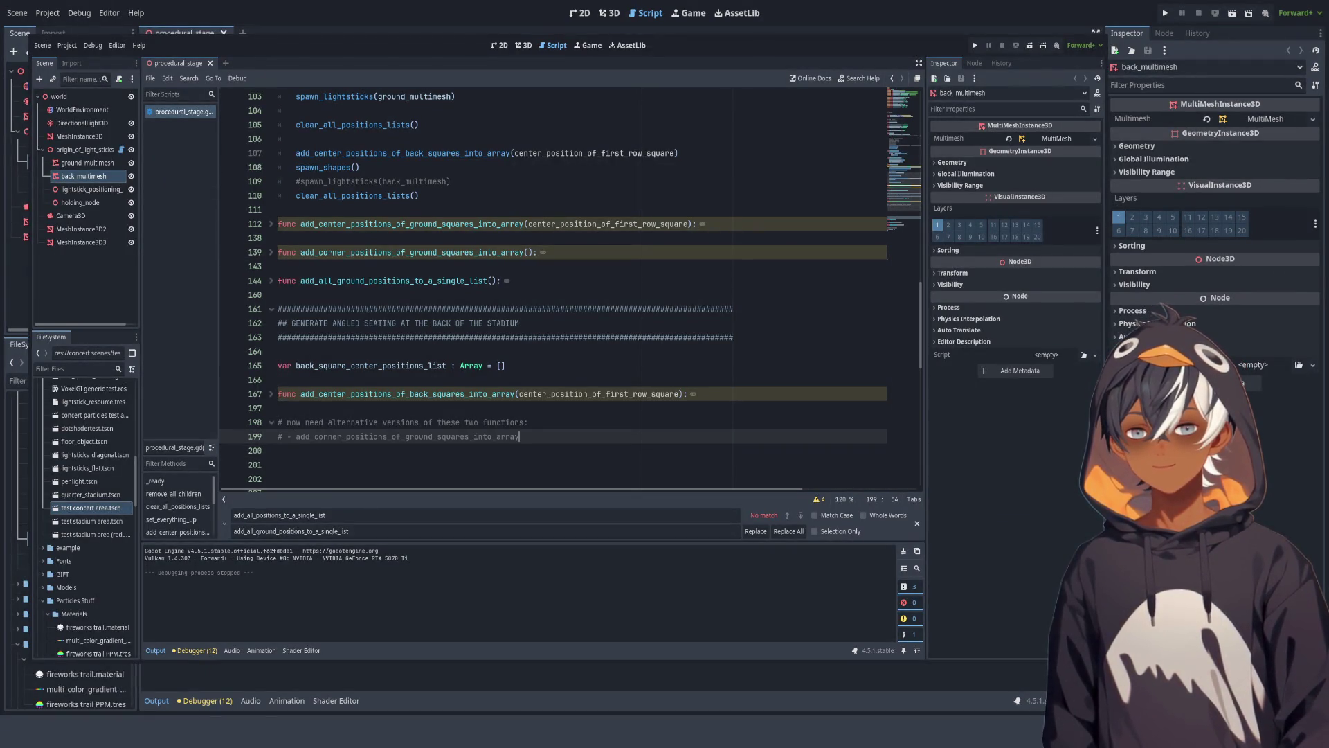
Step: Add add_all_ground_positions_to_a_single_list as the second list entry
key("shift+Up")
key("shift+End")
key("ctrl+shift+d")
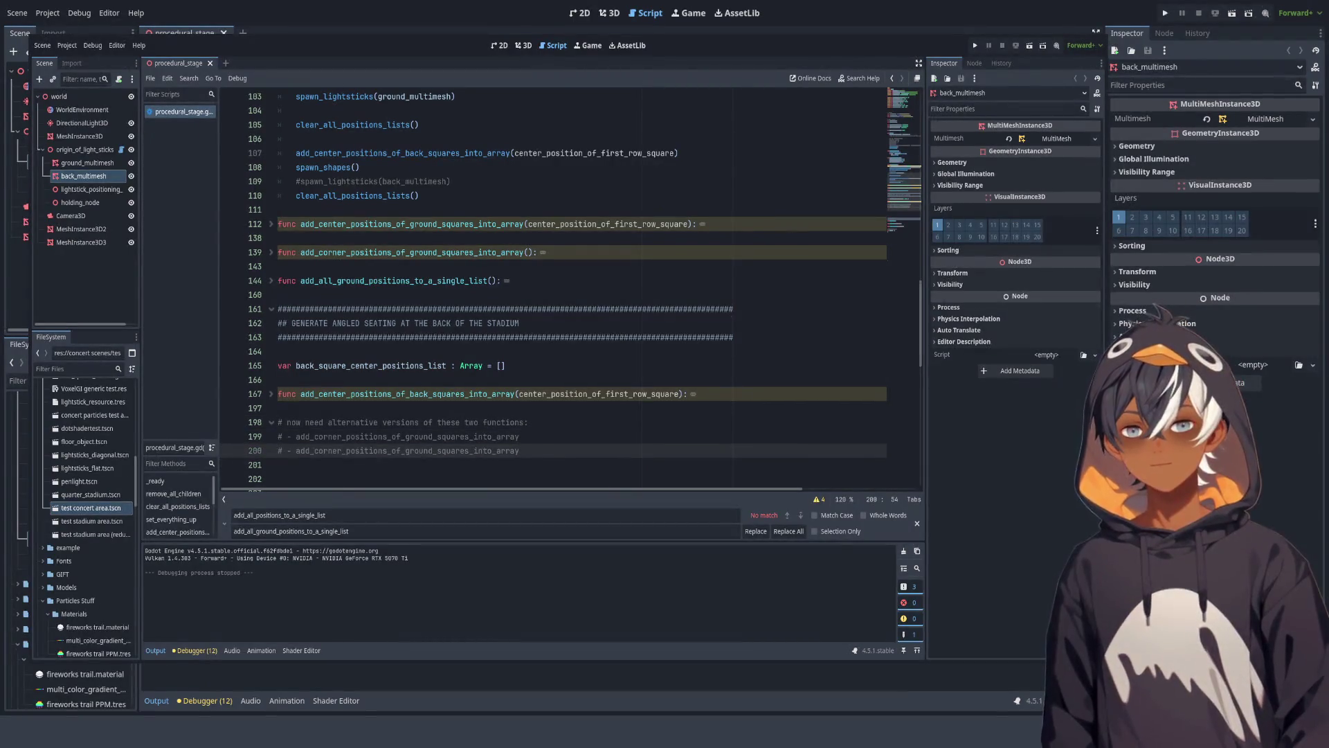
double_click(393, 280)
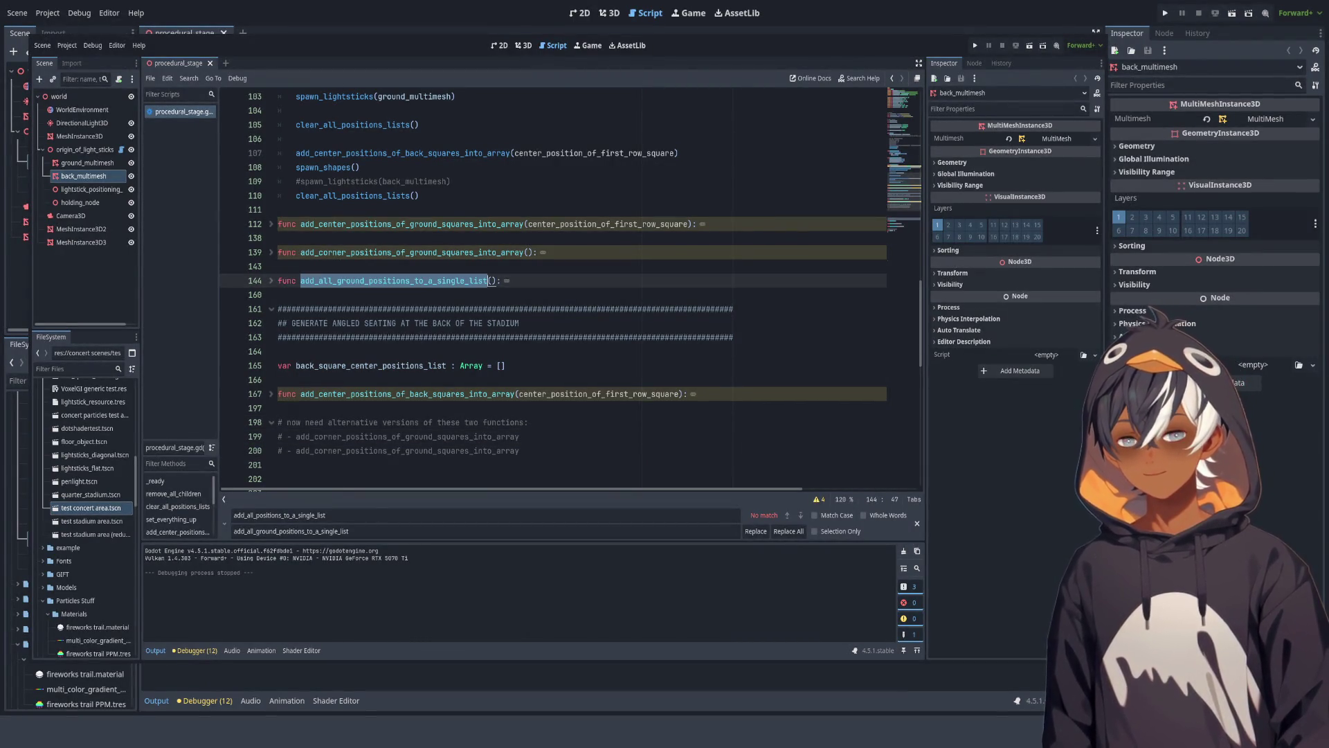
key("ctrl+c")
double_click(407, 451)
key("ctrl+v")
Step: Save procedural_stage.gd
scroll(554, 291, "down", 3)
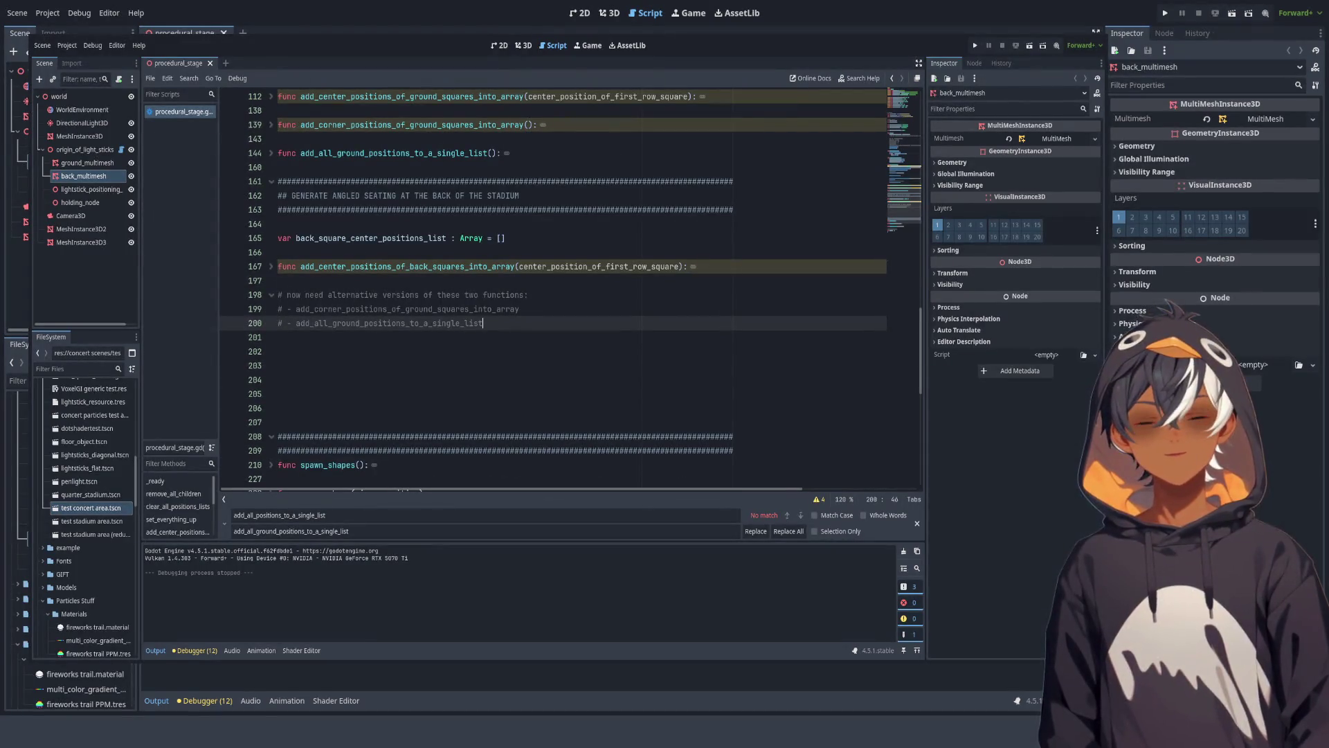
key("ctrl+s")
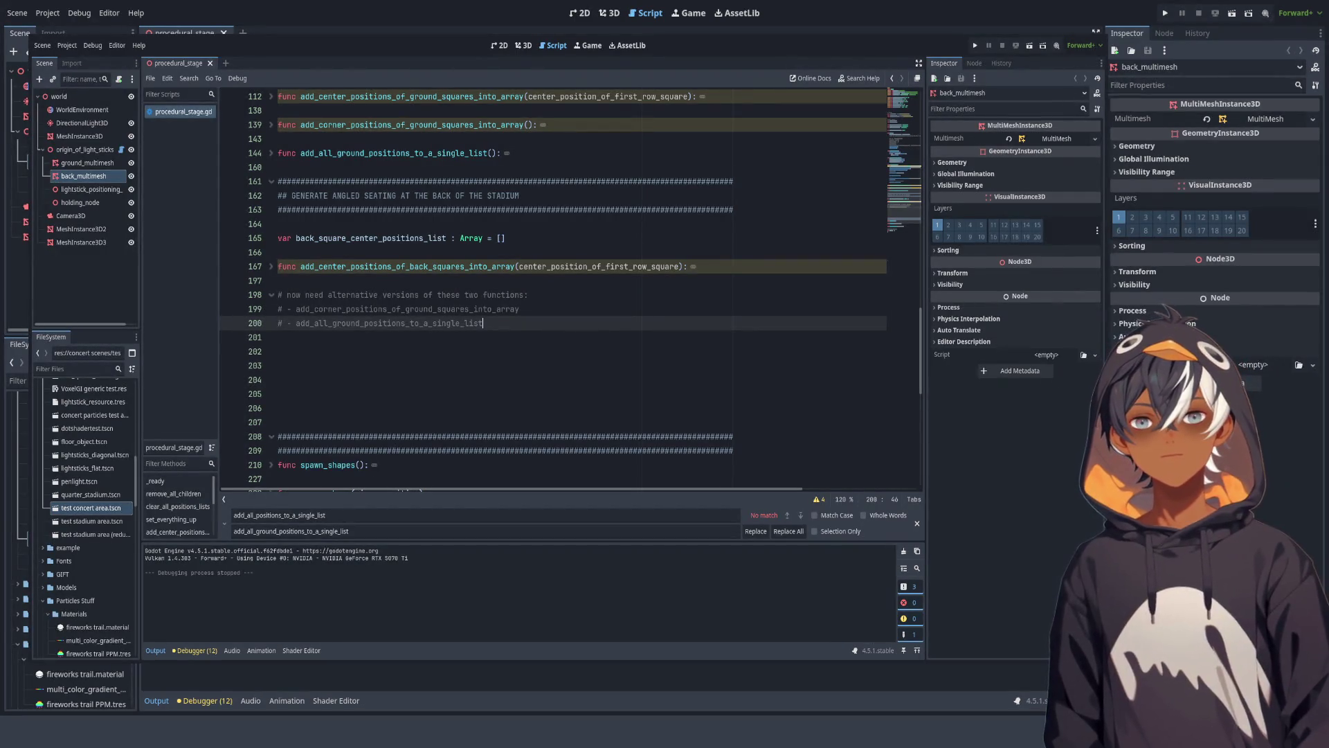
scroll(554, 289, "down", 4)
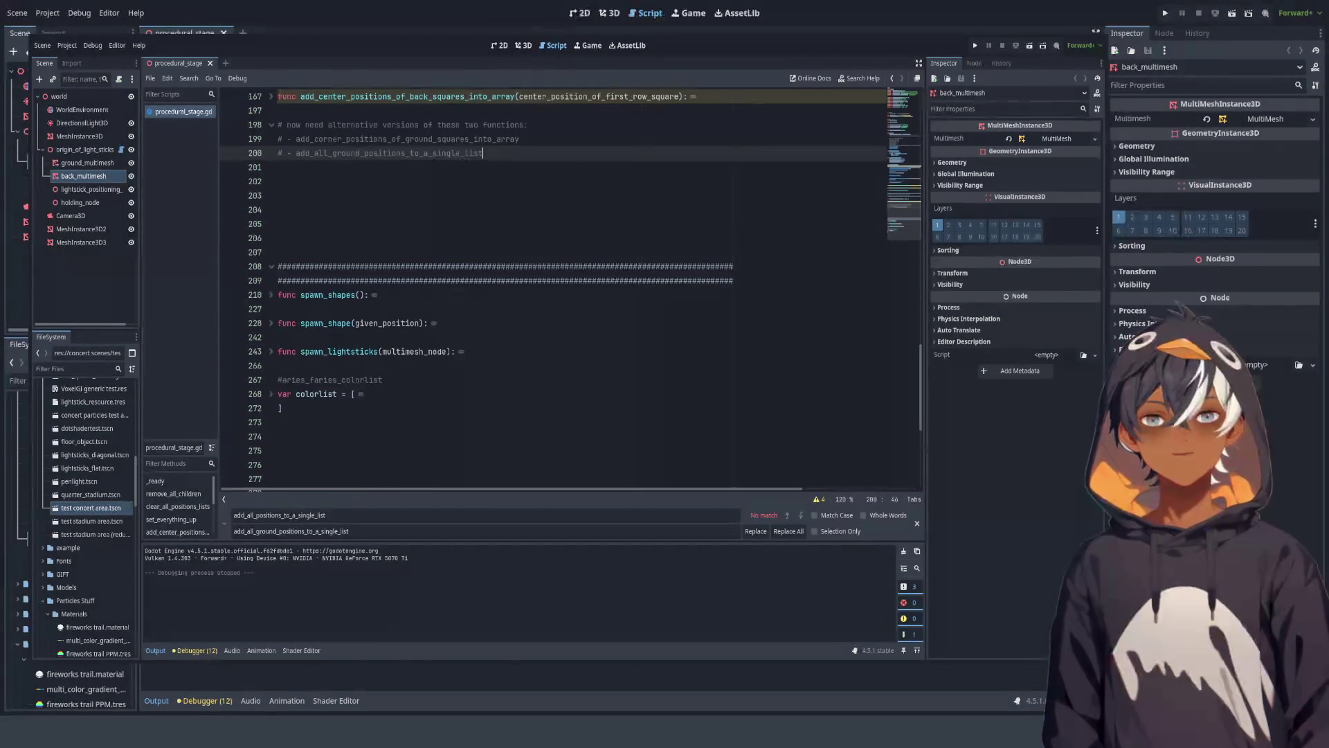
scroll(554, 289, "up", 4)
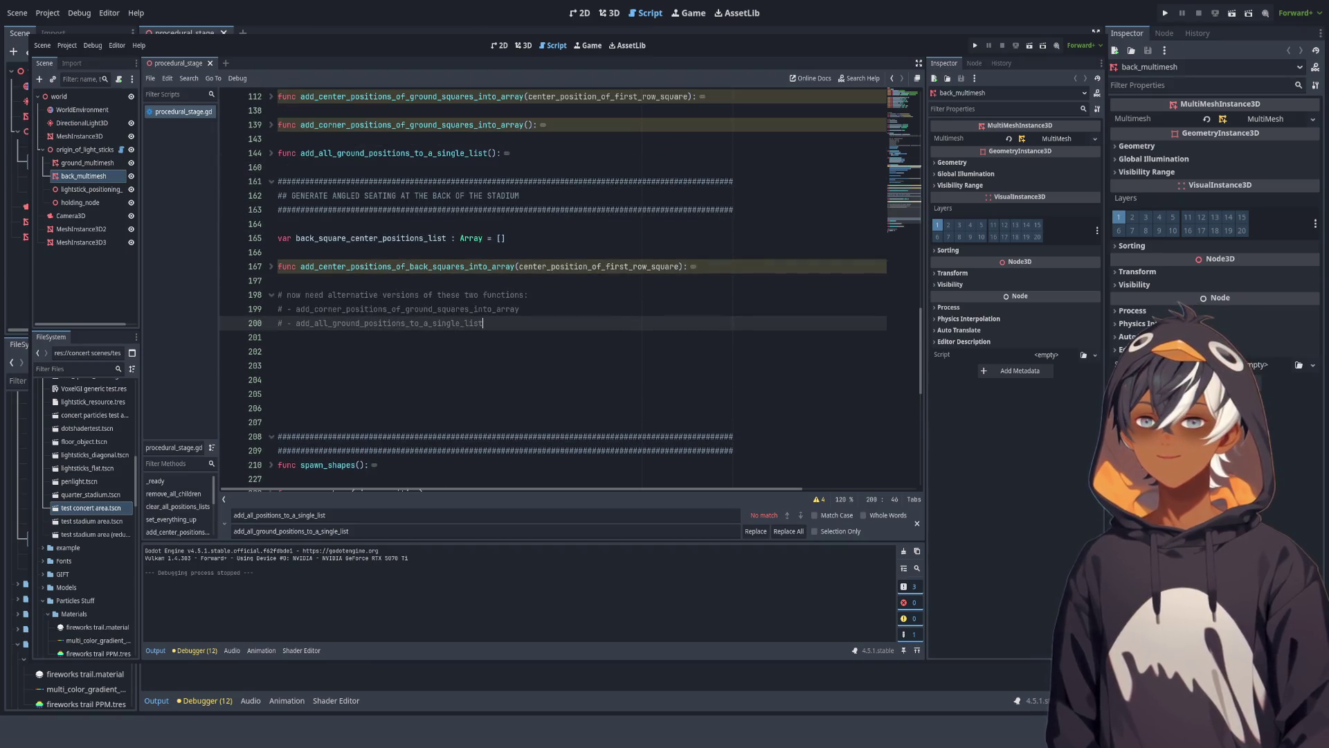
left_click(609, 13)
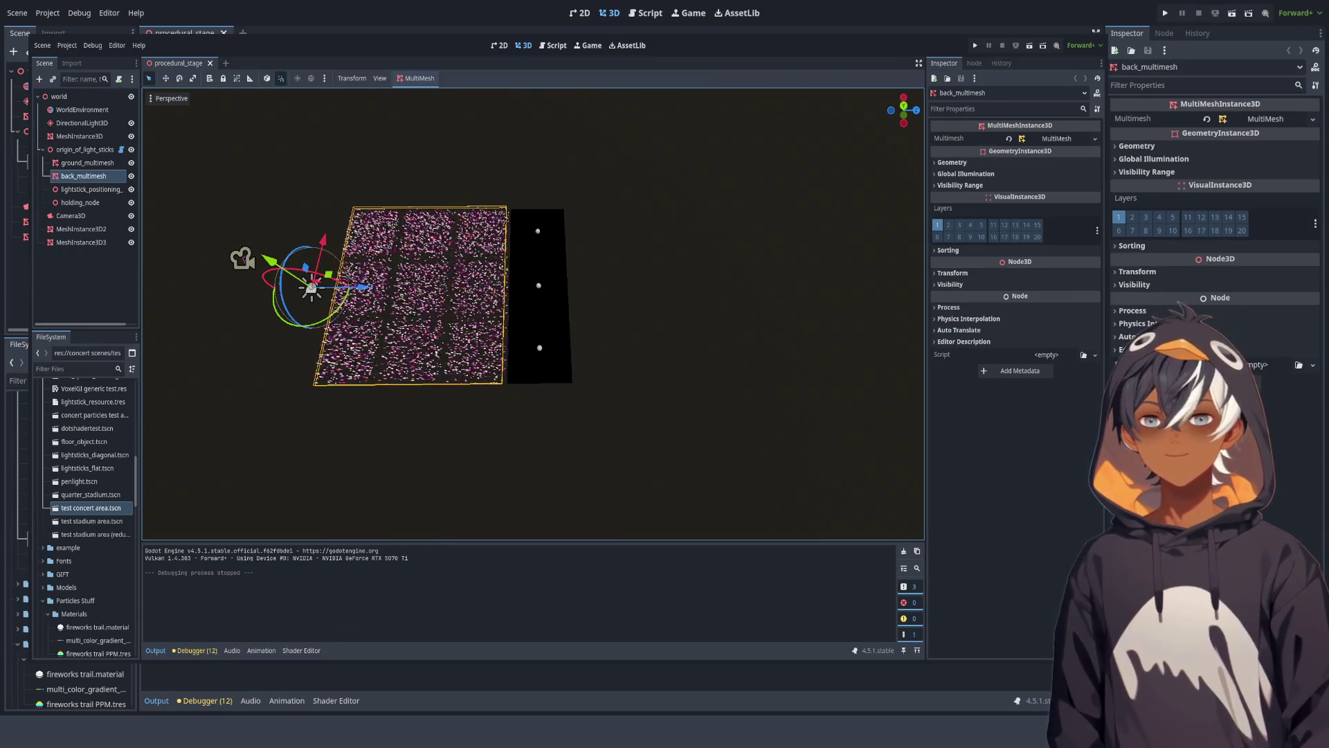
scroll(533, 311, "up", 3)
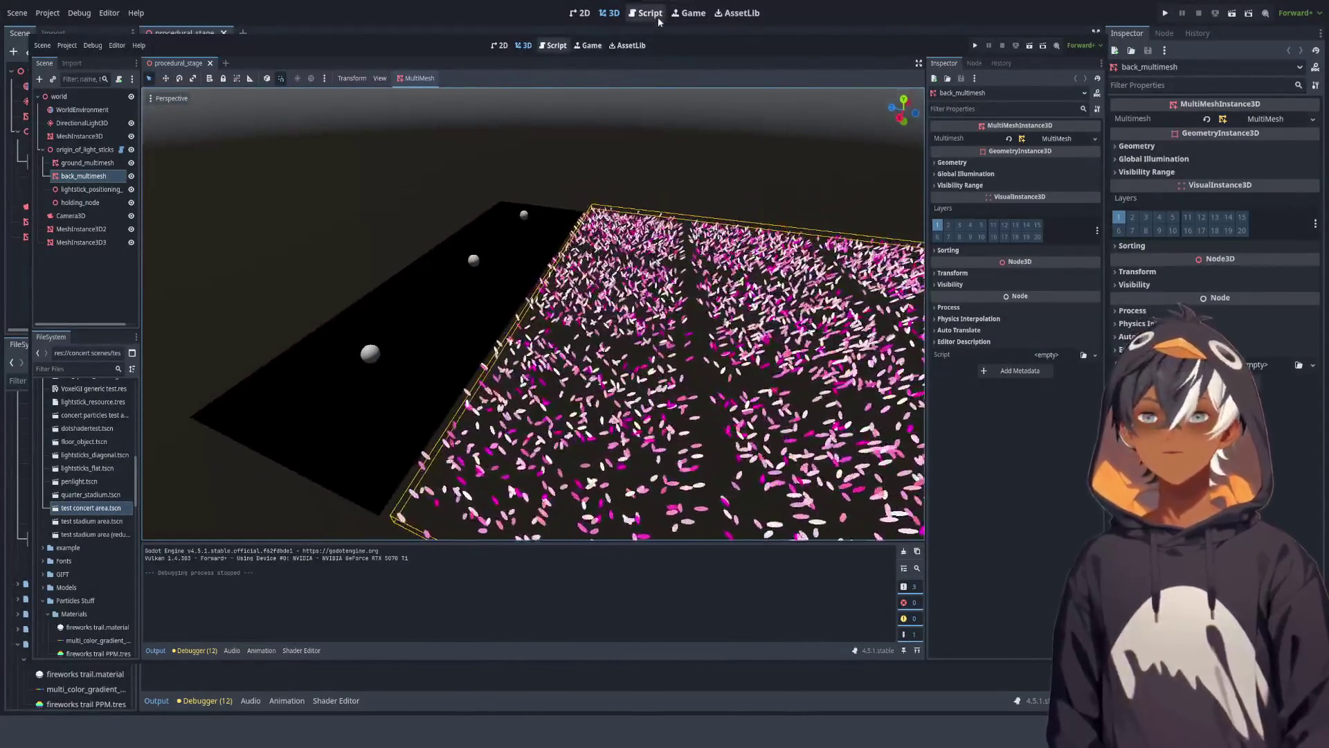
key("ctrl+F3")
key("shift+Up")
key("shift+Up")
key("shift+Home")
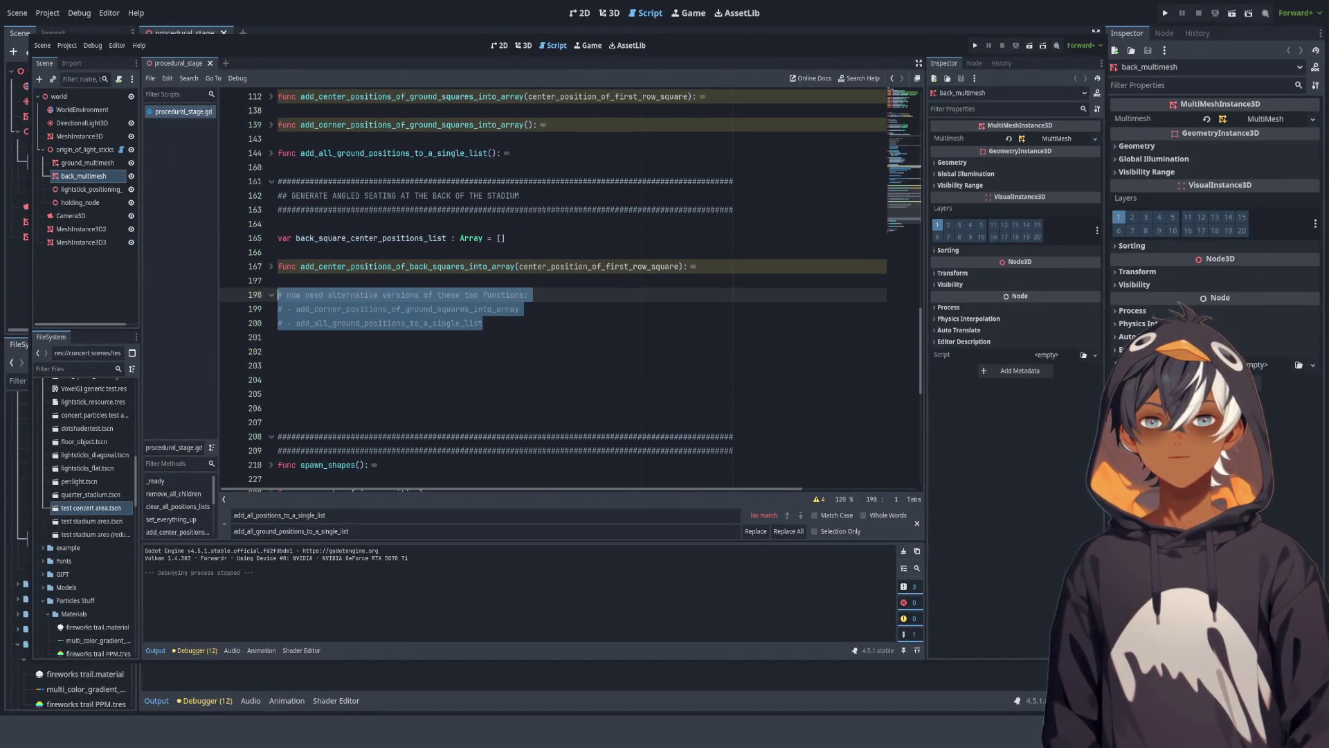
Step: Switch to the 3D viewport showing the stage's field of lightsticks
left_click(610, 13)
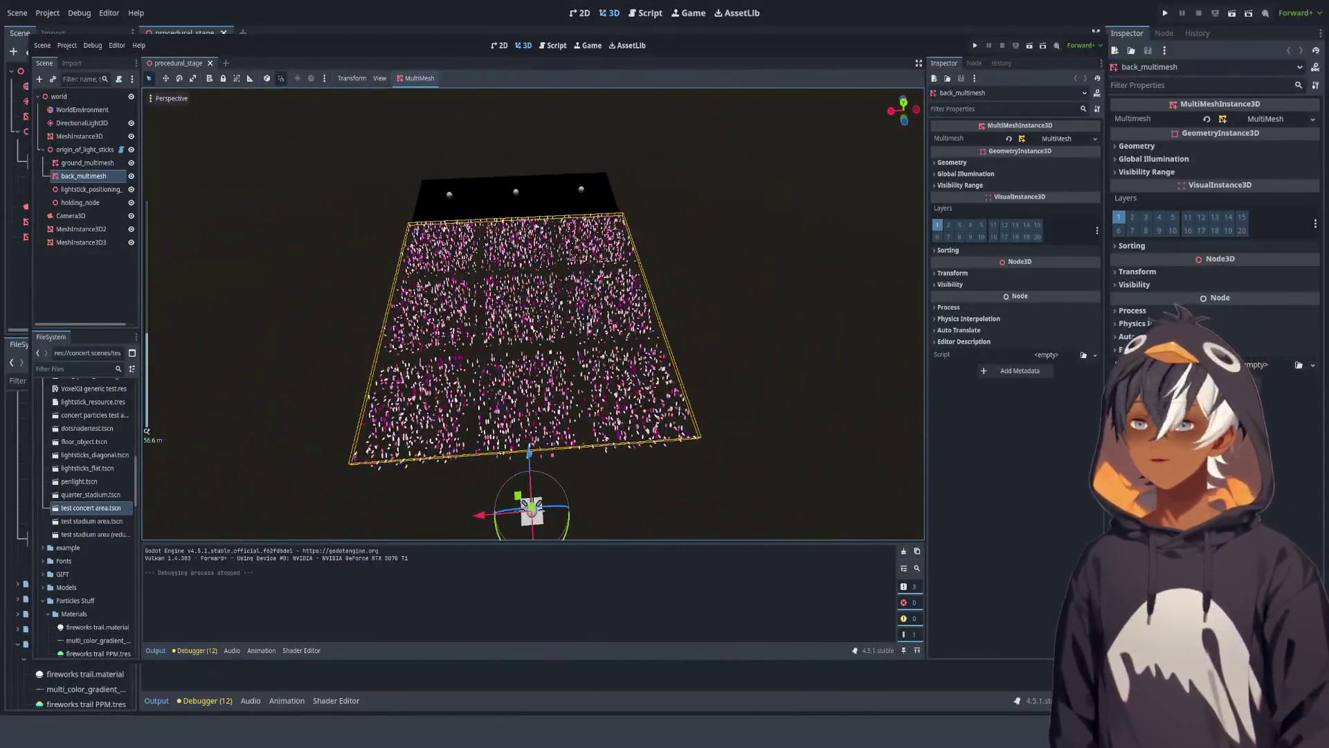
left_click(646, 13)
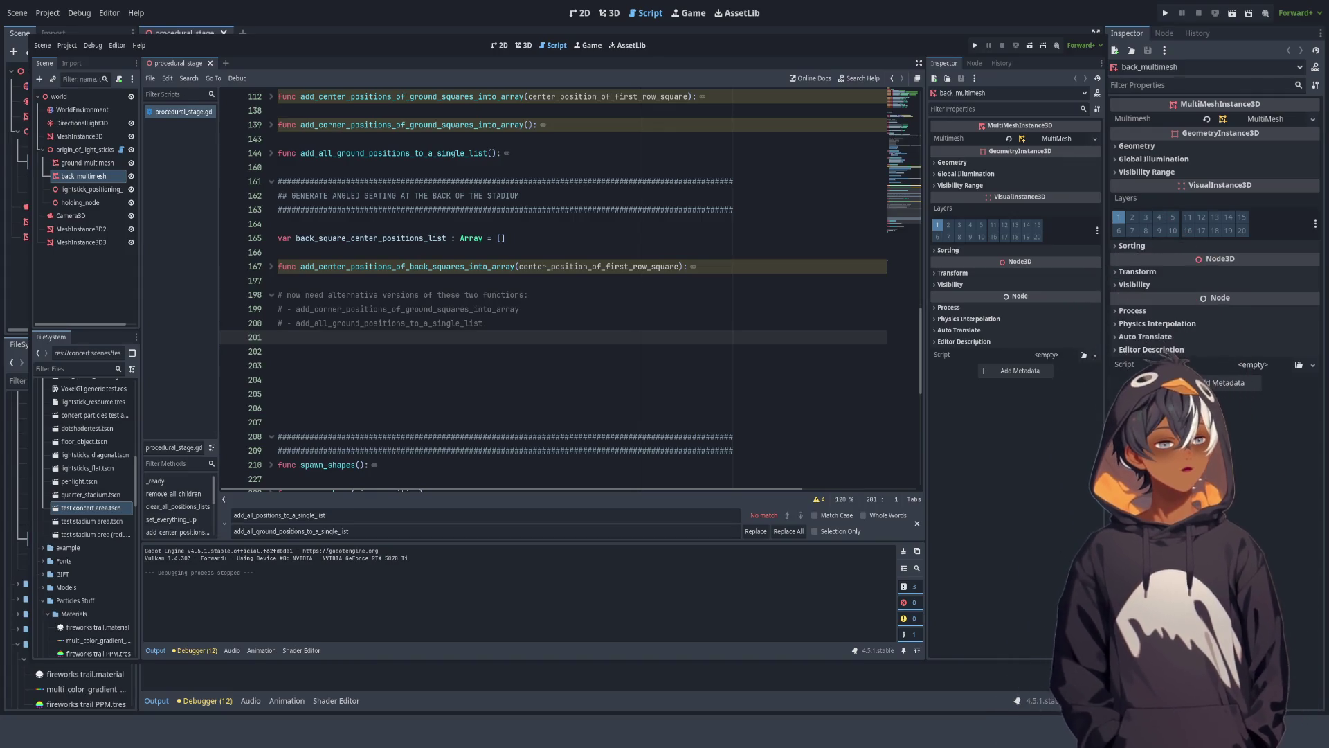
Step: Save the procedural stage script and run the voxel world game
left_click(281, 224)
key("ctrl+s")
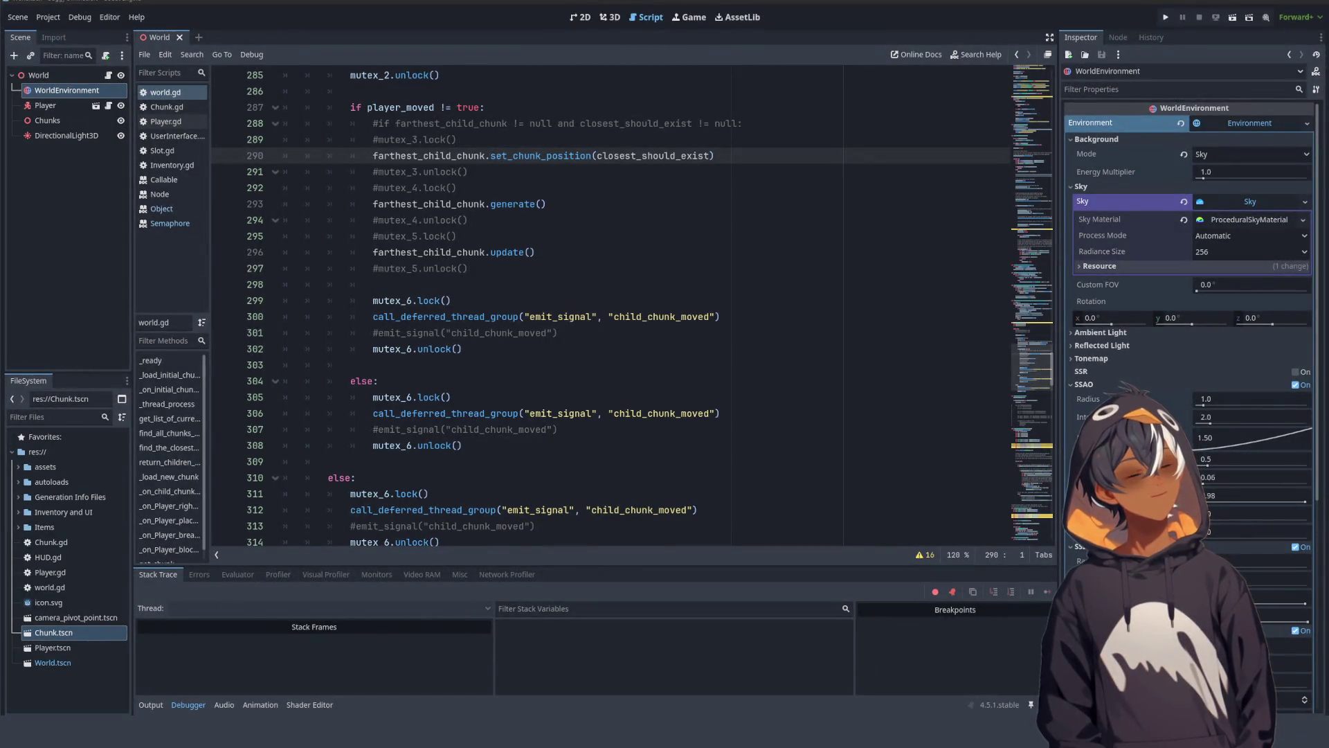
left_click(1233, 18)
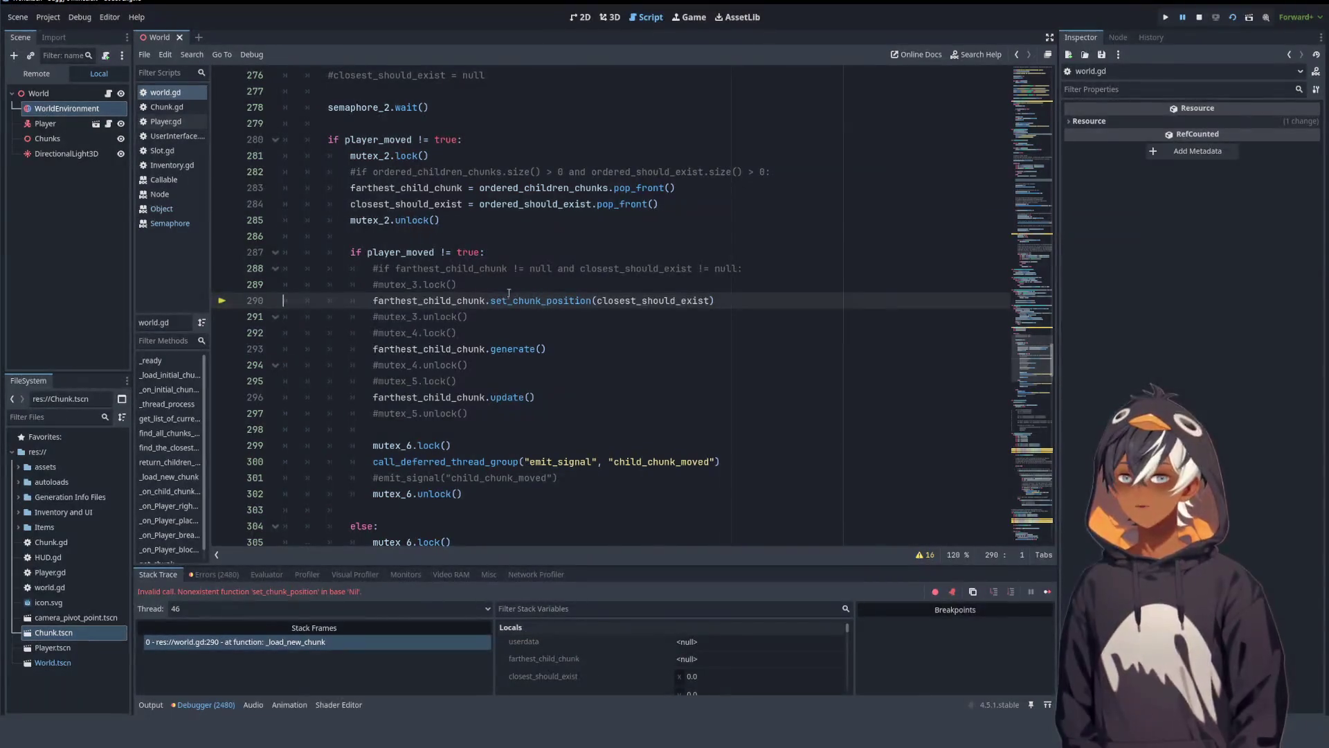
Step: Stop the debug session with F8 and relaunch the game with F5
left_click(527, 205)
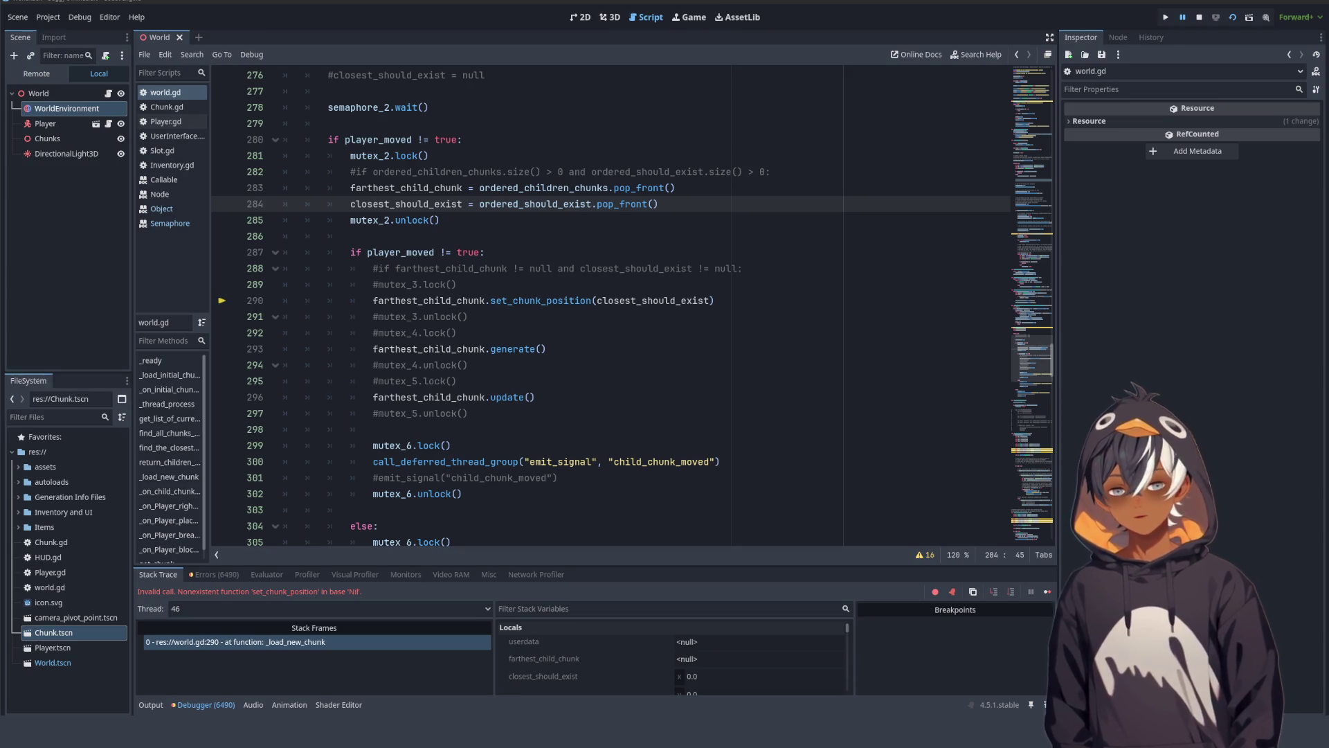
key("F8")
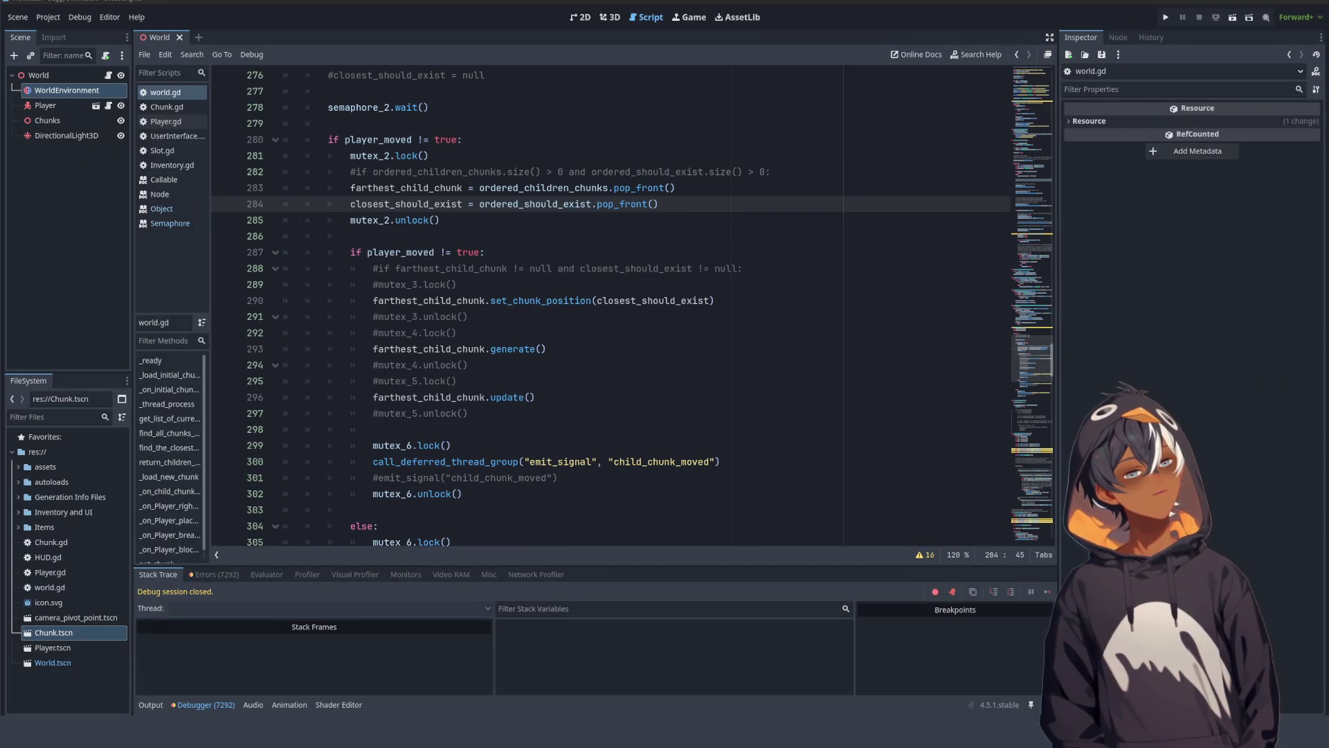
key("F5")
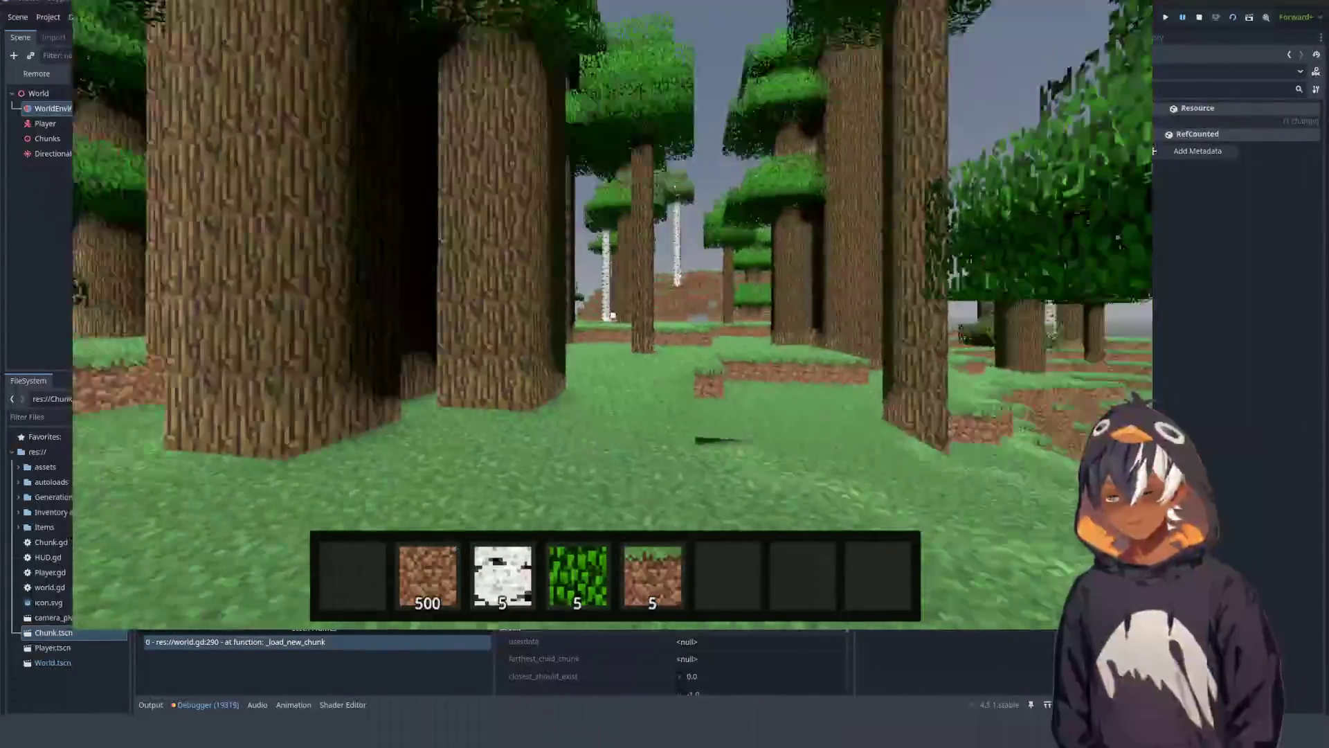
Step: Fly up over the forest for an overhead view of the loaded chunks, then descend to the ground
key("space")
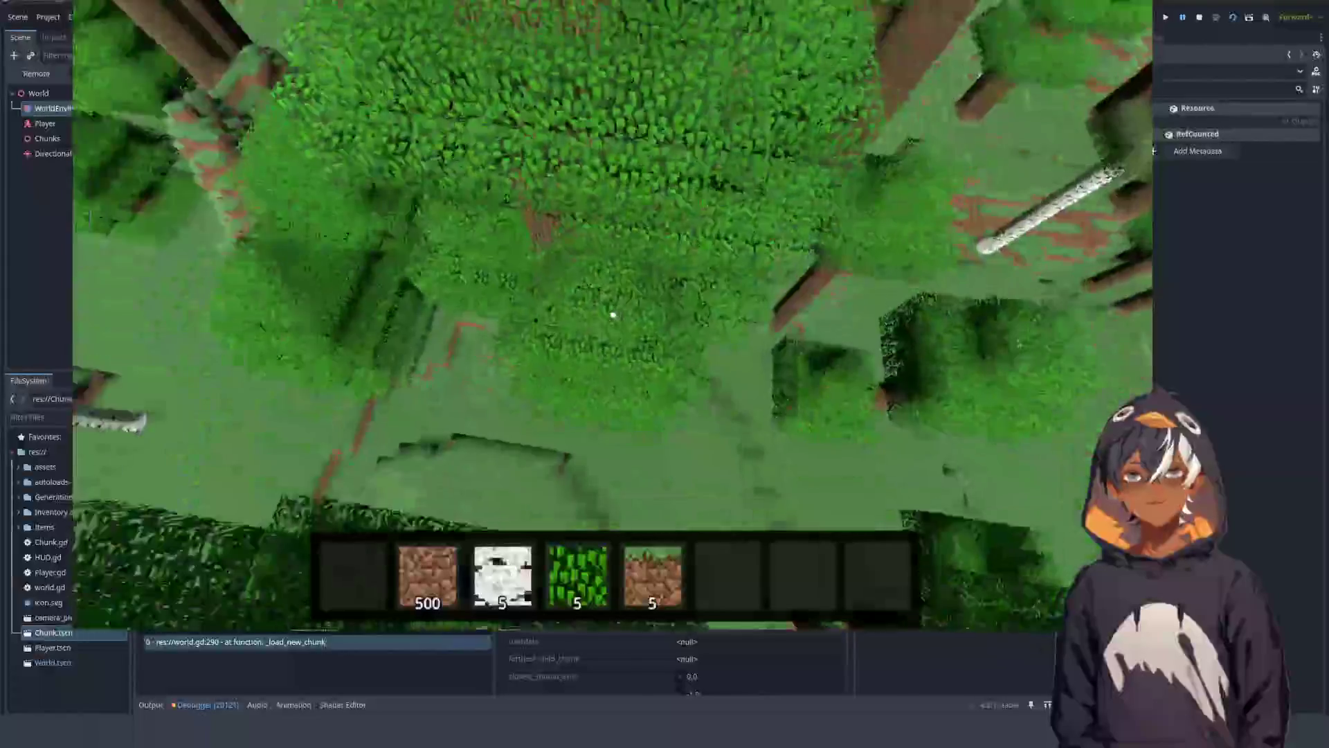
key("space")
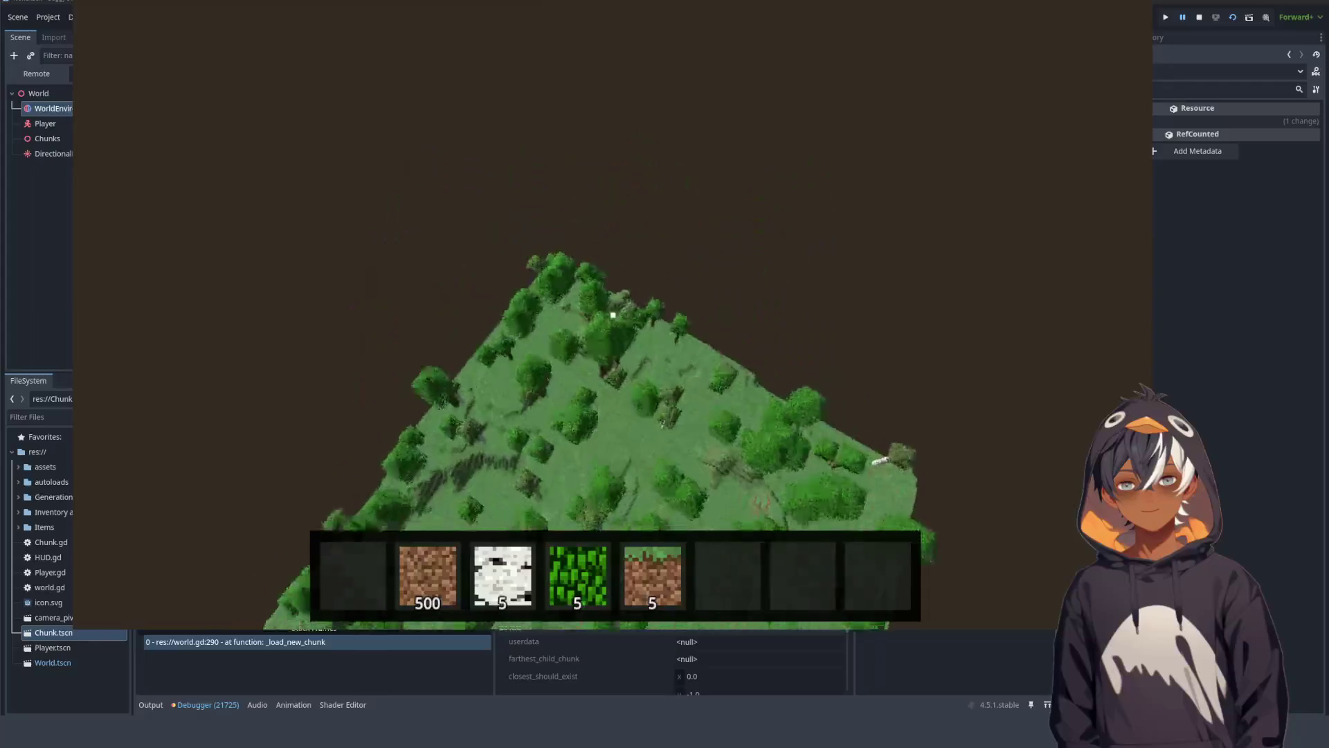
key("shift")
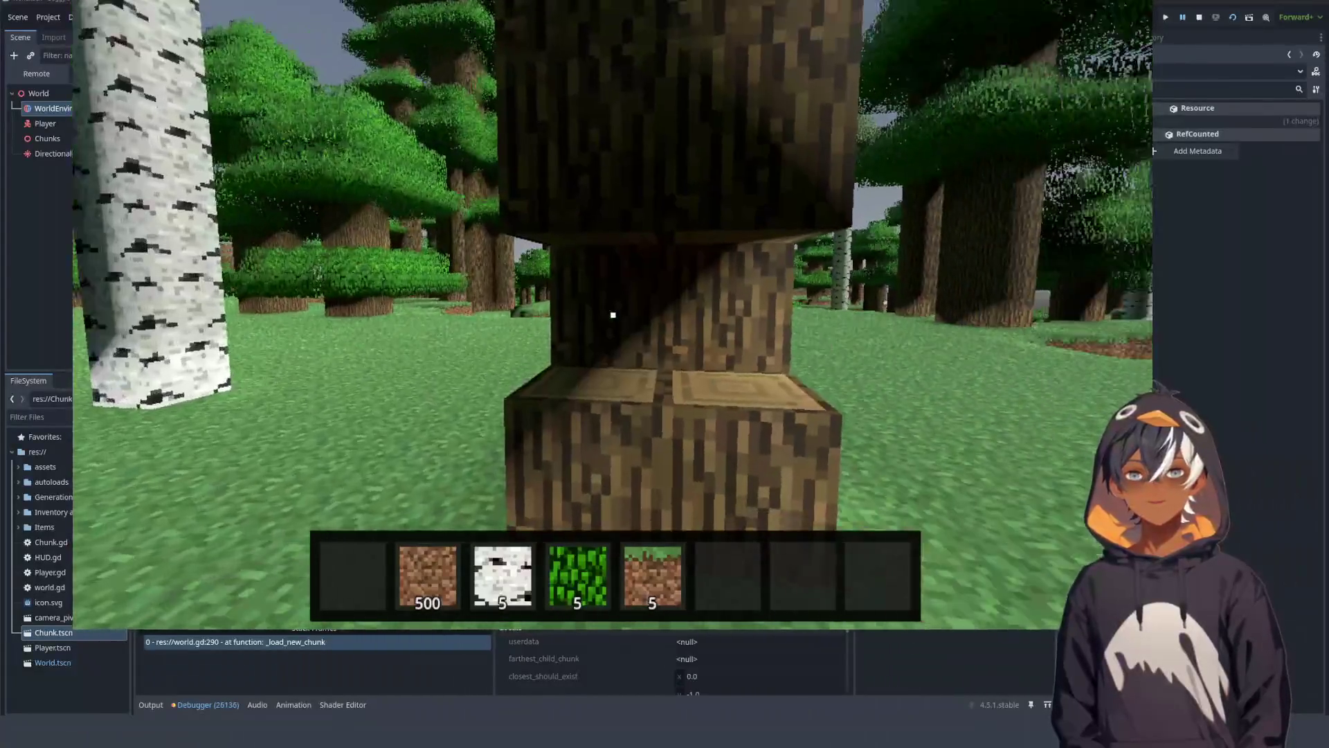
Step: Break a log block, switch to leaves with key 4, mine another block, then close the game
left_click(612, 315)
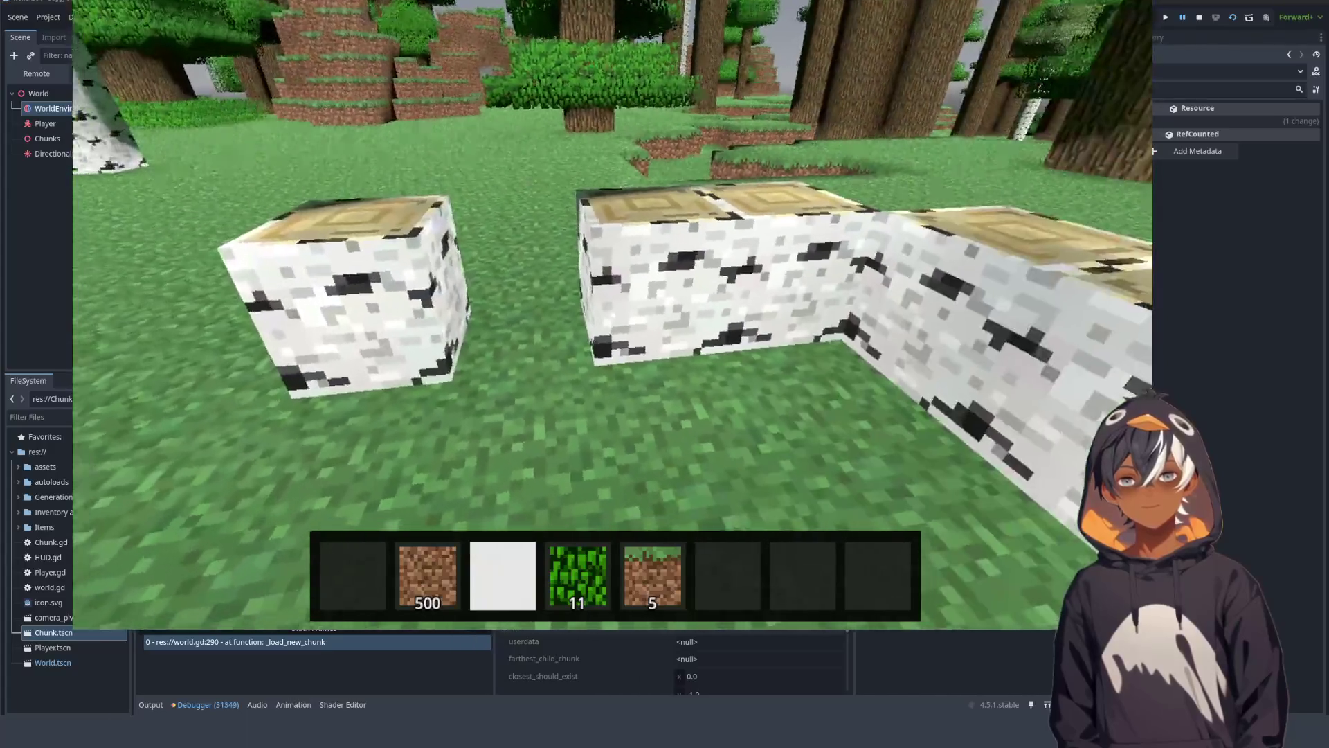
key("4")
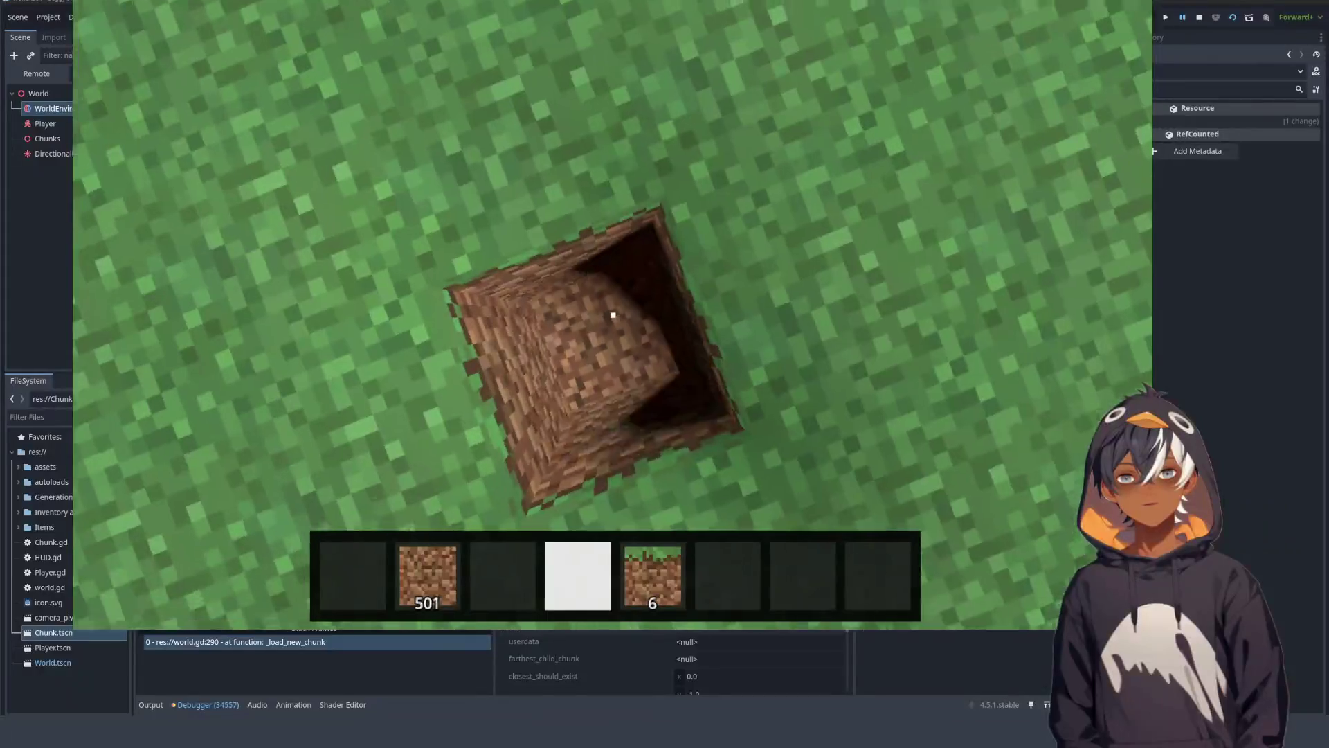
left_click(613, 315)
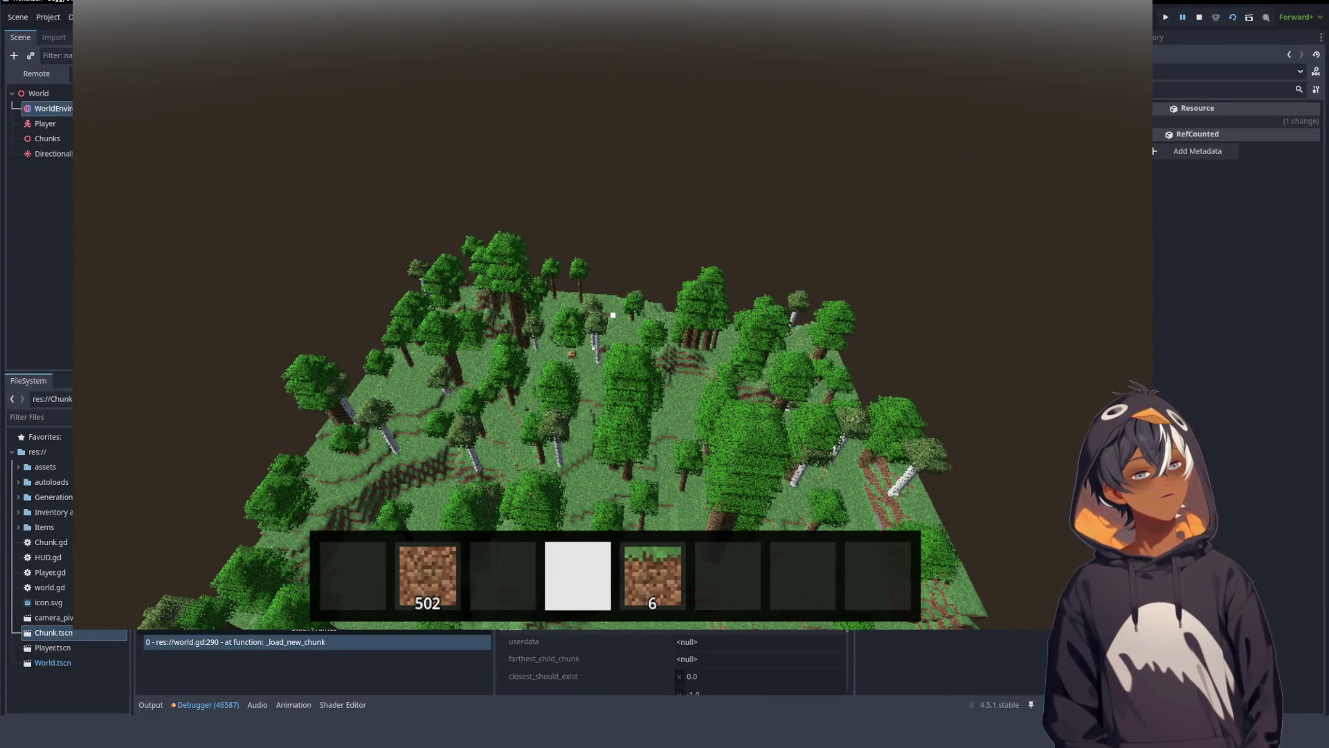
left_click(1199, 16)
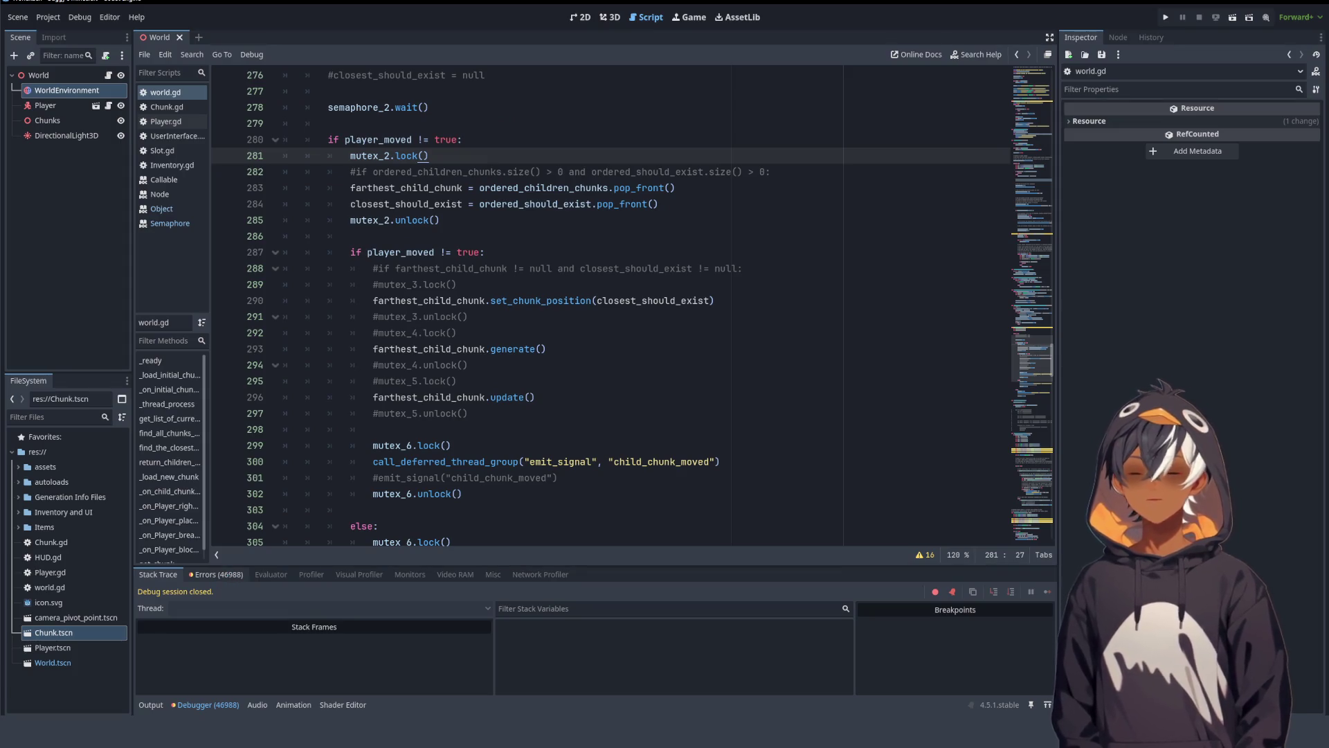
Step: Show the debugger's Errors list enlarged and scroll to the world.gd line 224–225 Player thread errors
left_click(217, 575)
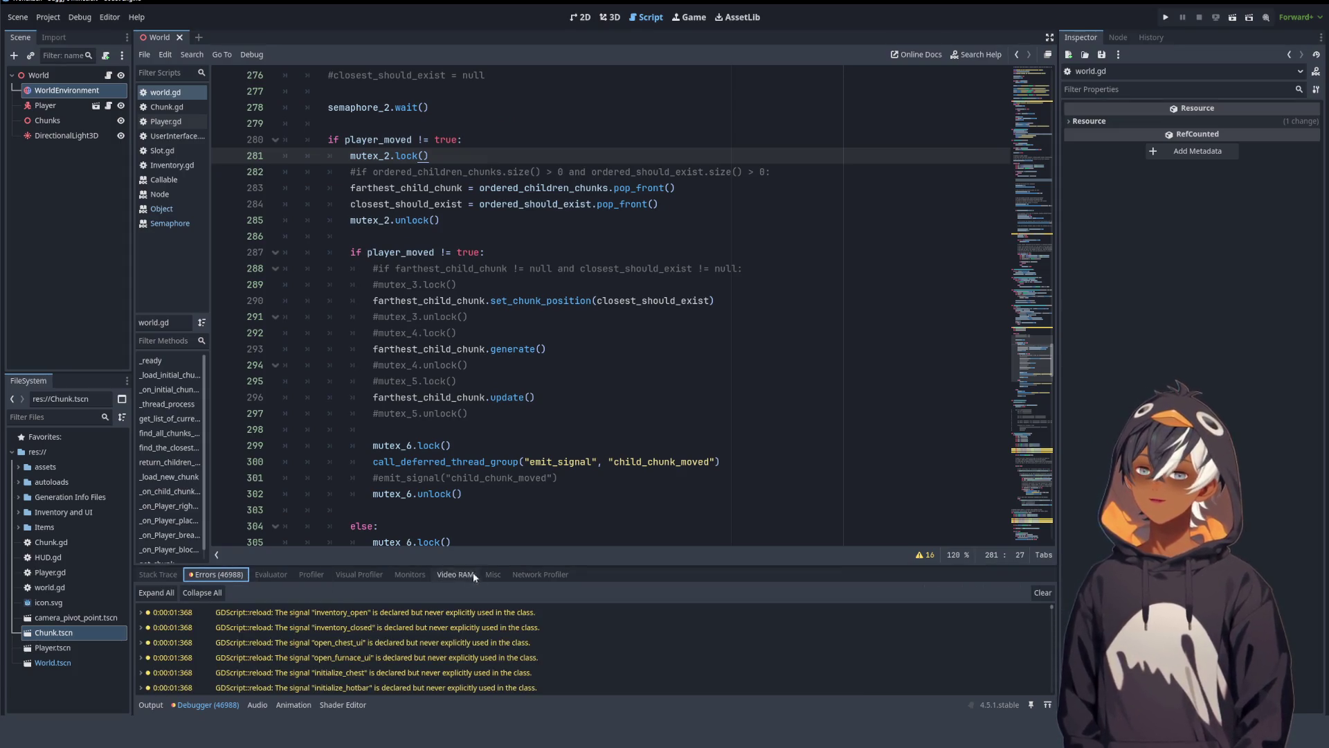
left_click_drag(589, 564, 589, 186)
scroll(584, 308, "down", 15)
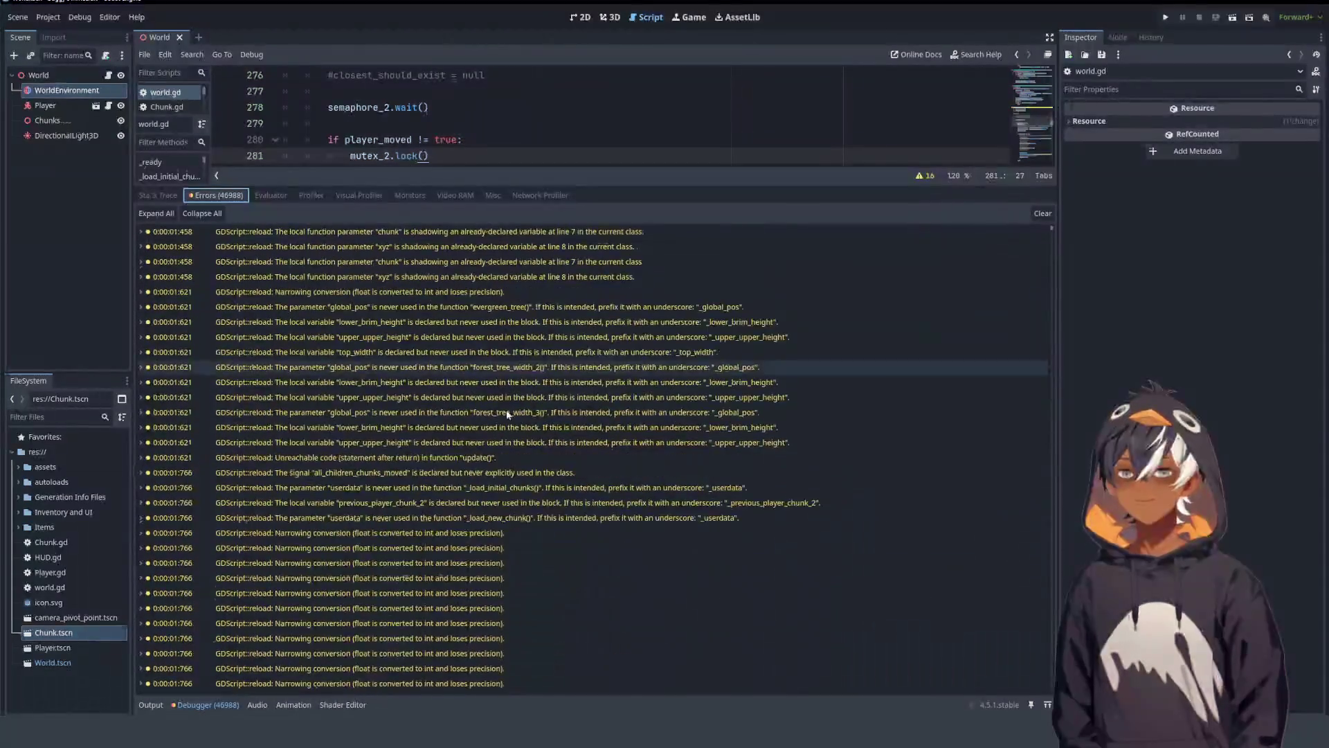
scroll(495, 418, "down", 4)
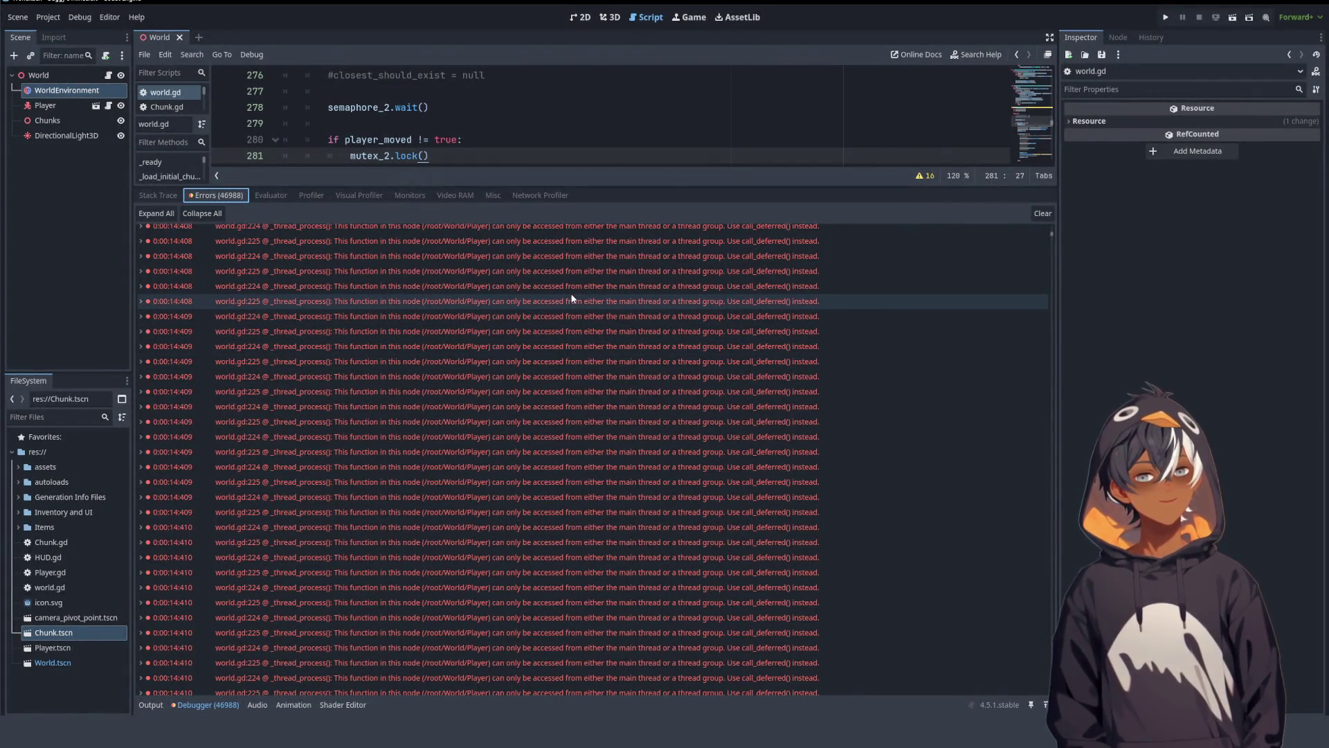
scroll(517, 313, "down", 10)
scroll(518, 323, "down", 5)
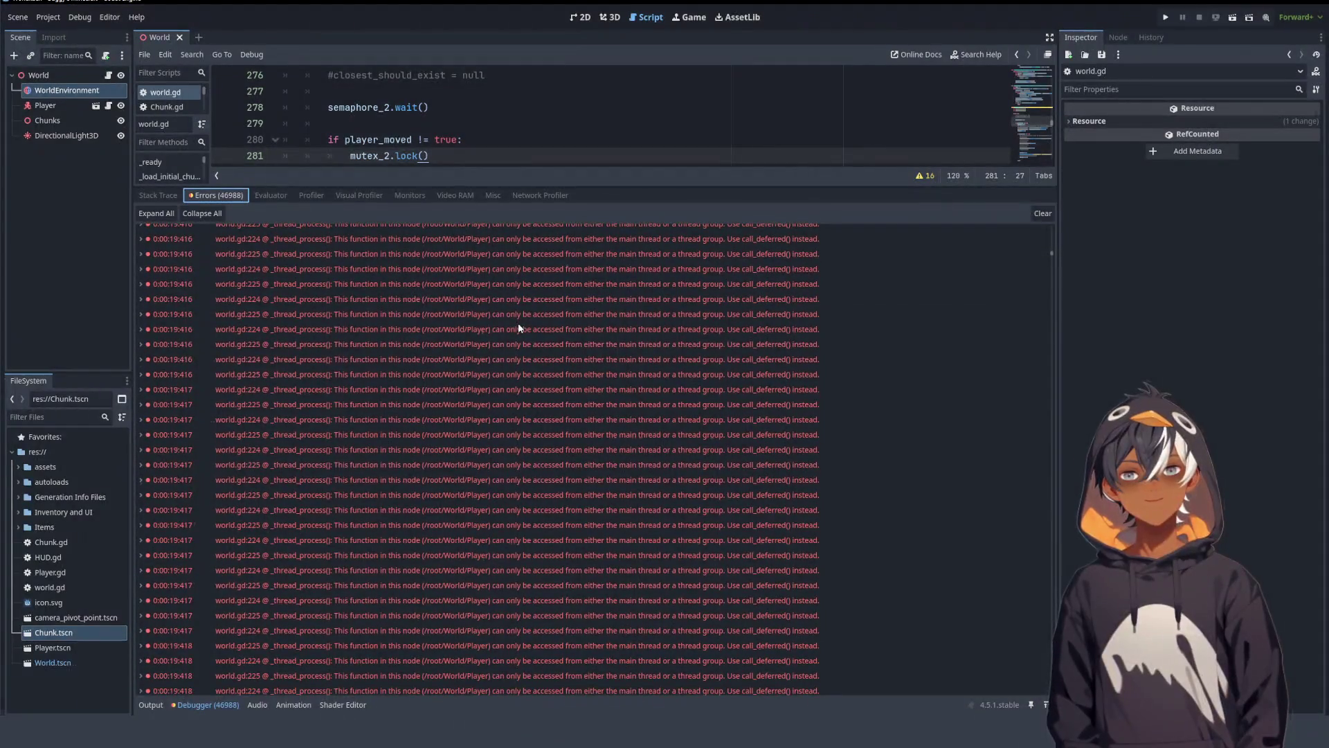
Step: Open the world.gd:225 and :224 errors' source lines, the player.position reads failing get_position's thread check
double_click(756, 320)
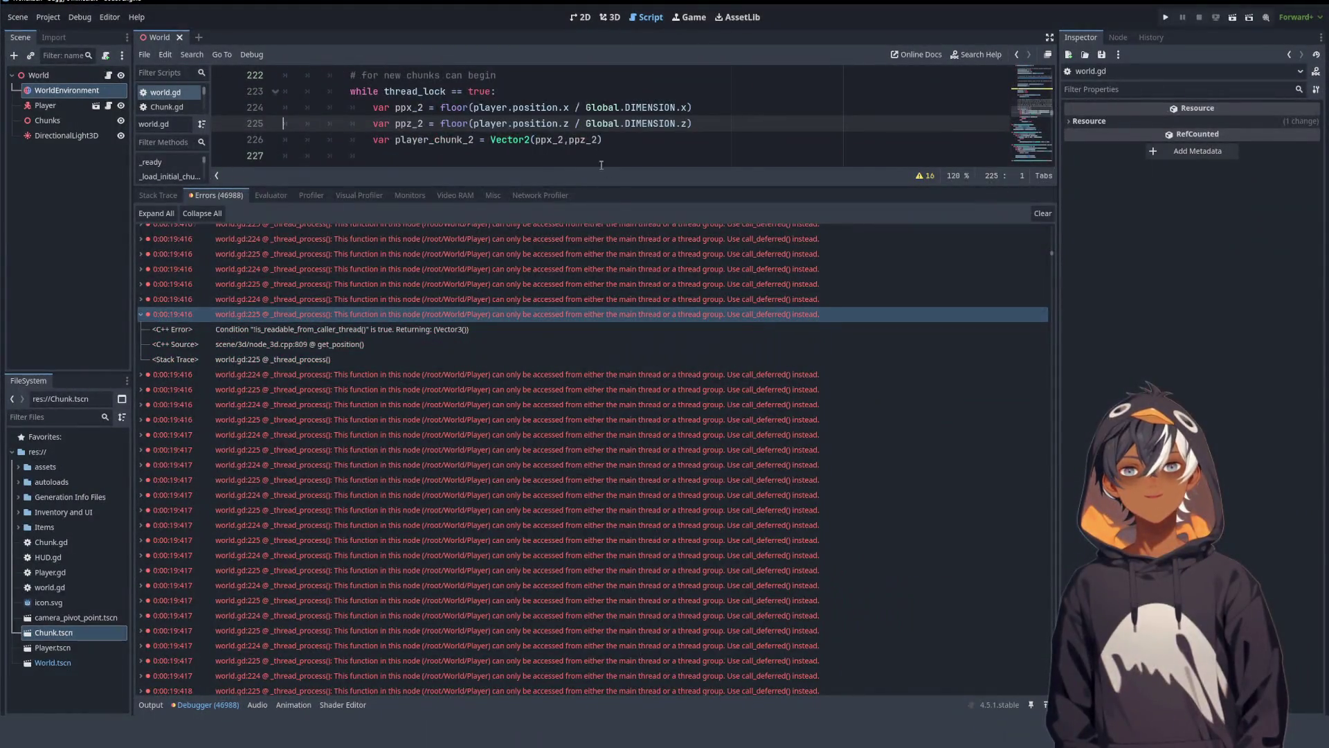
left_click_drag(605, 186, 592, 531)
left_click_drag(591, 589, 601, 628)
double_click(600, 630)
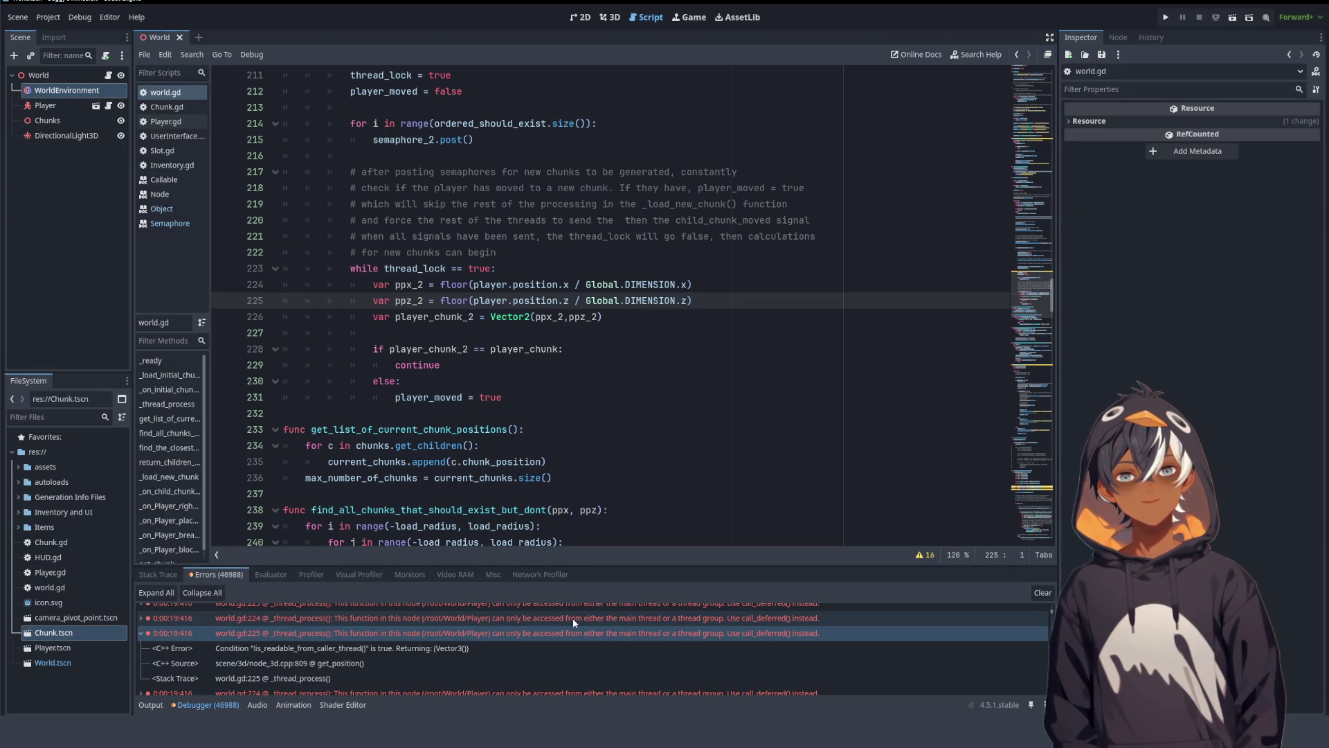
double_click(763, 623)
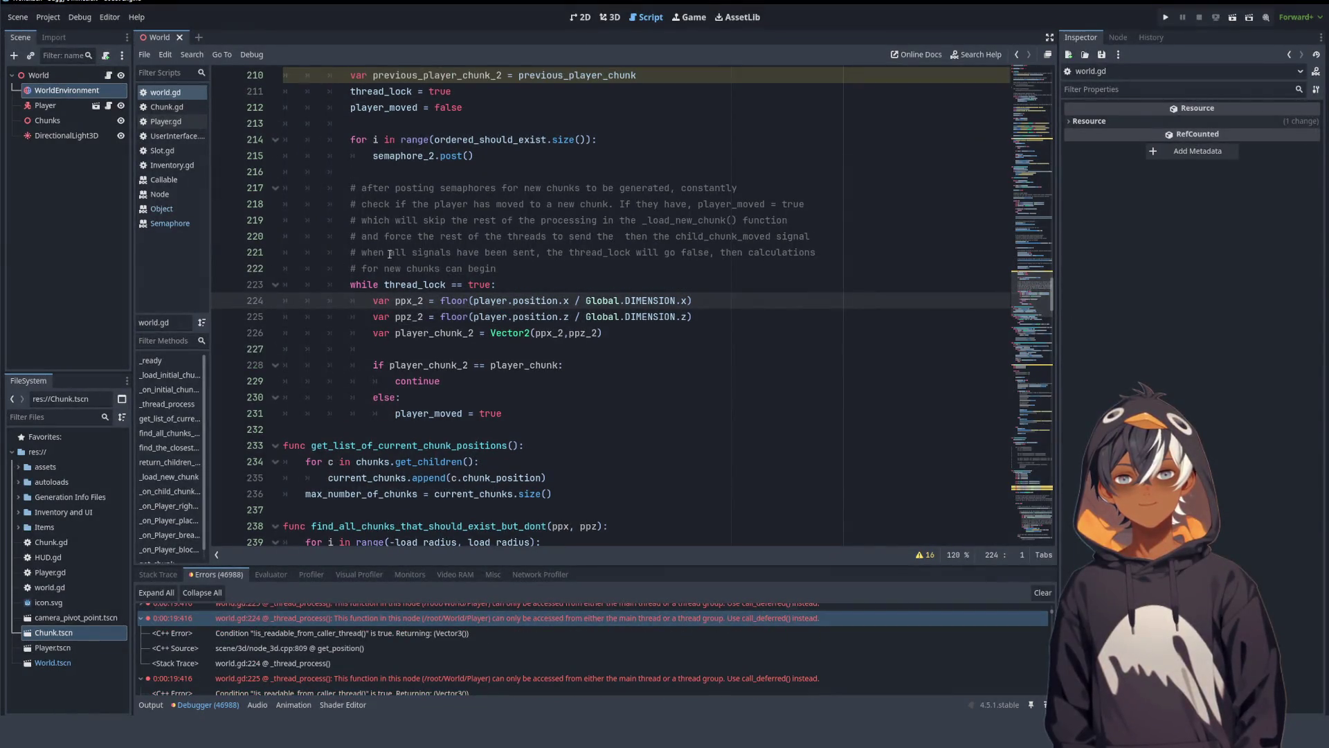
scroll(493, 275, "up", 2)
scroll(494, 275, "up", 6)
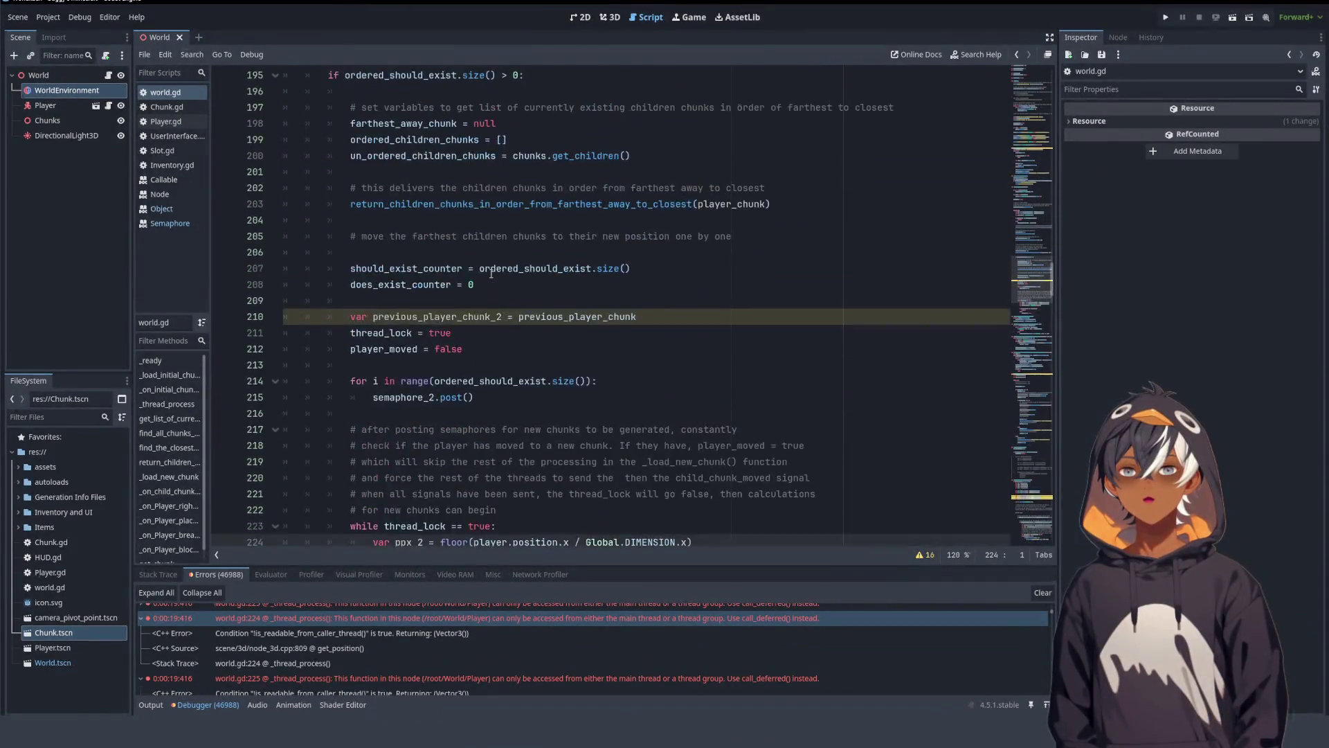
scroll(493, 275, "down", 10)
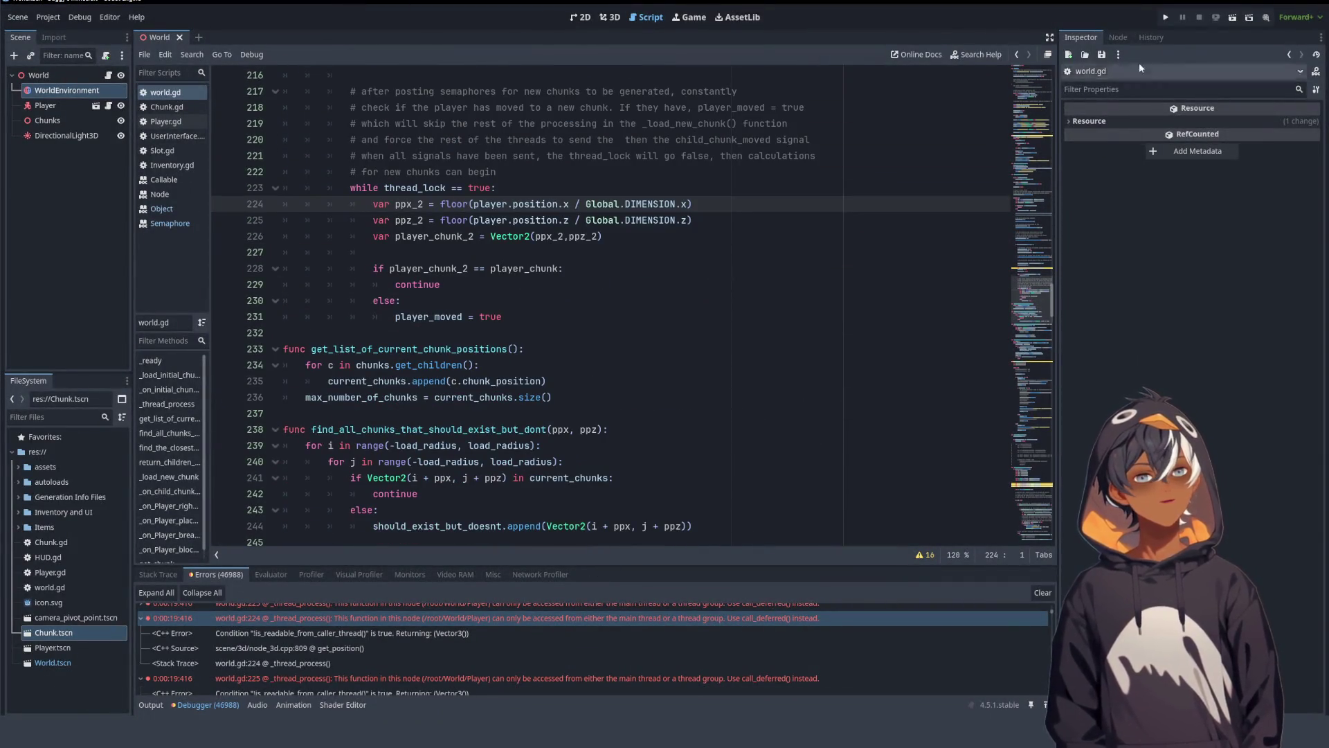